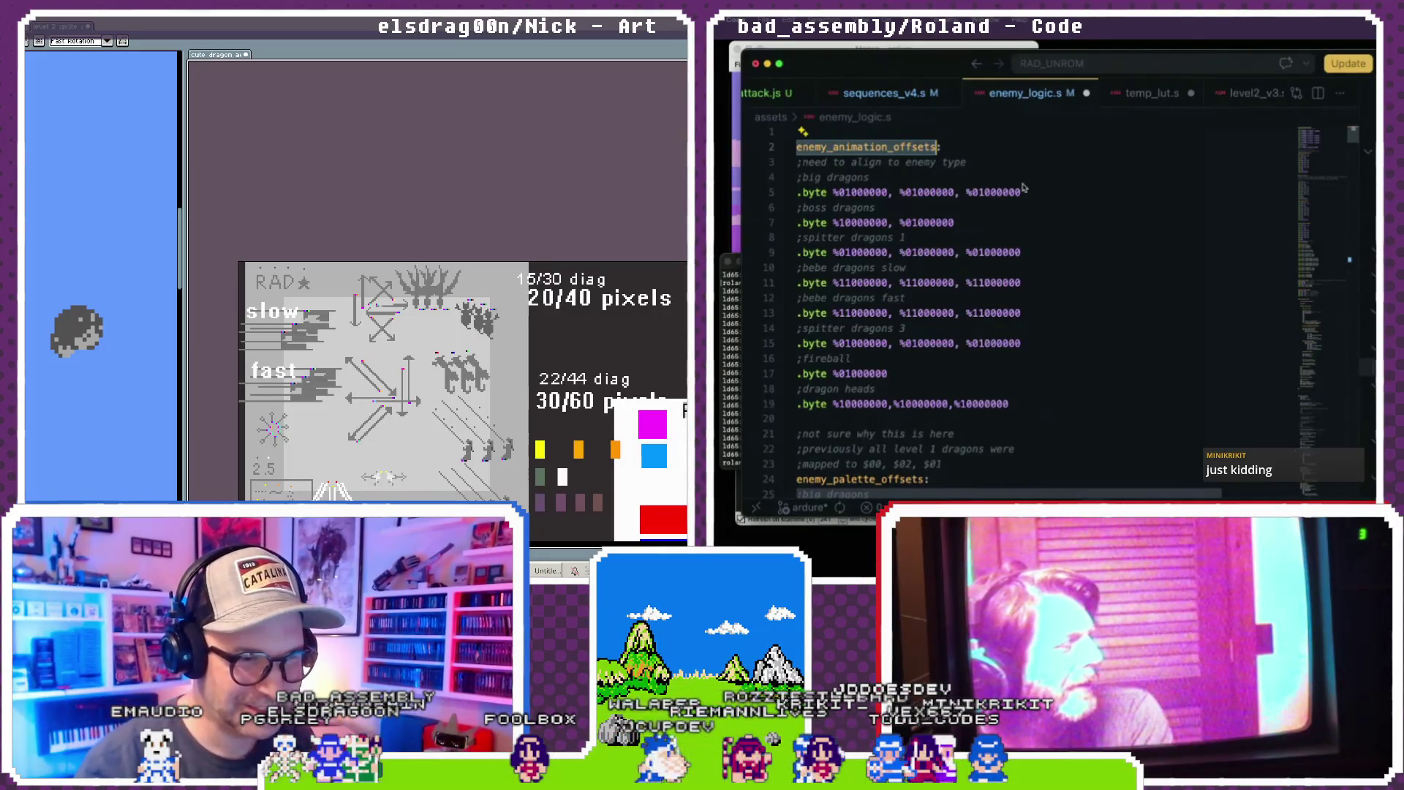
- Rename the sprite's Layer 6 to 'asteroid', then select the boss dragons' byte values on line 7
scroll(1024, 188, "down", 1)
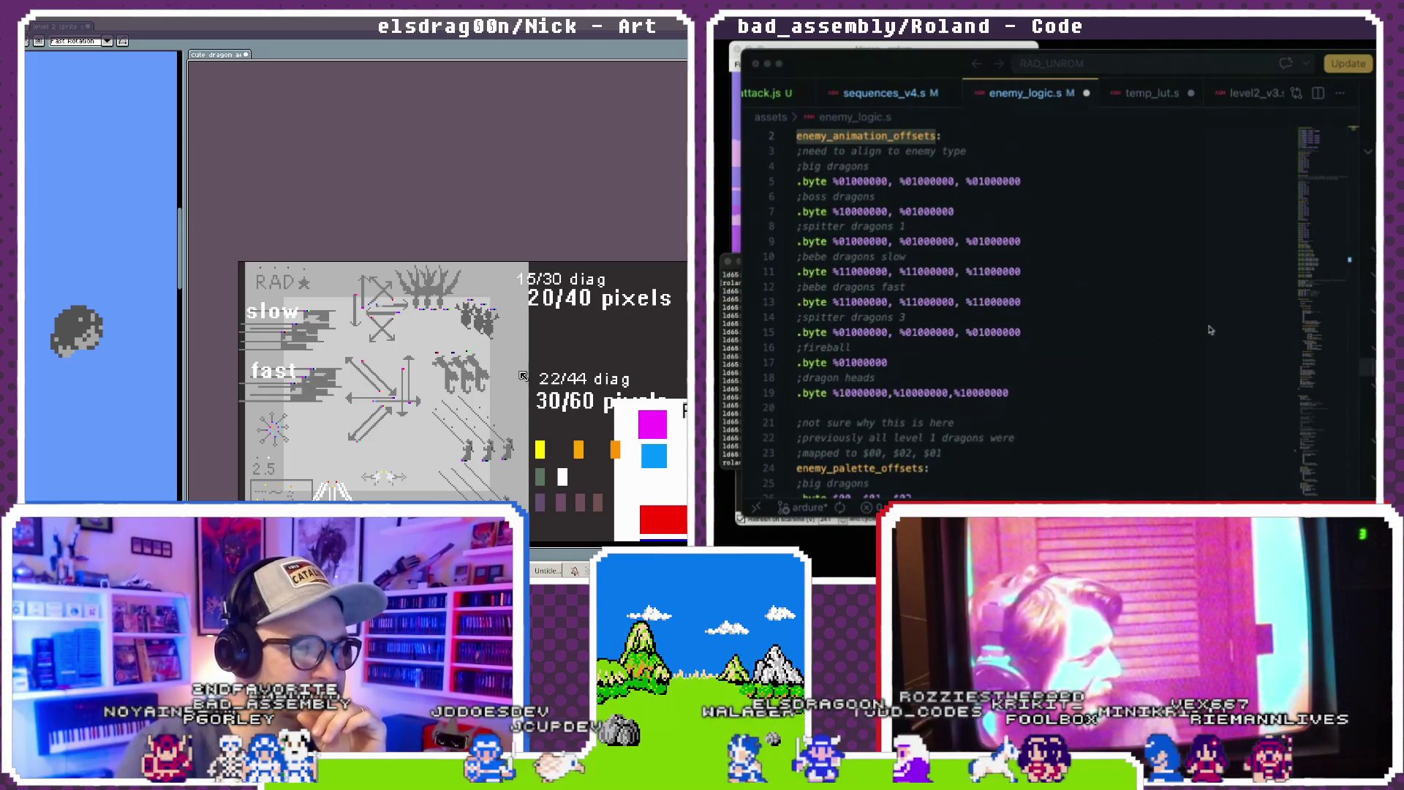
left_click(1028, 332)
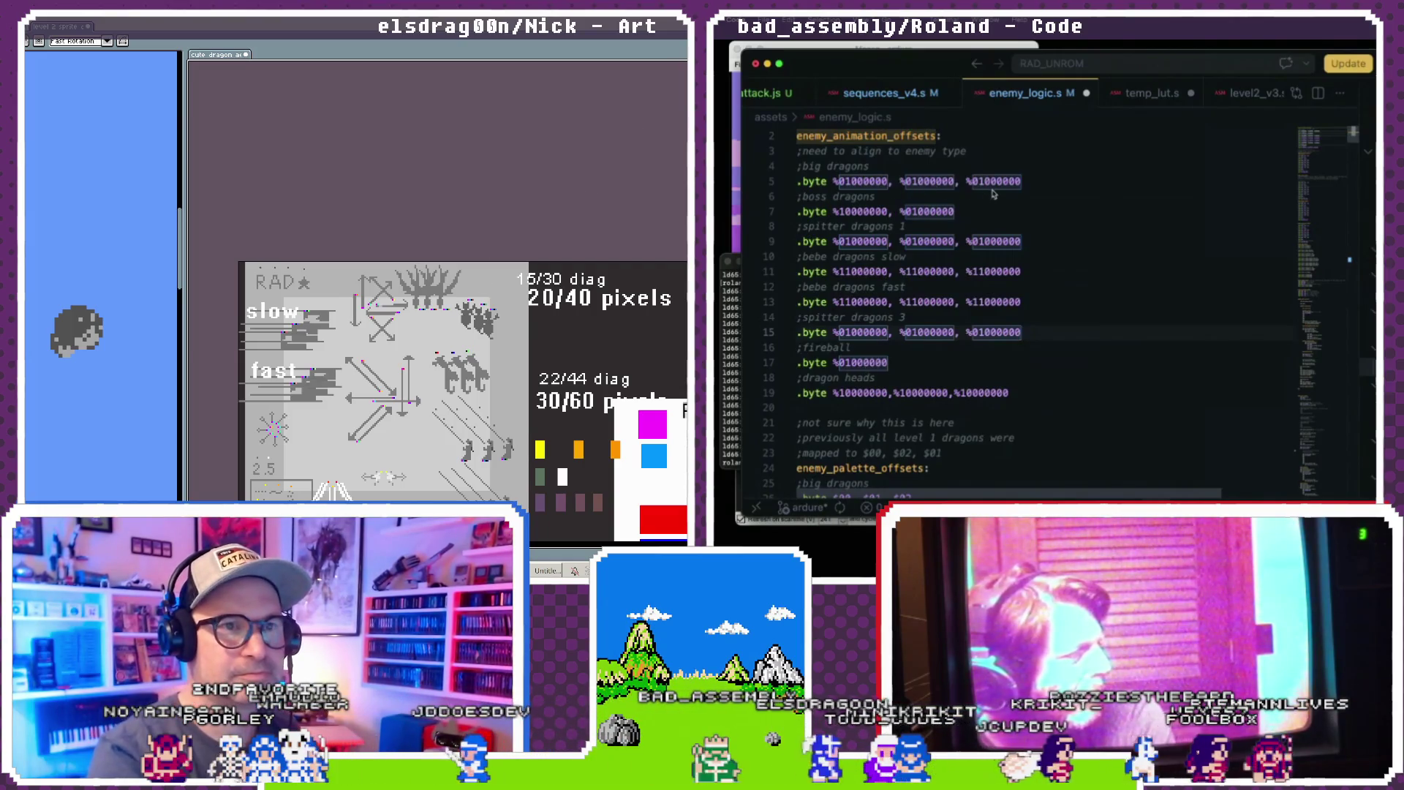
key("shift+p")
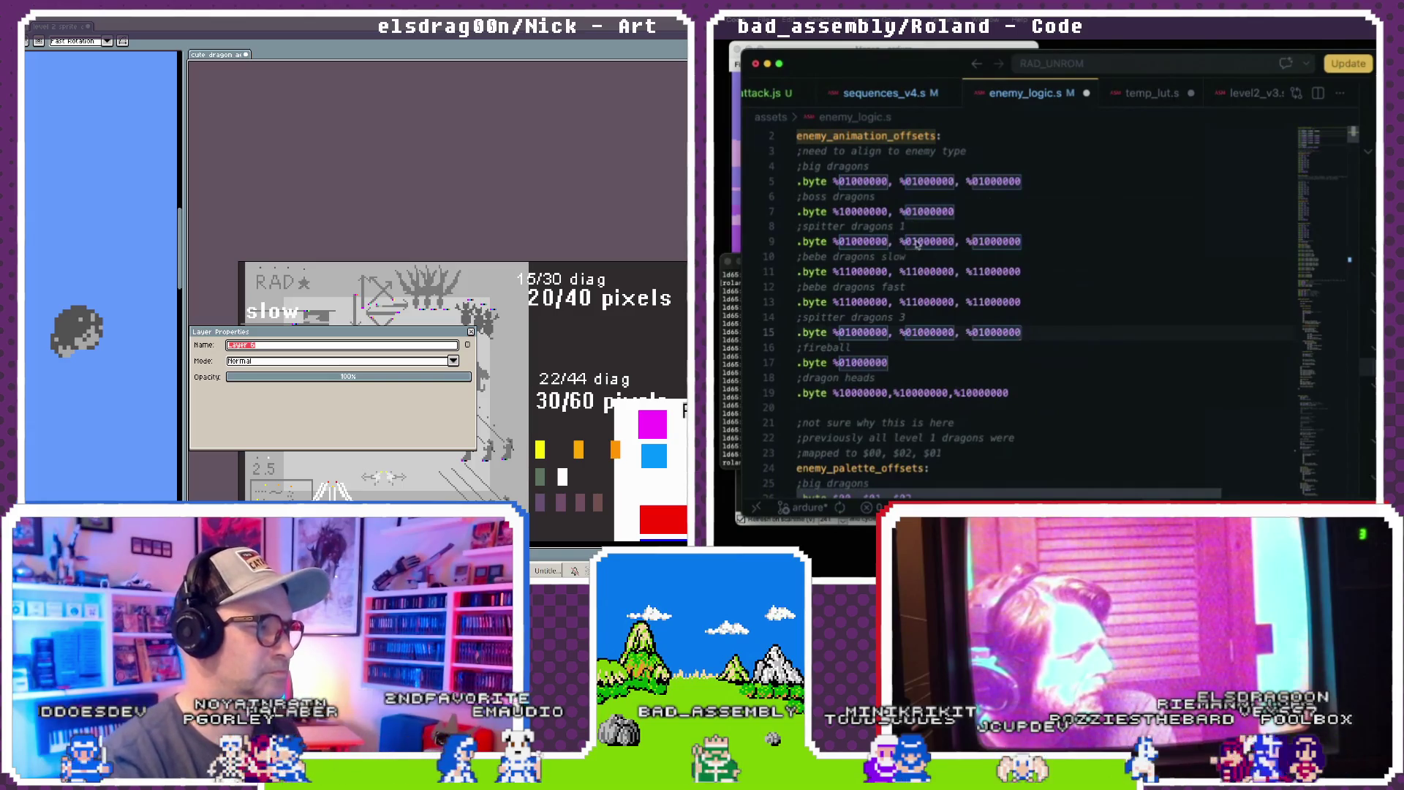
type("asteroid")
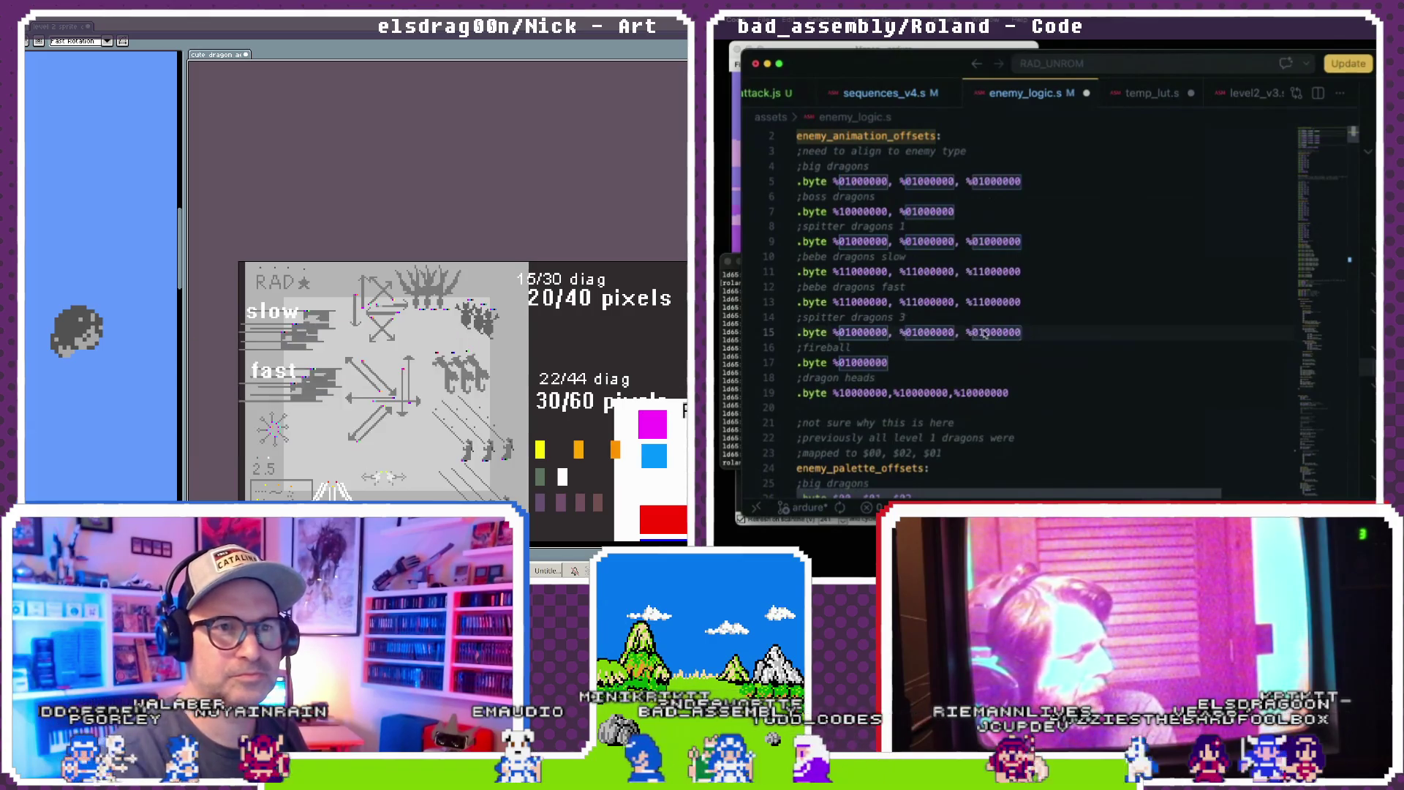
key("Return")
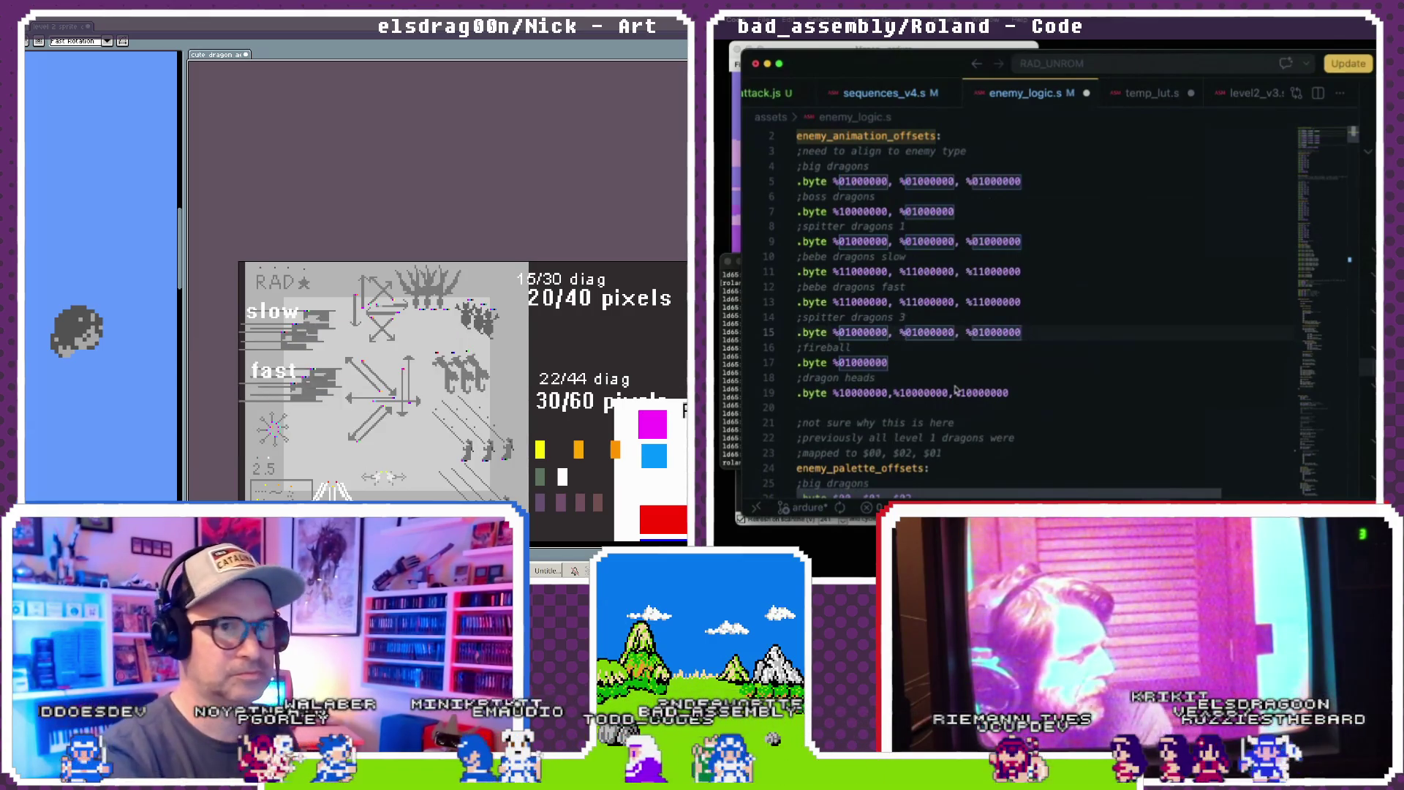
scroll(917, 244, "up", 1)
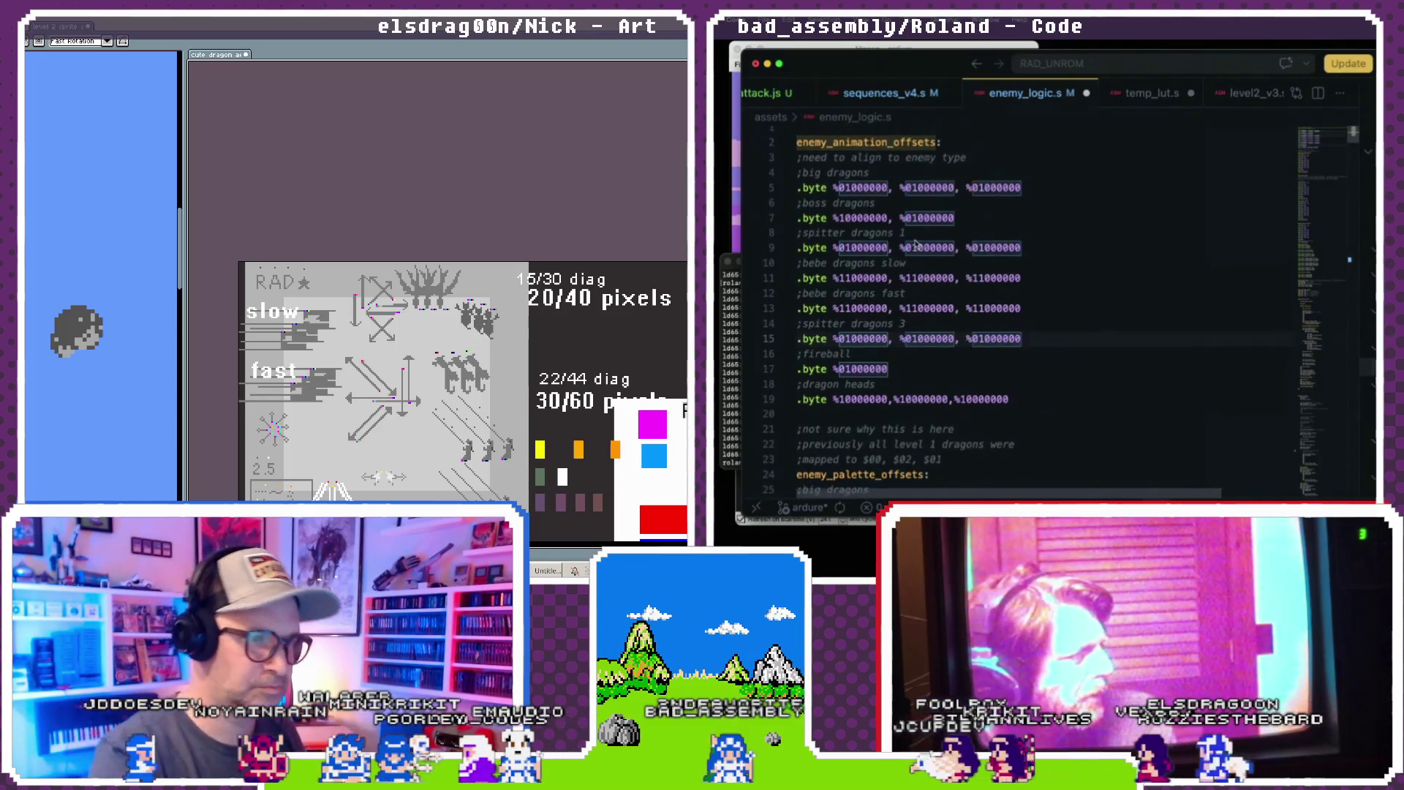
left_click_drag(955, 218, 798, 218)
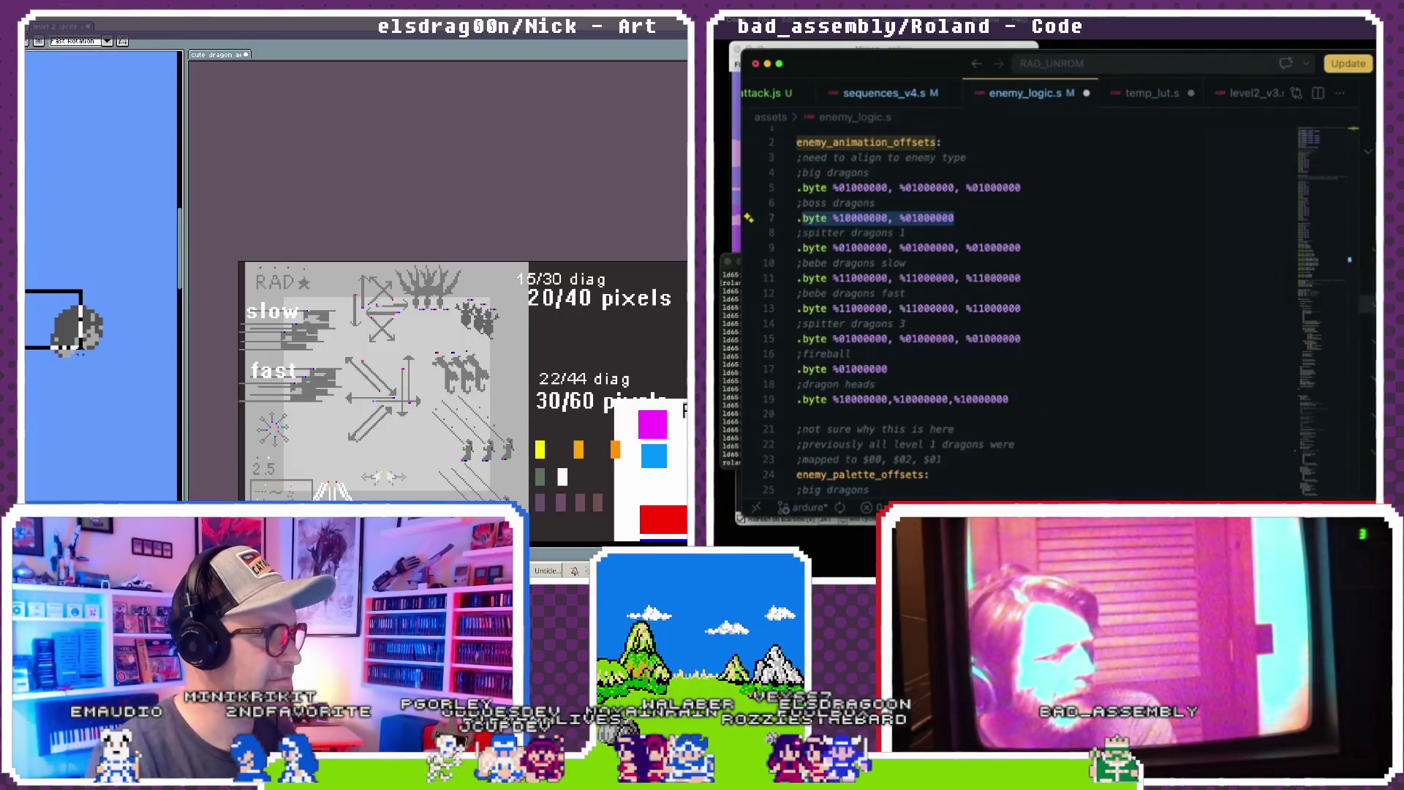
- Paste the asteroid graphic into the dragon sprite sheet
left_click_drag(109, 374, 112, 379)
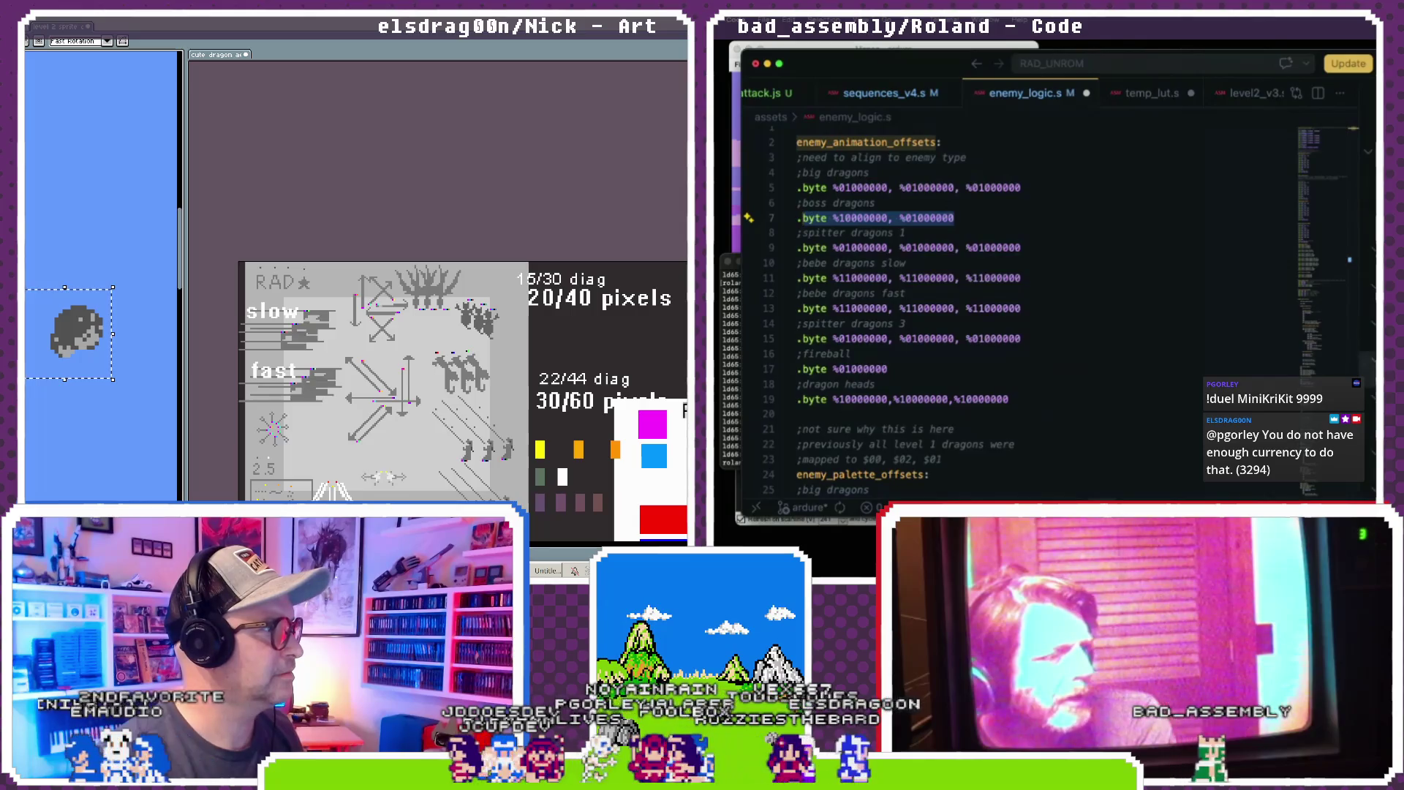
key("ctrl+v")
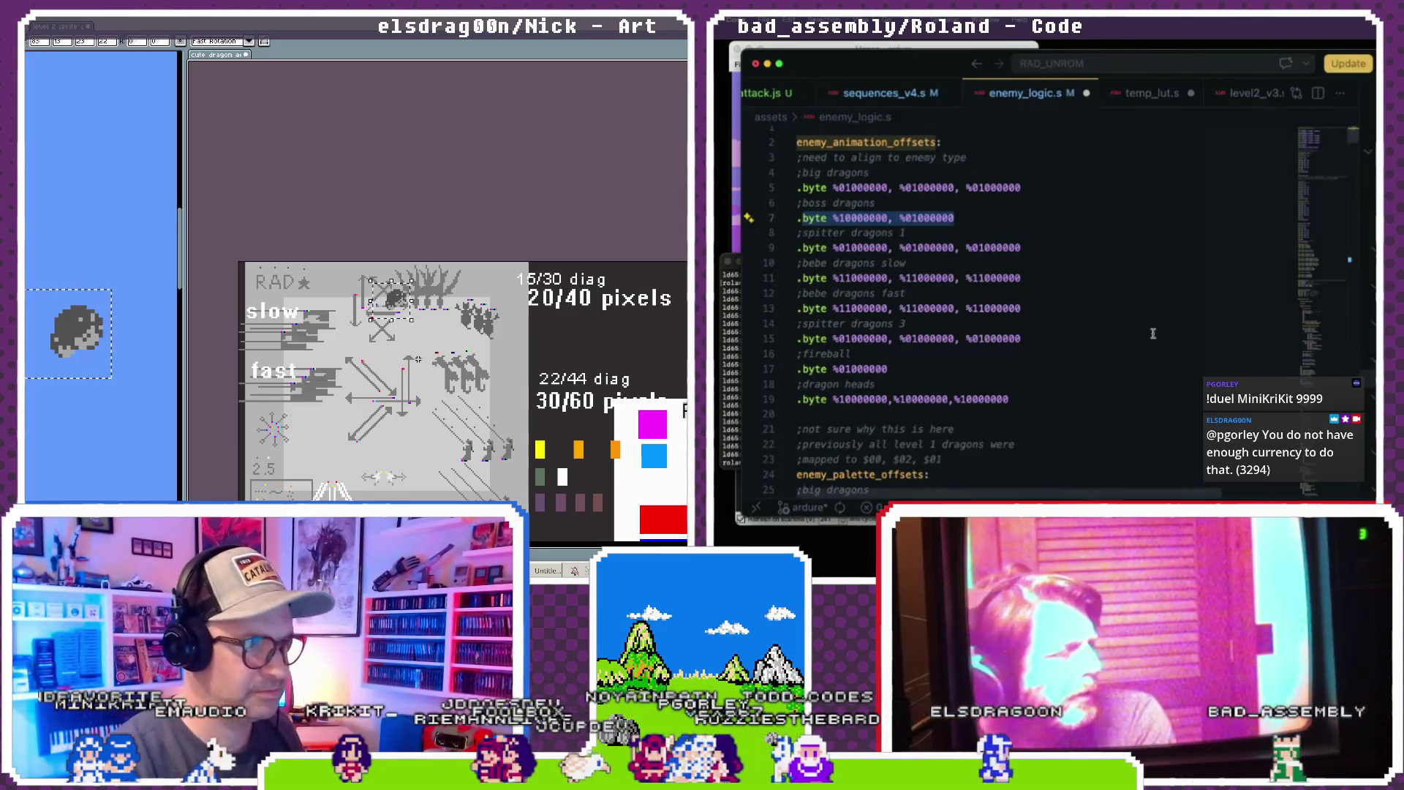
left_click(1118, 331)
- Search enemy_logic.s for enemy_animation_offset to find the offsets table
key("ctrl+f")
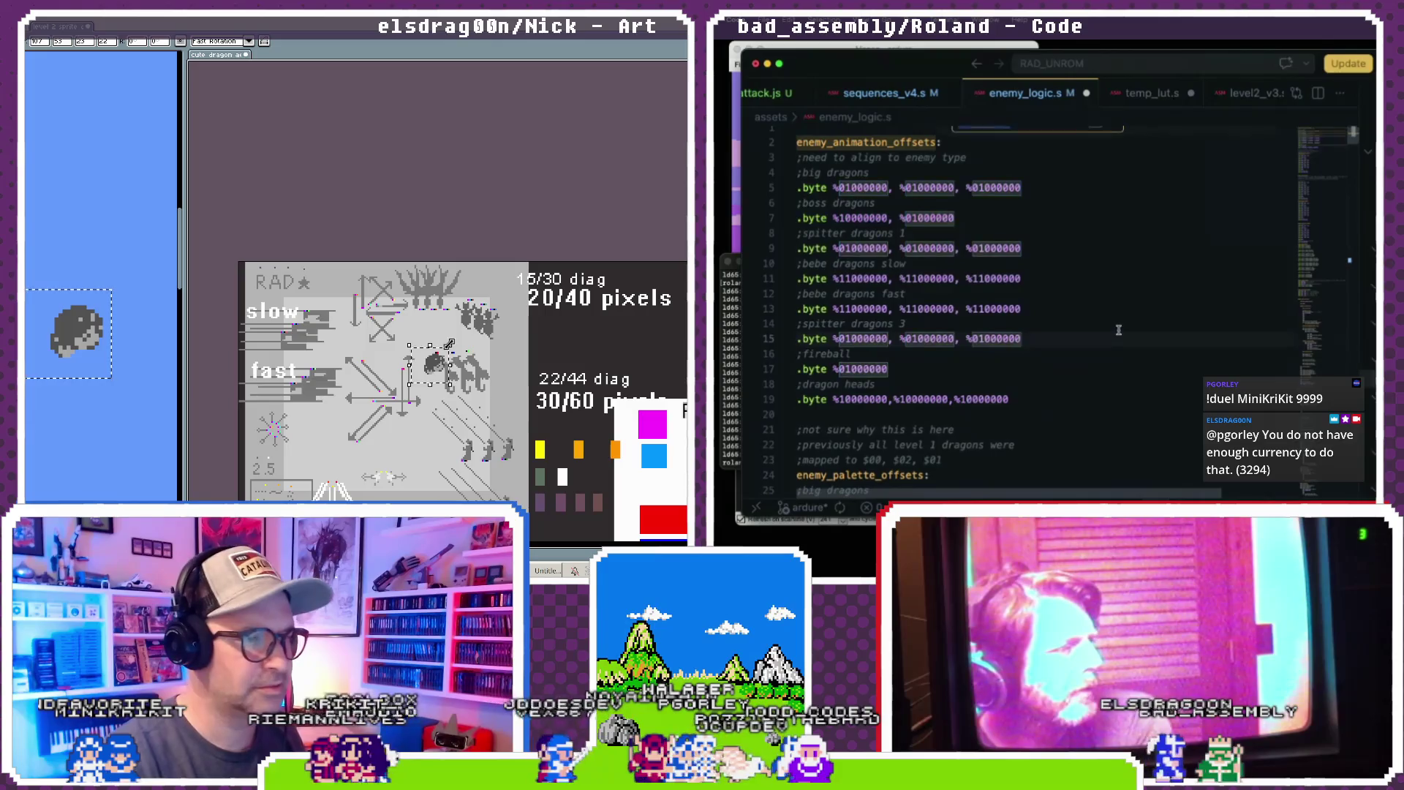
left_click(449, 348)
type("enemy")
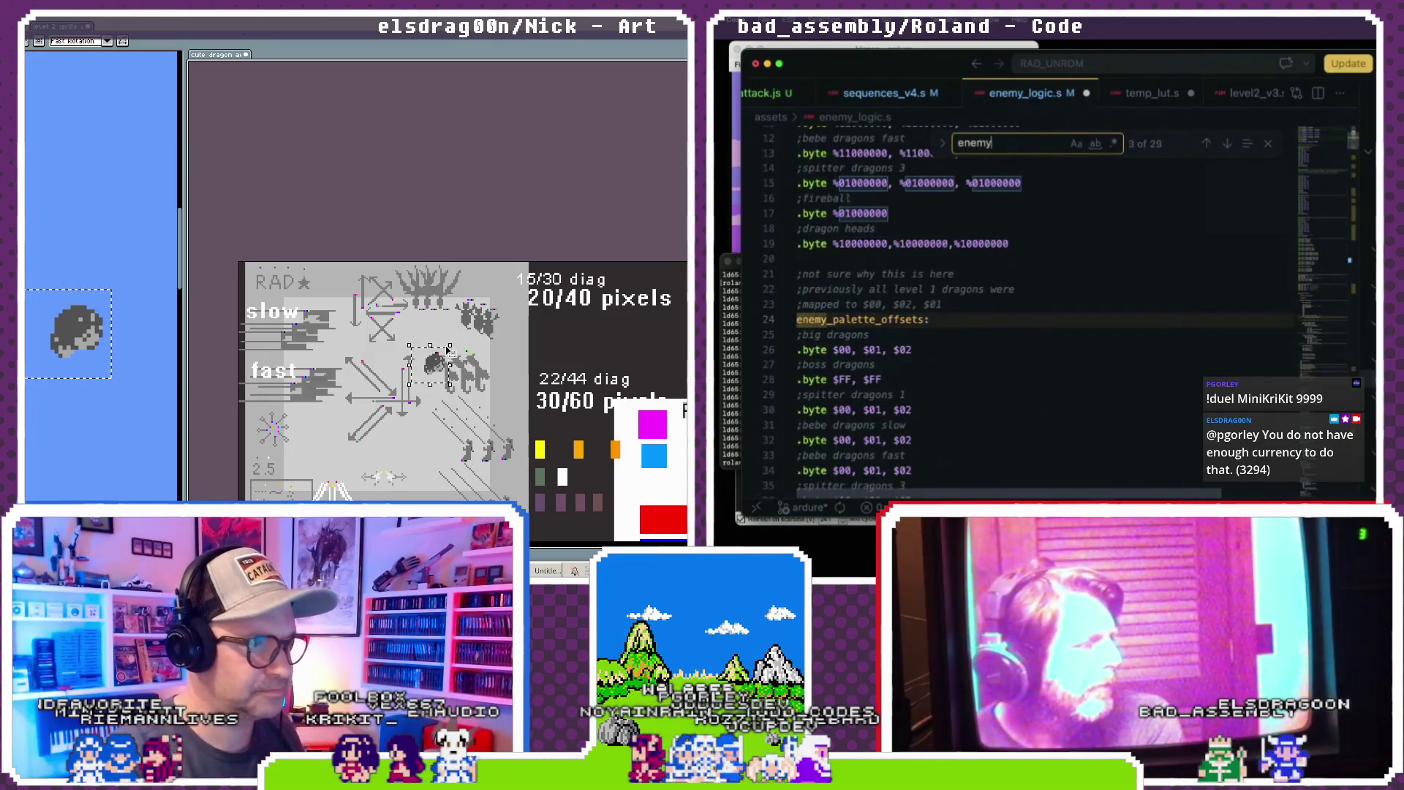
type("_animation_f")
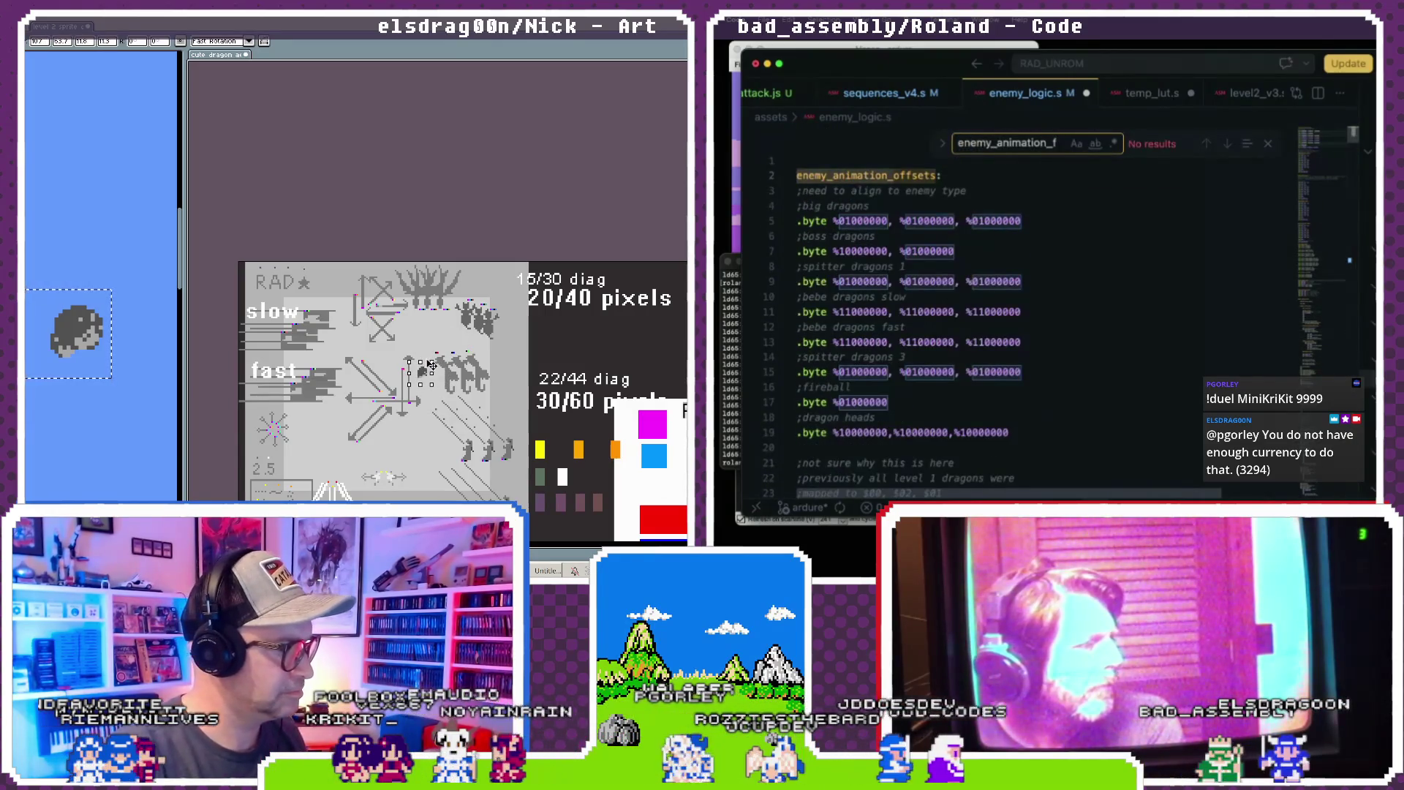
key("BackSpace")
type("offset")
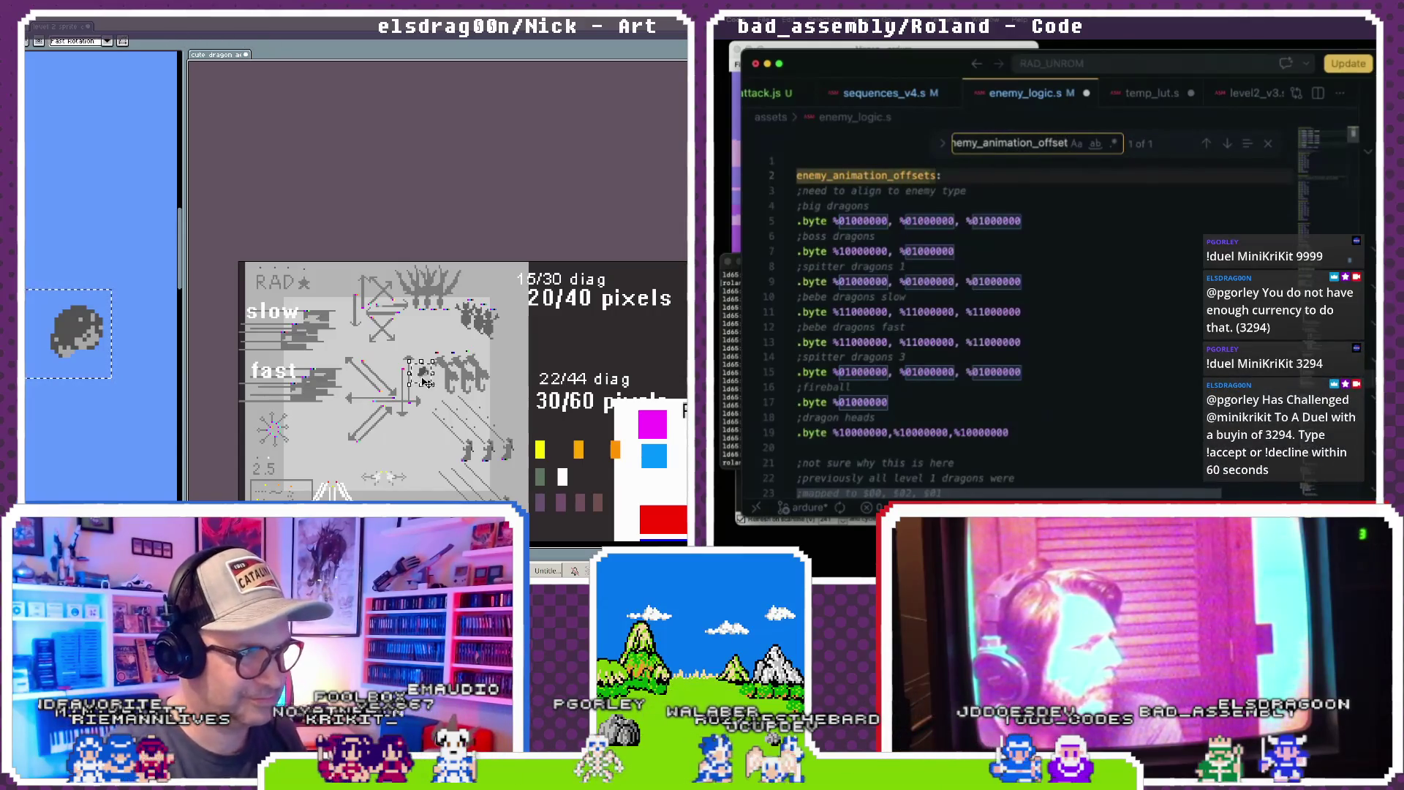
scroll(432, 342, "up", 3)
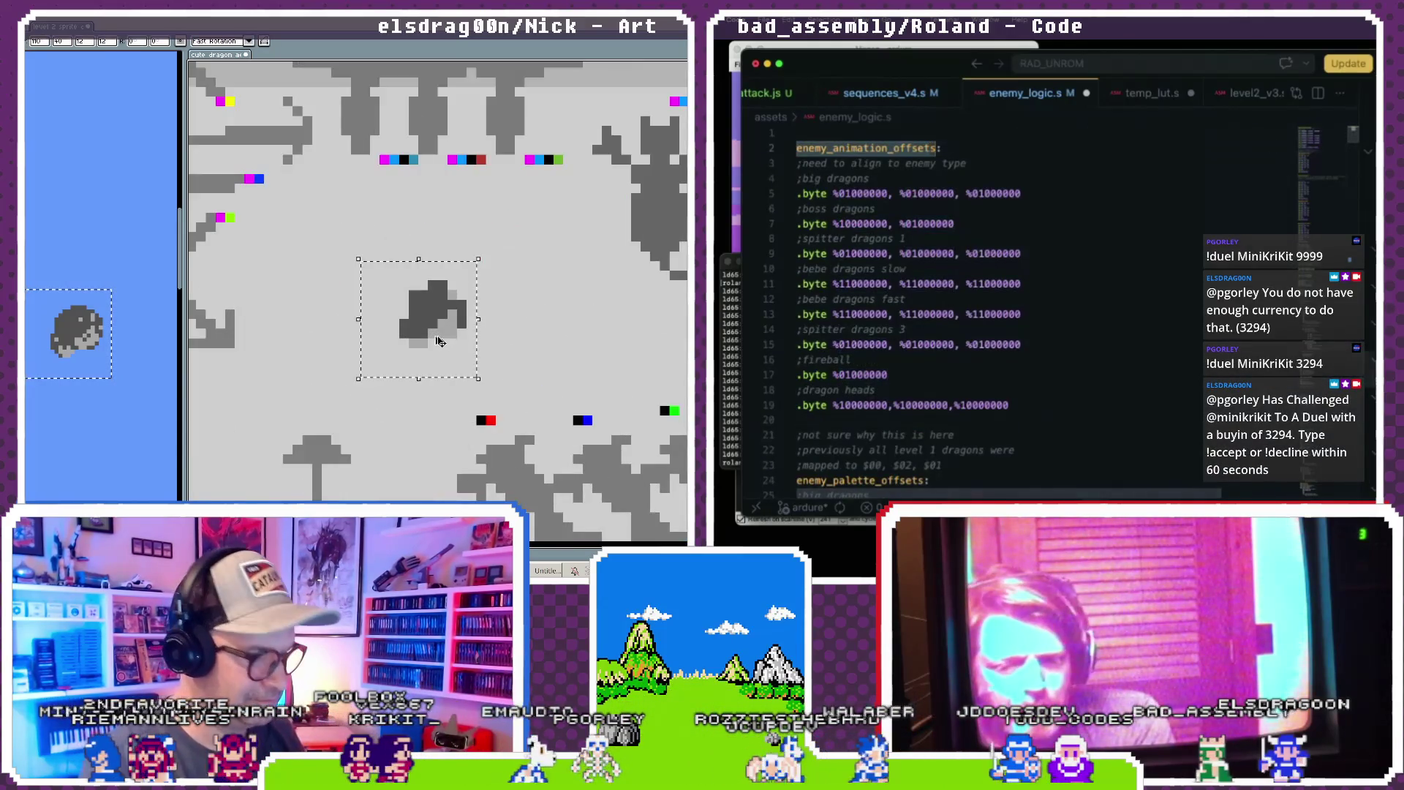
- Raise the small sprite's lightness to 55 with Hue/Saturation so its lower part turns white
key("ctrl+u")
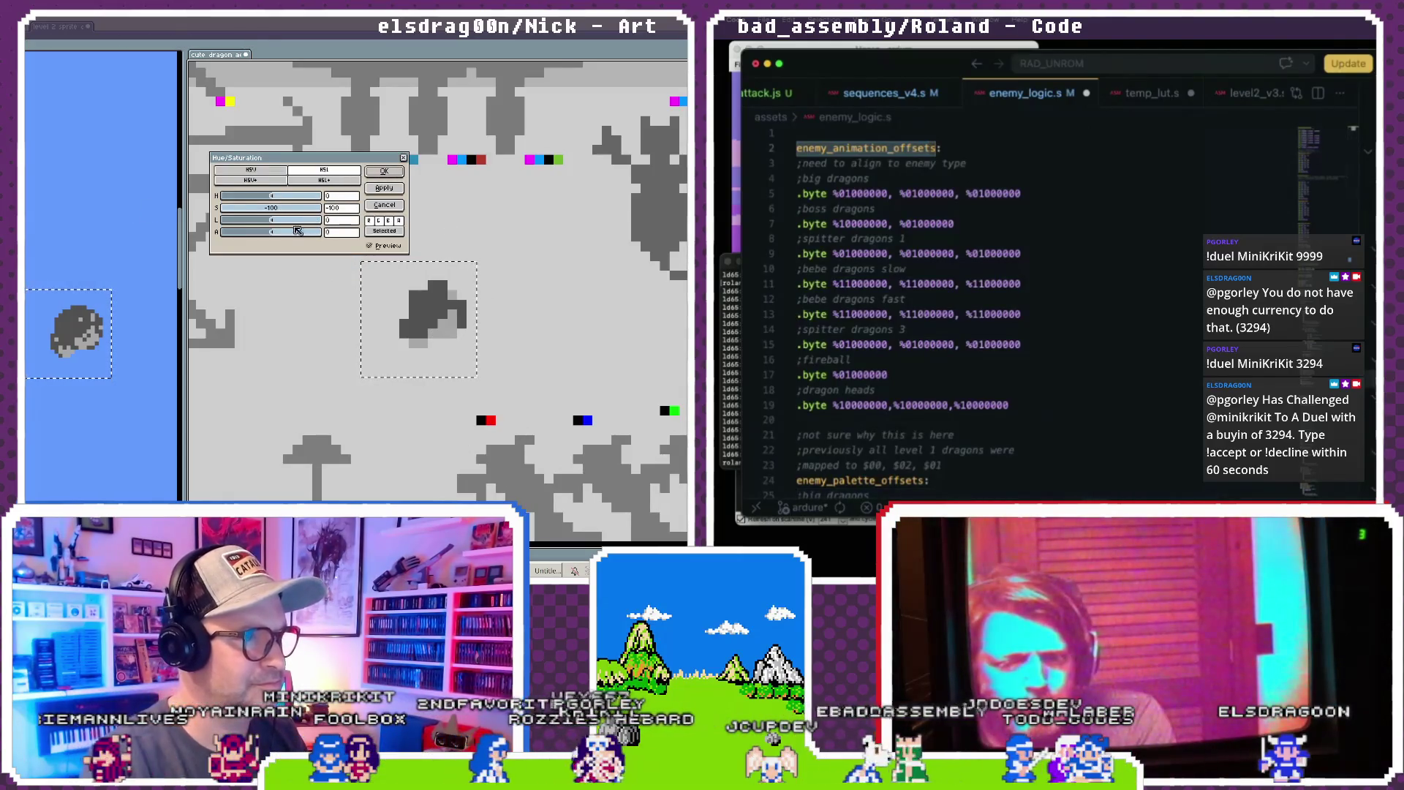
left_click_drag(273, 220, 301, 219)
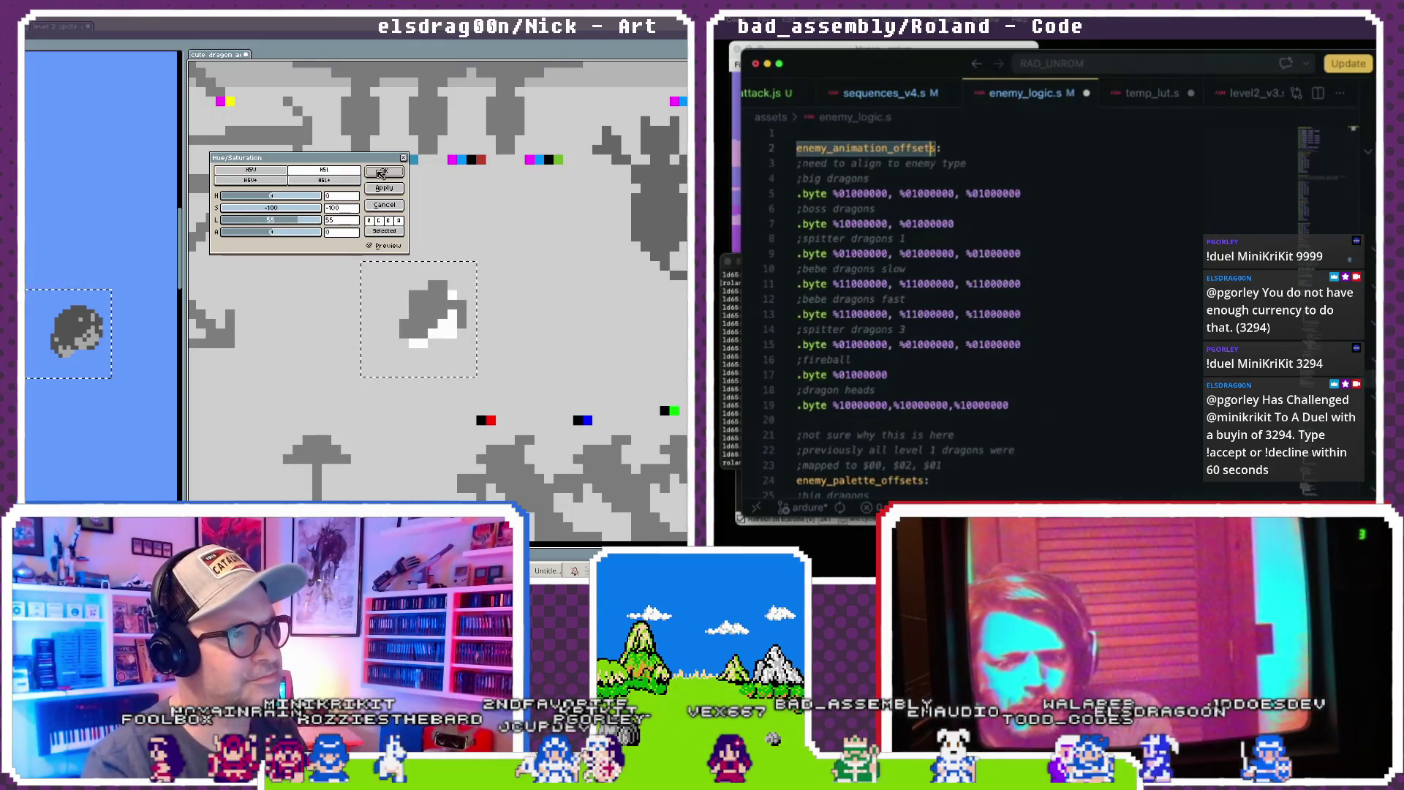
left_click(374, 170)
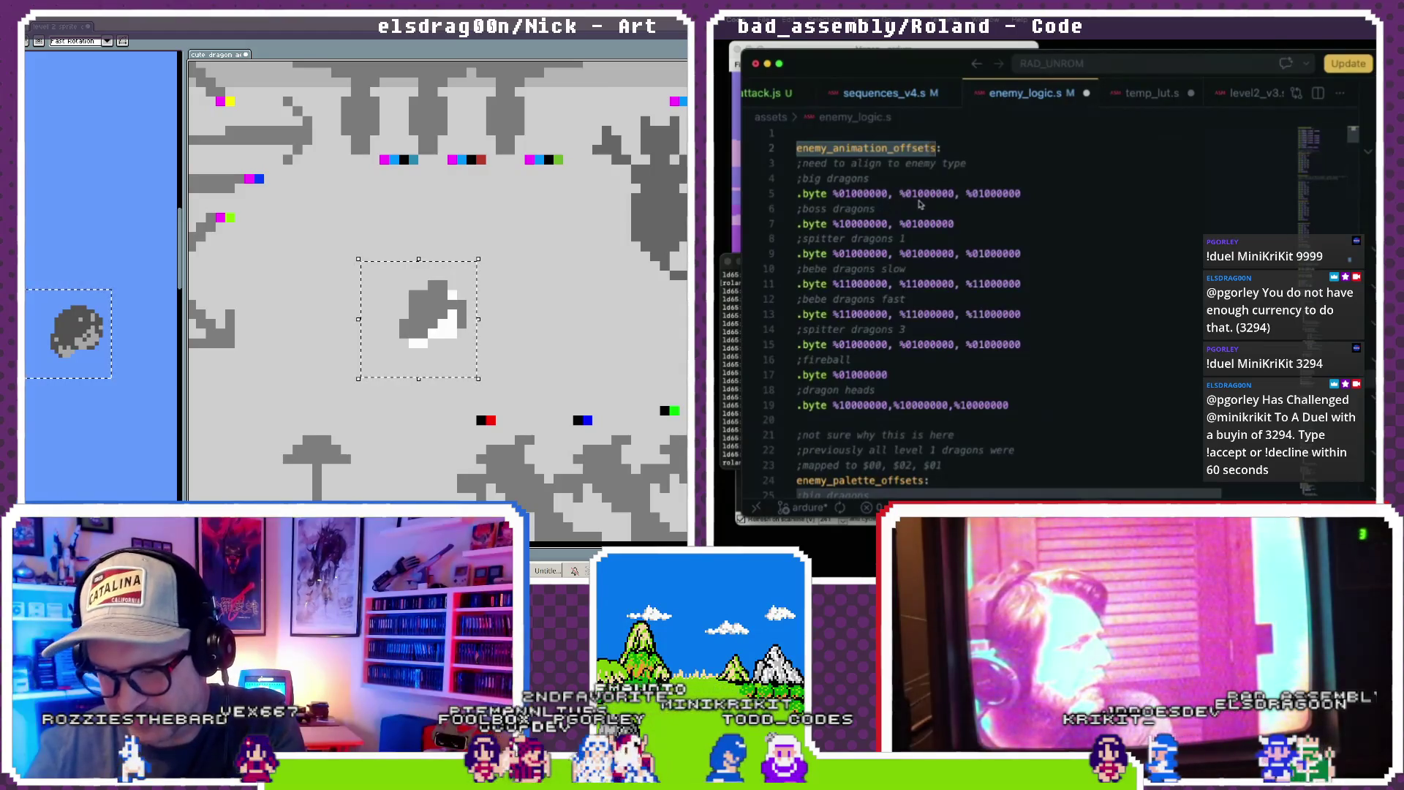
- Scroll through enemy_logic.s to review the code
scroll(921, 204, "down", 3)
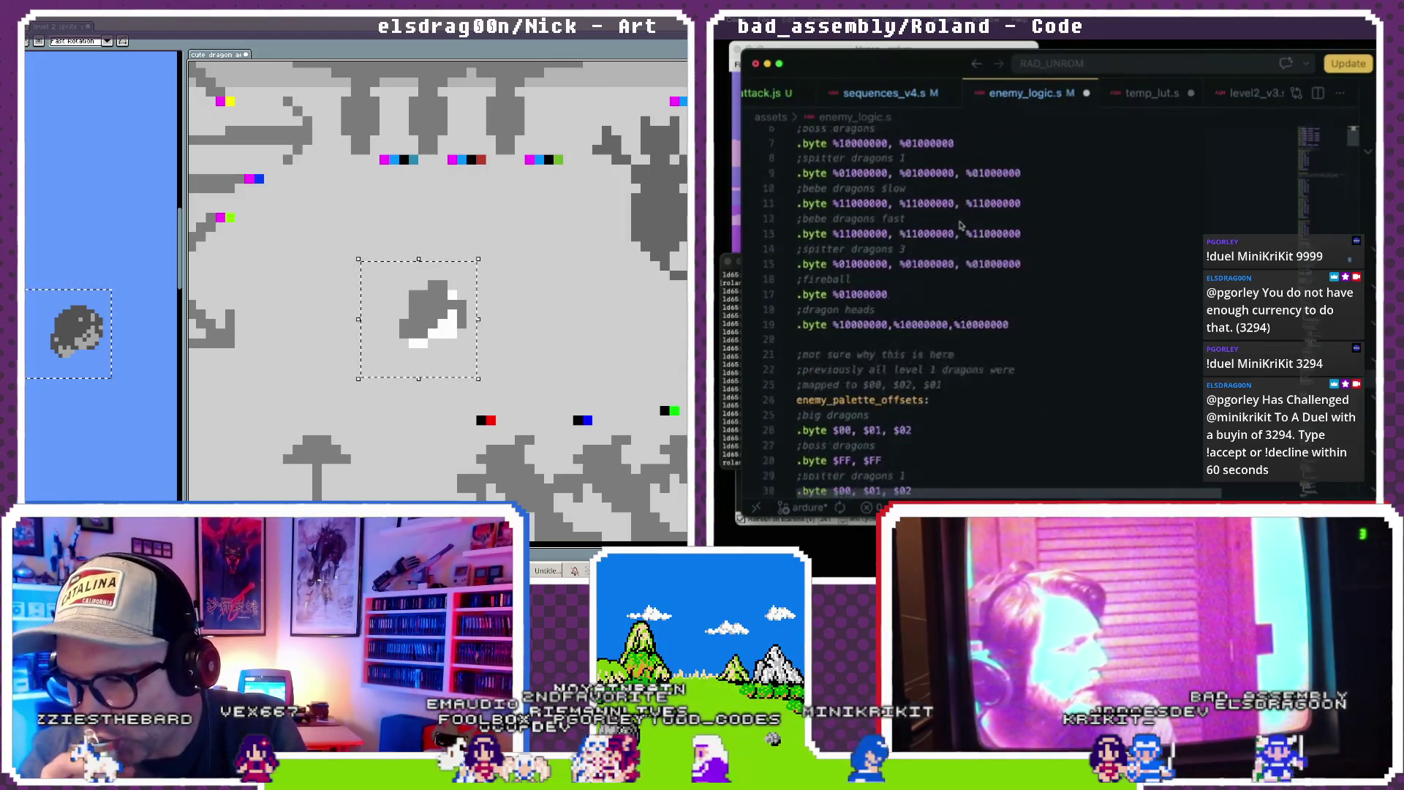
scroll(961, 224, "up", 3)
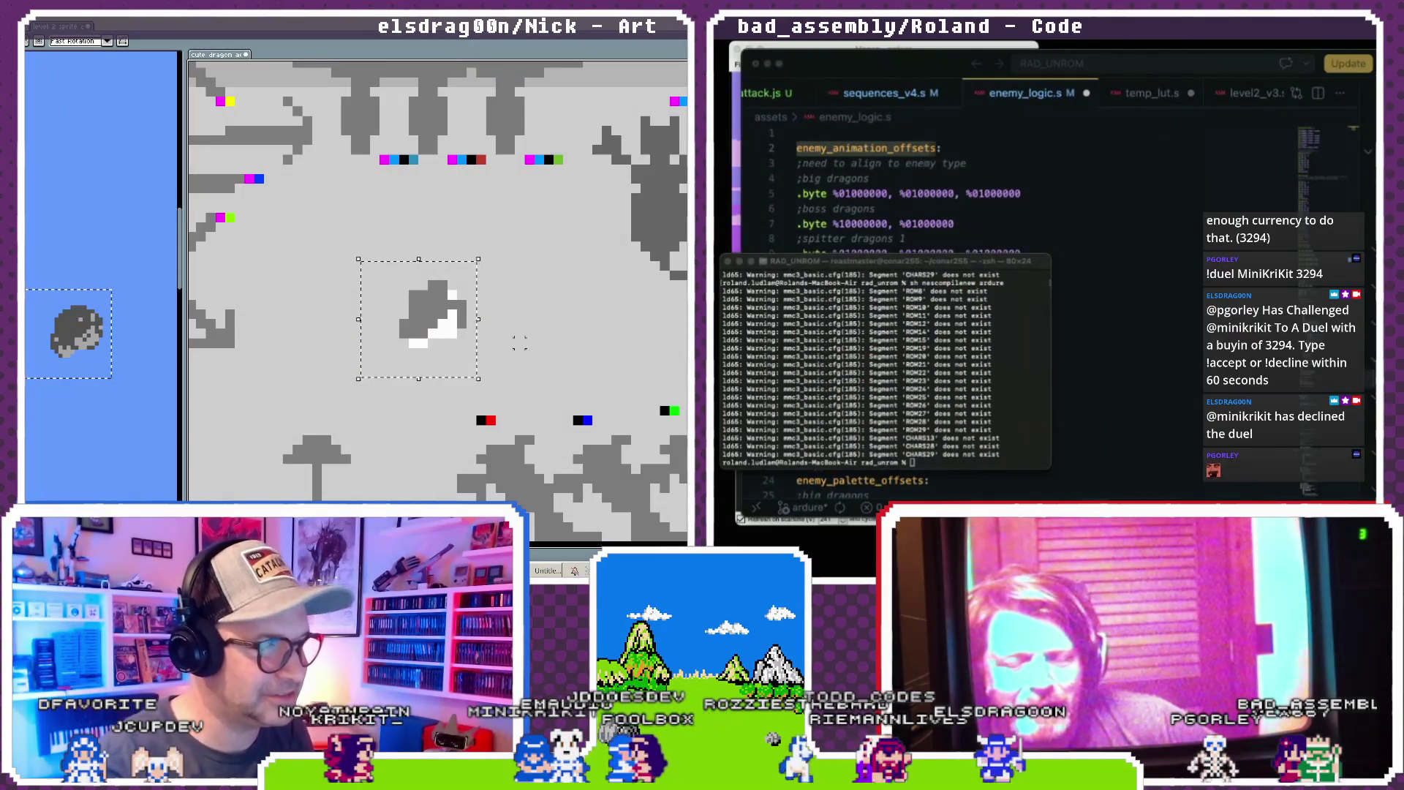
- With the pencil, place a magenta marker pixel on the dragon sprite sheet
scroll(519, 343, "down", 3)
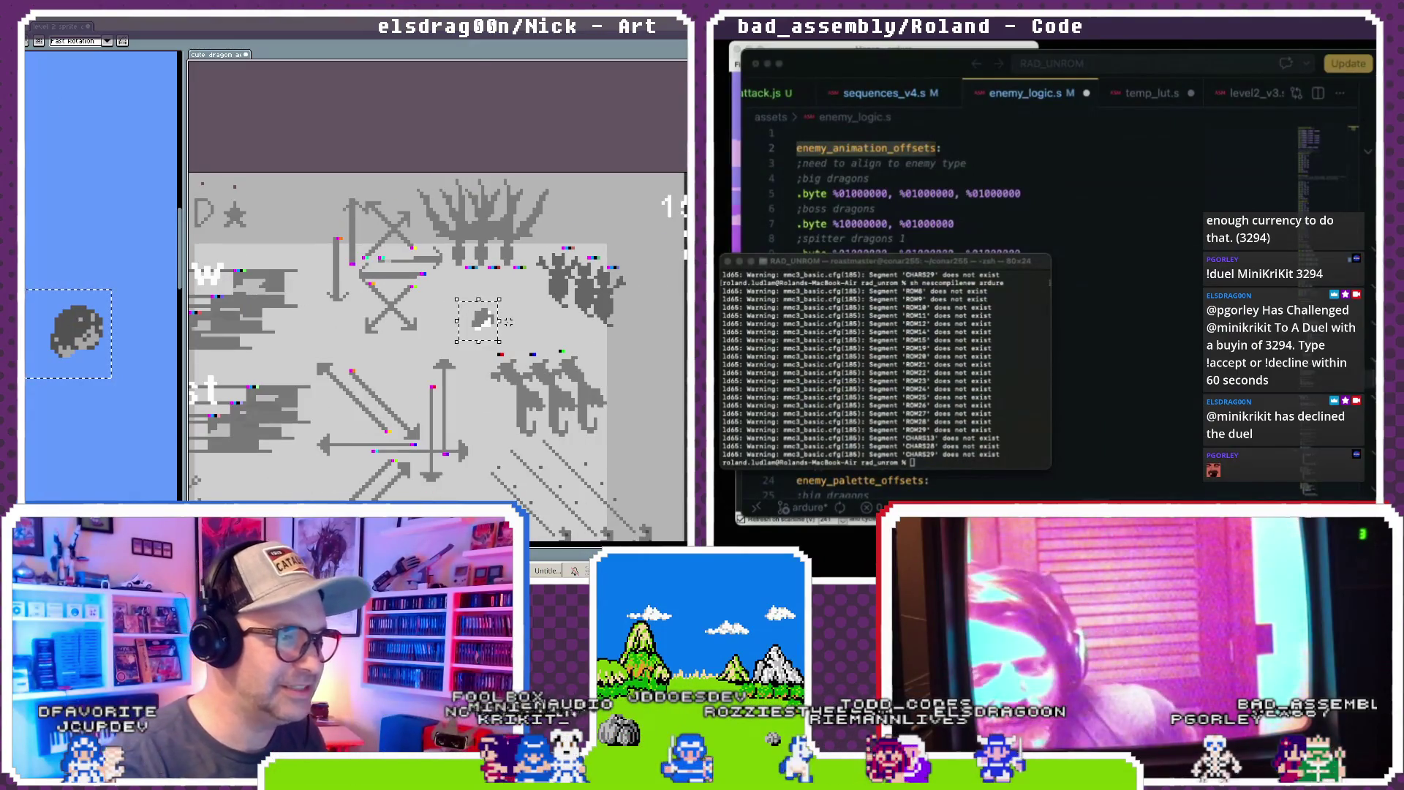
scroll(511, 322, "down", 3)
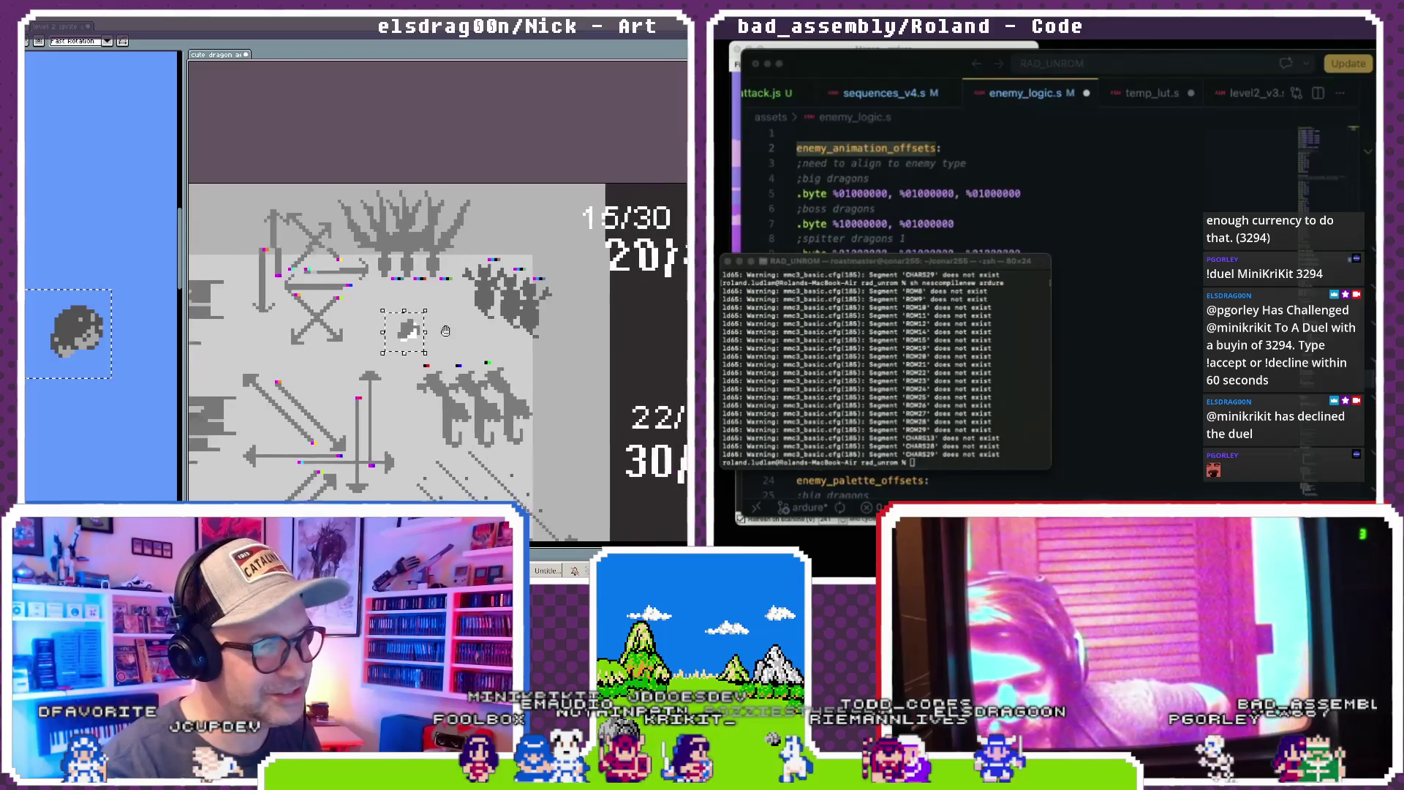
scroll(378, 324, "up", 2)
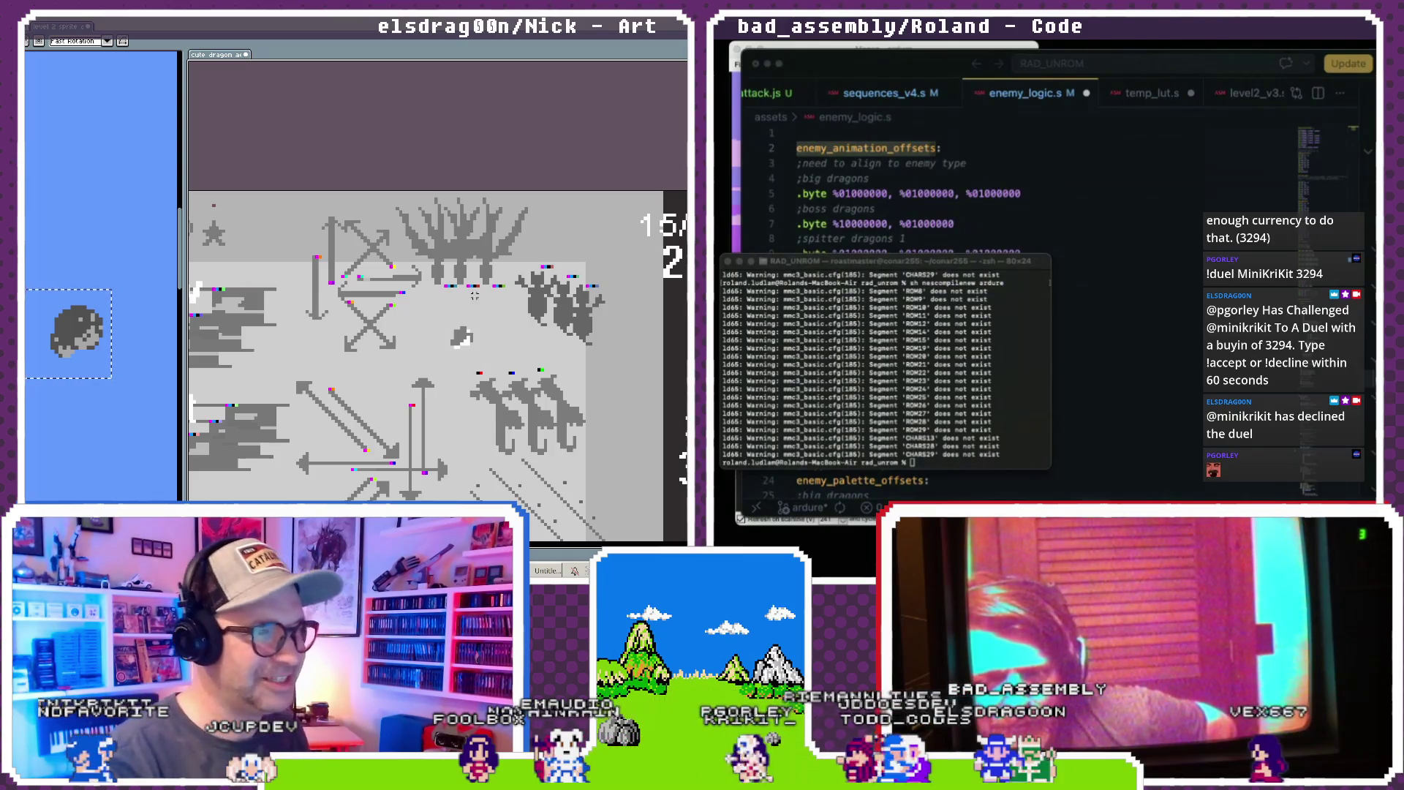
scroll(461, 329, "up", 3)
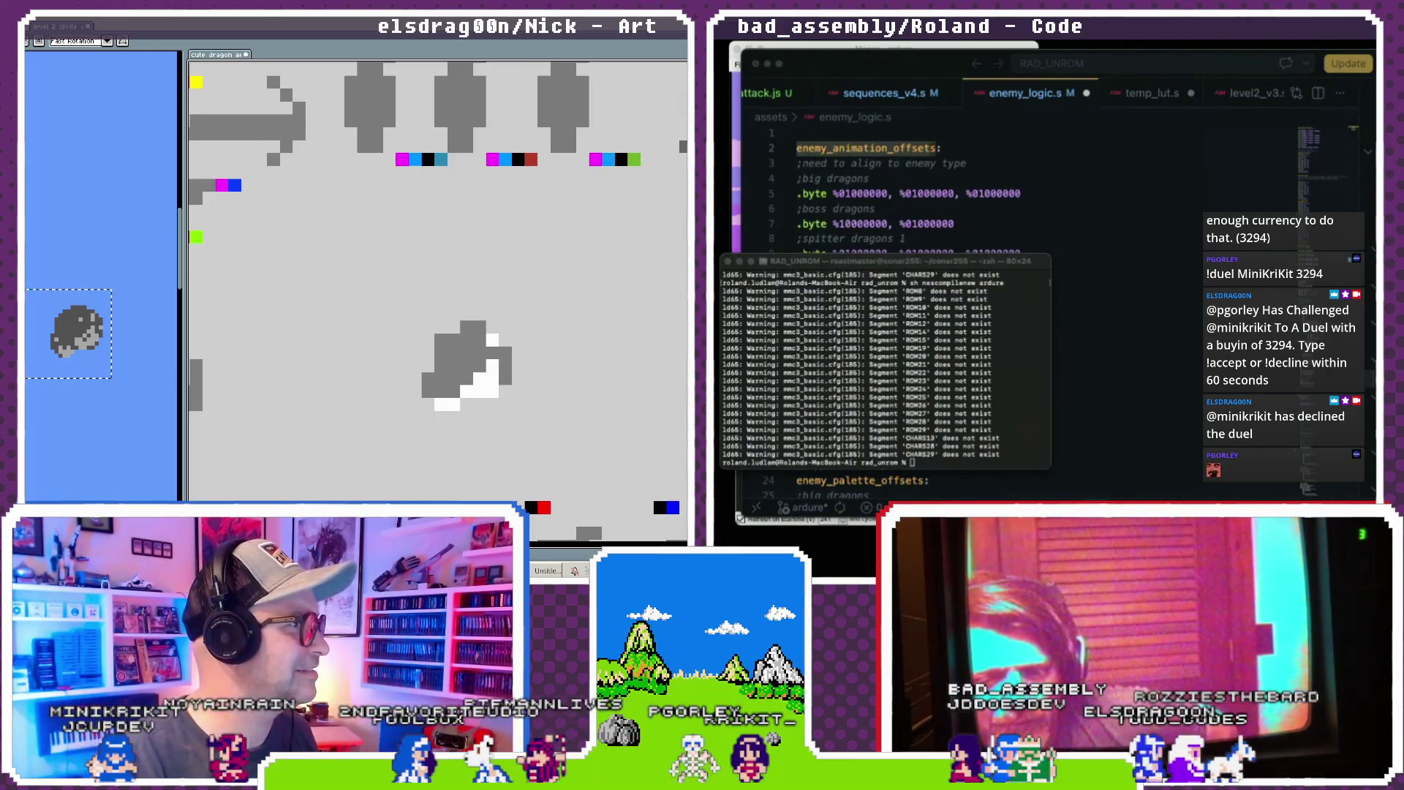
key("b")
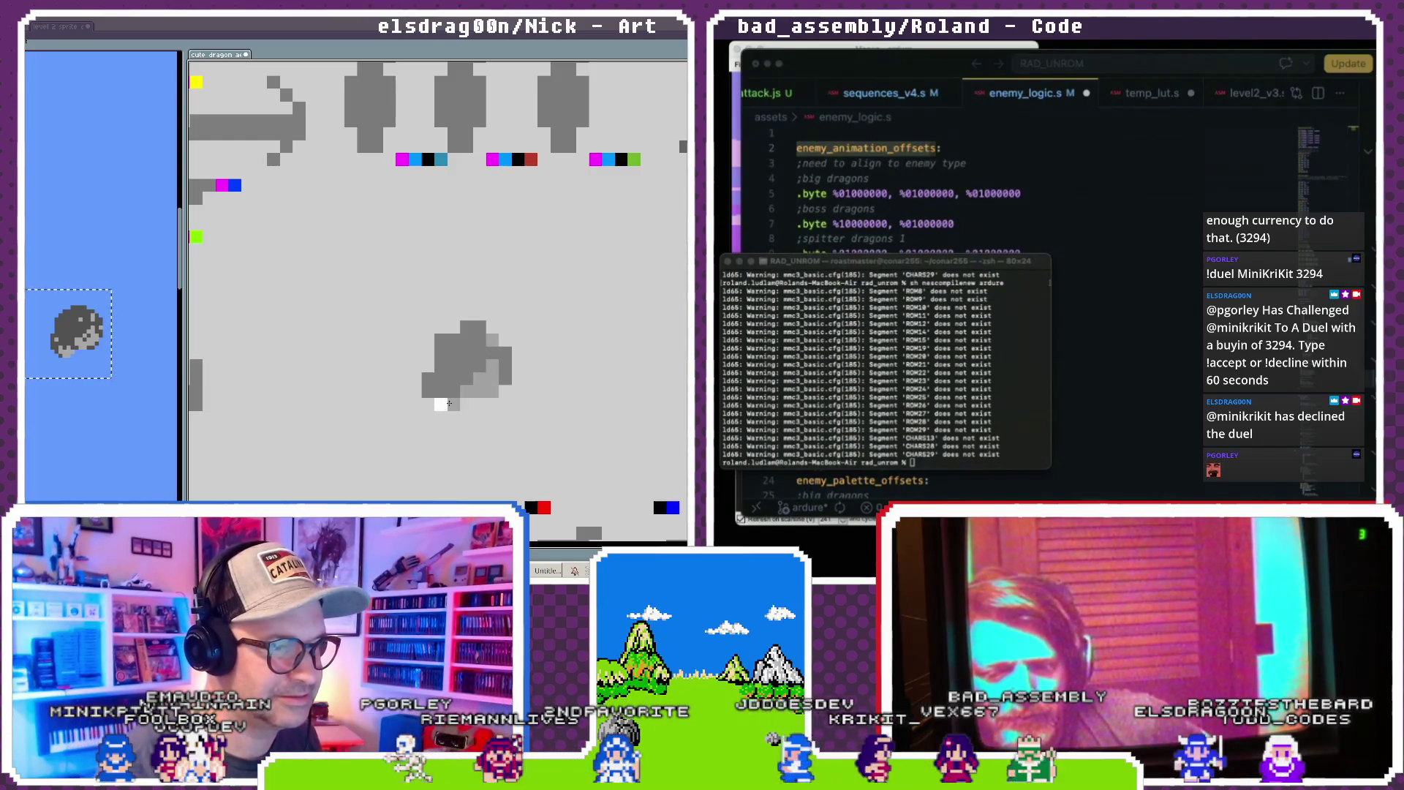
scroll(483, 379, "down", 2)
scroll(483, 379, "down", 2)
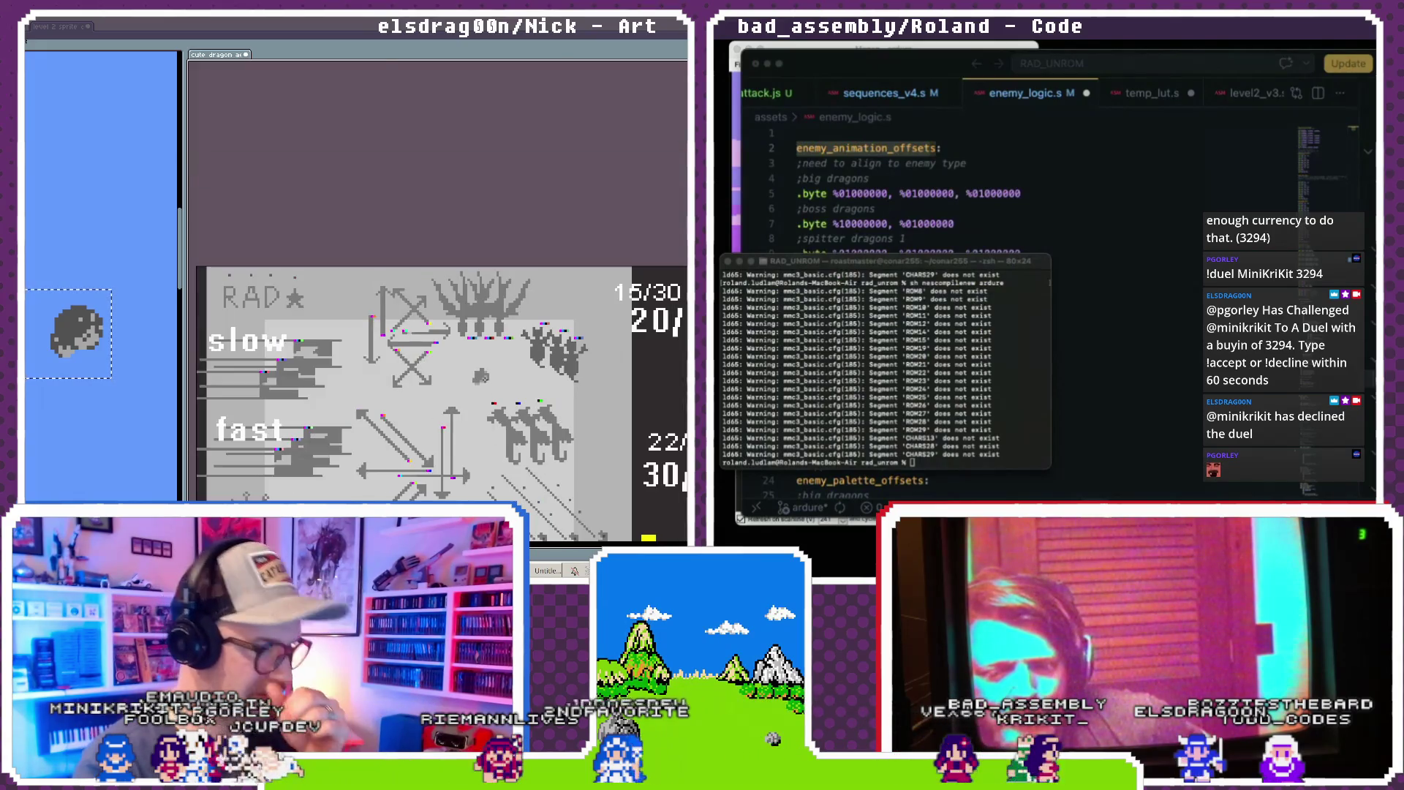
scroll(427, 300, "up", 4)
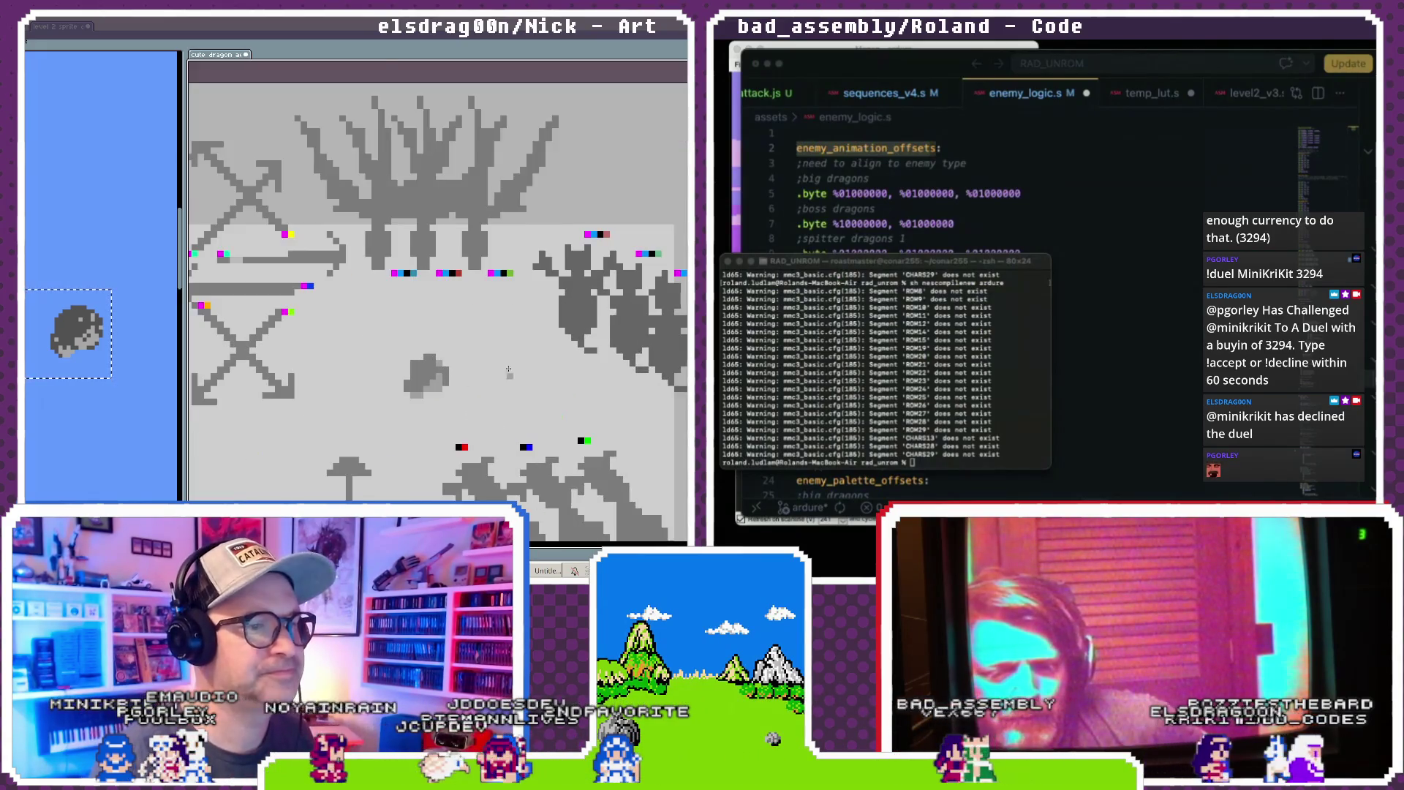
left_click(427, 344)
- Add two cyan pixels beside the magenta marker and a black pixel next to them
key("i")
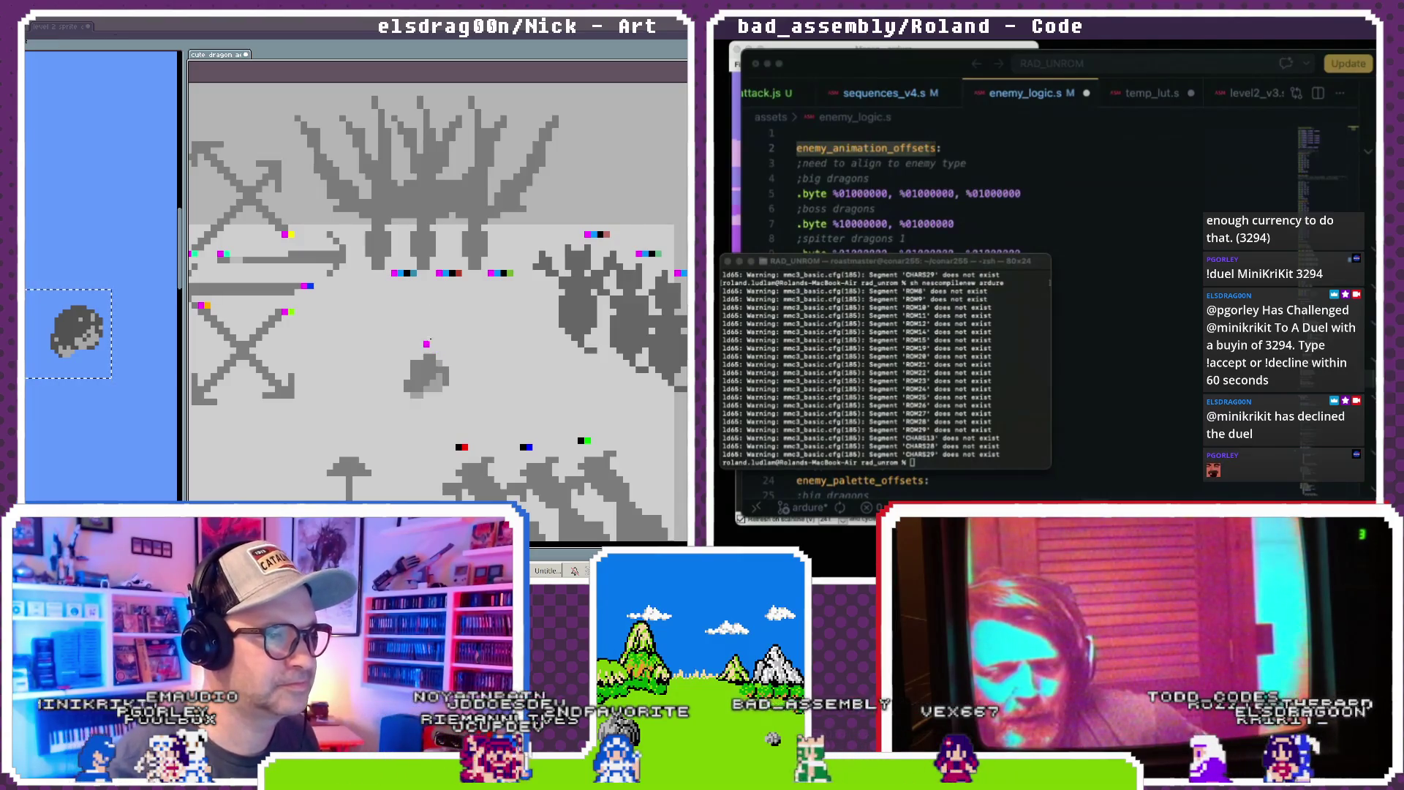
left_click(408, 272)
left_click(432, 344)
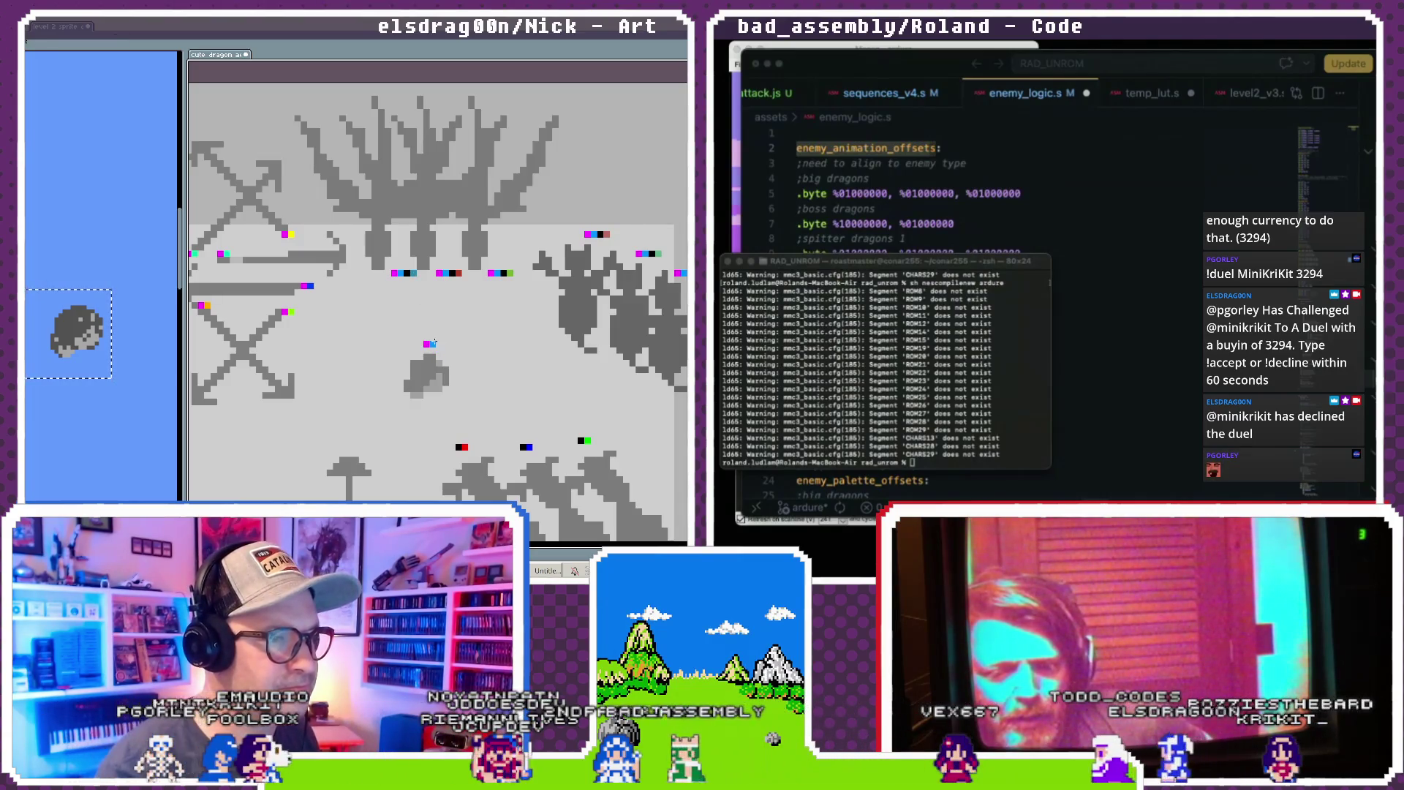
left_click(452, 273)
key("b")
left_click(438, 343)
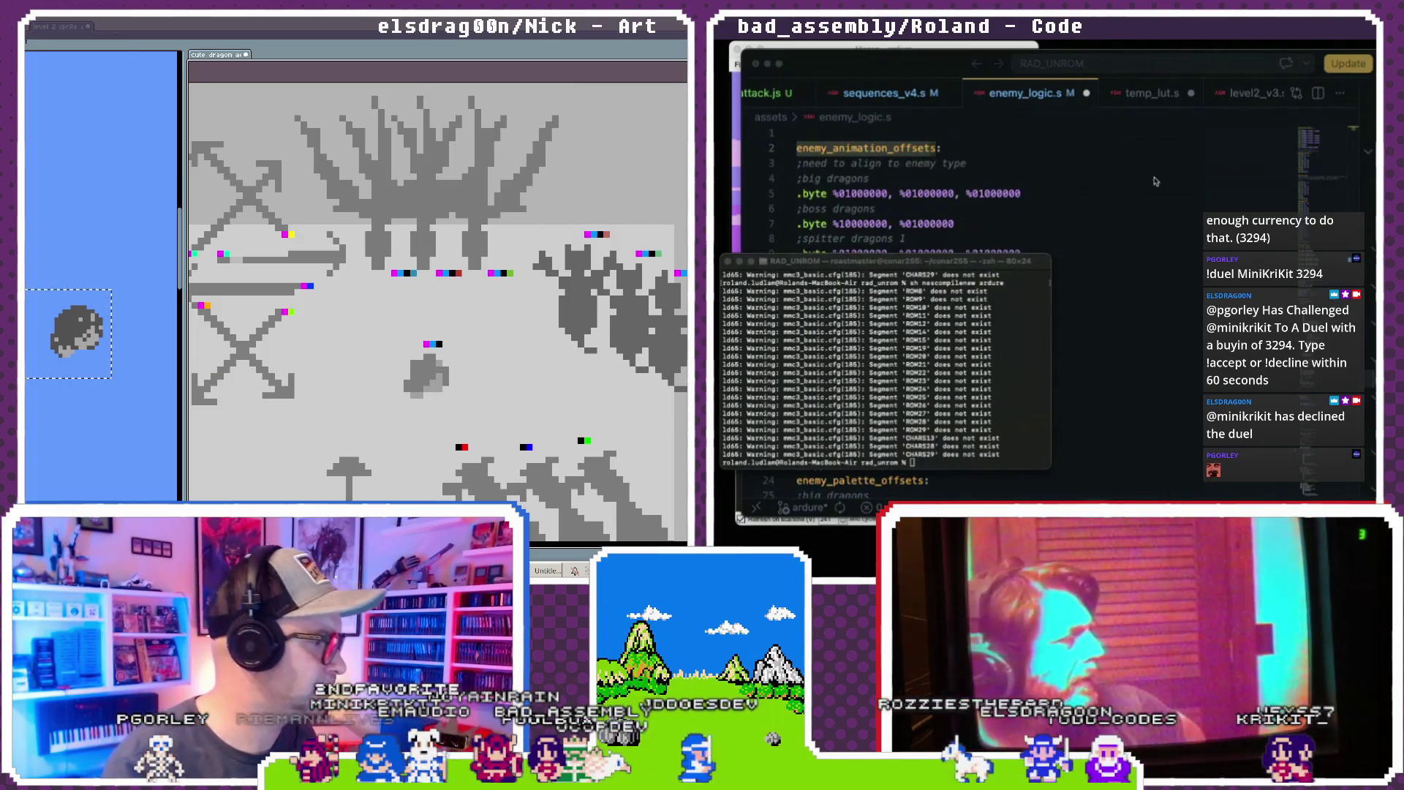
- Raise enemy_logic.s and select the big, boss and slow bebe dragon offset values on lines 5–15
left_click(1126, 187)
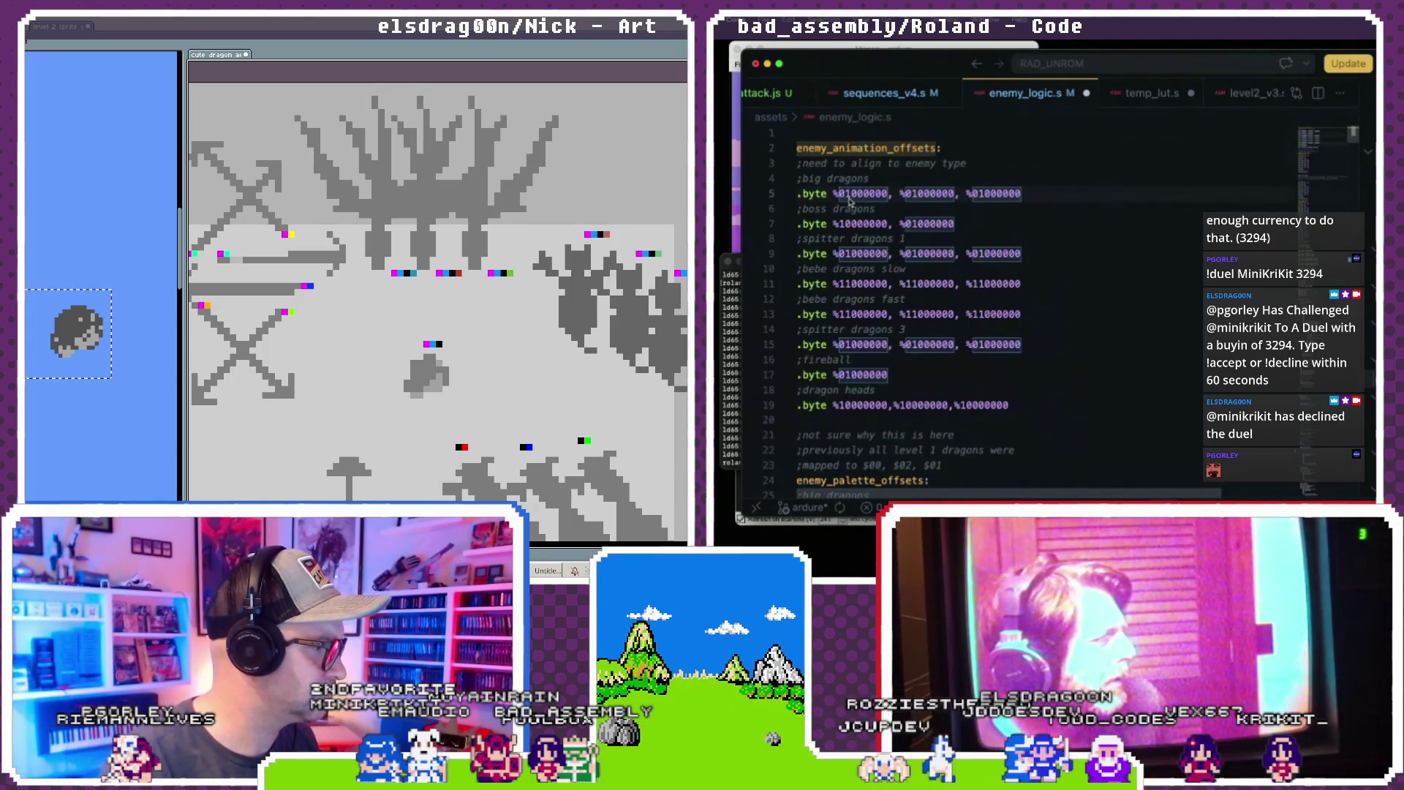
left_click_drag(839, 195, 1052, 196)
left_click_drag(834, 224, 958, 226)
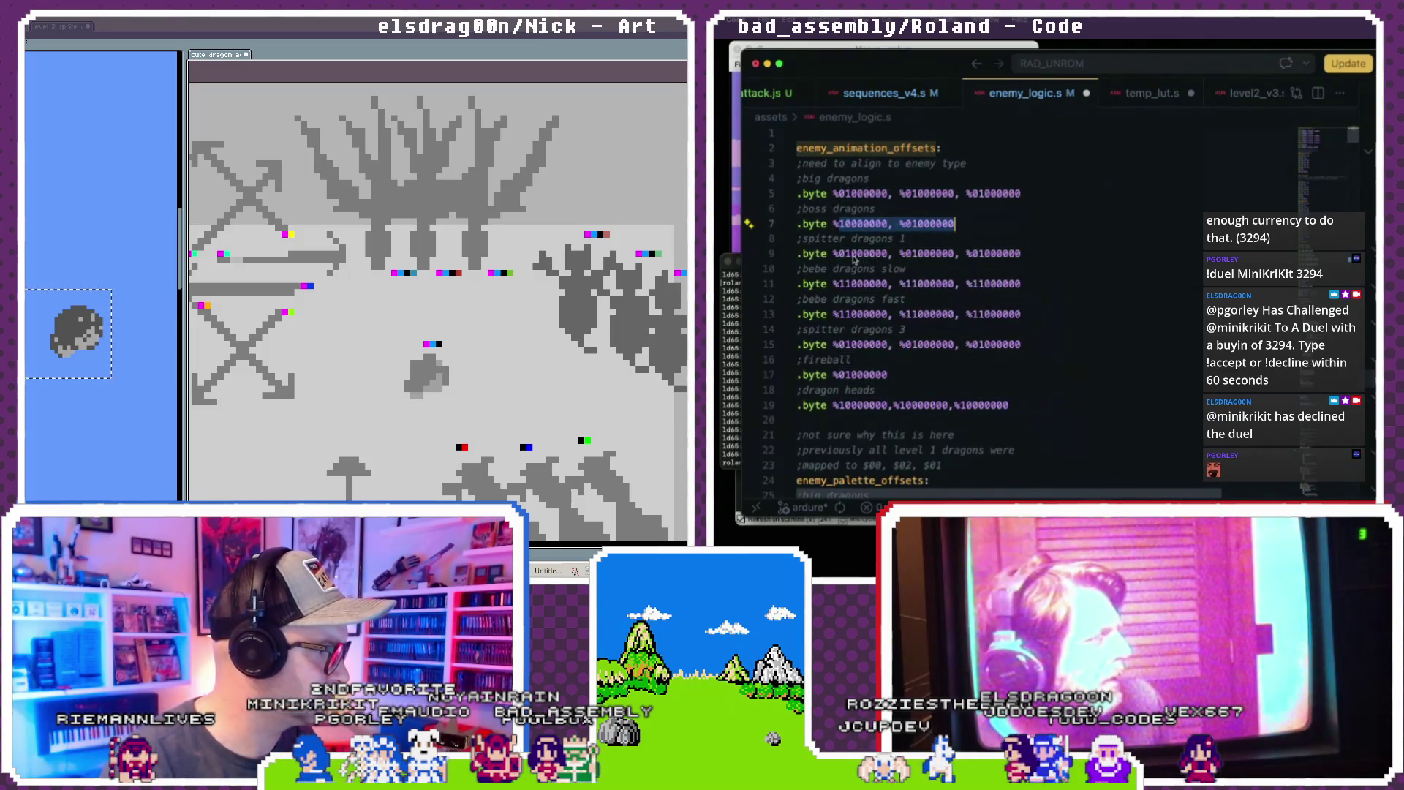
double_click(862, 284)
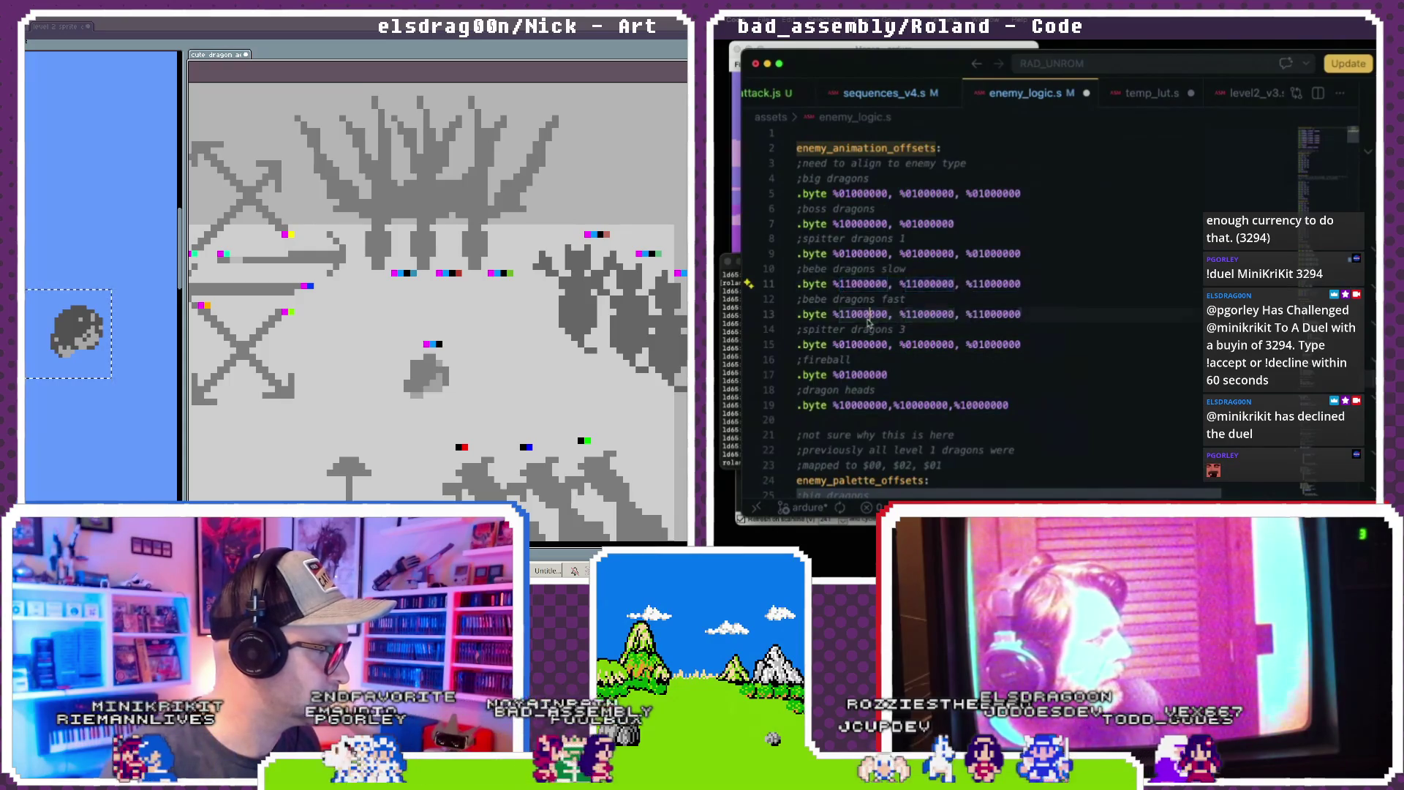
double_click(877, 345)
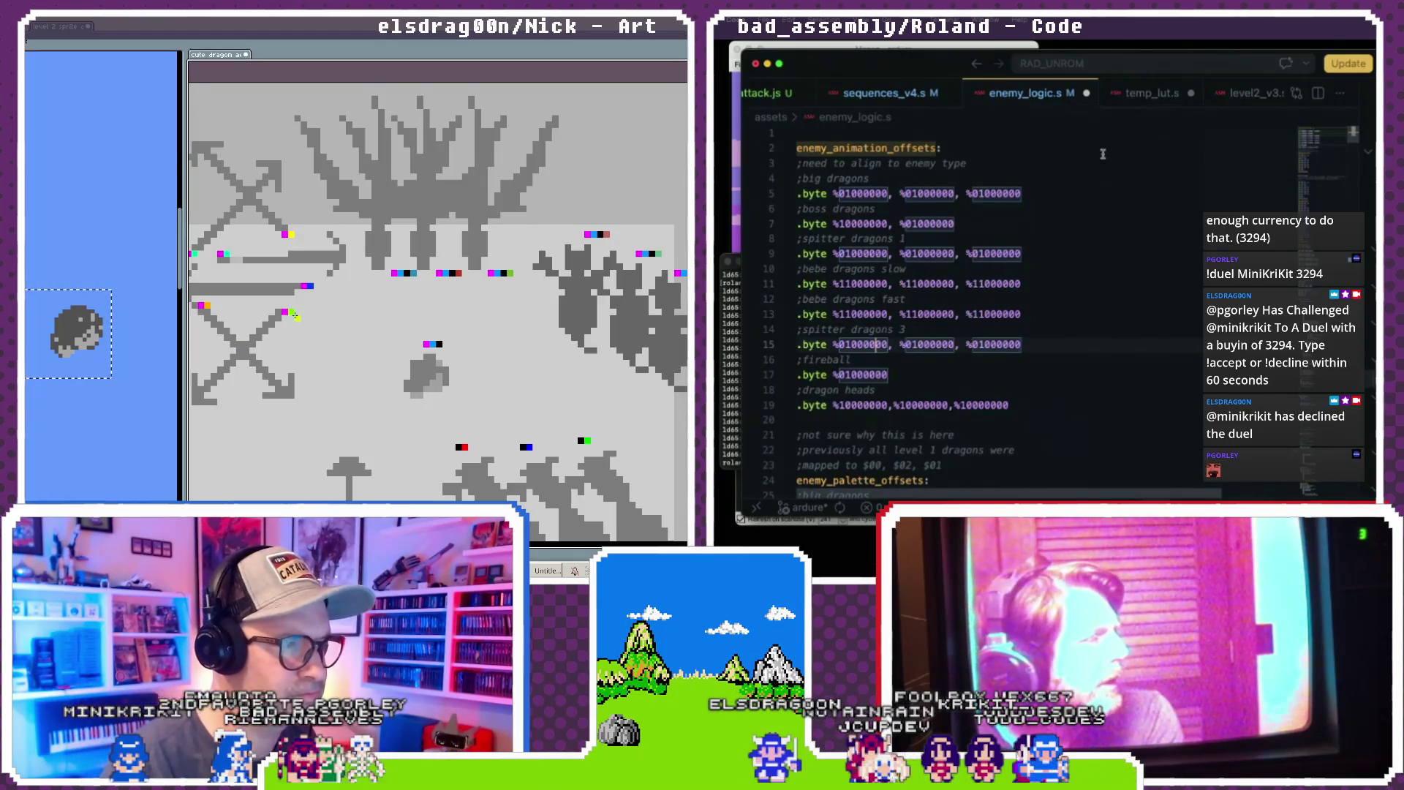
scroll(989, 98, "down", 5)
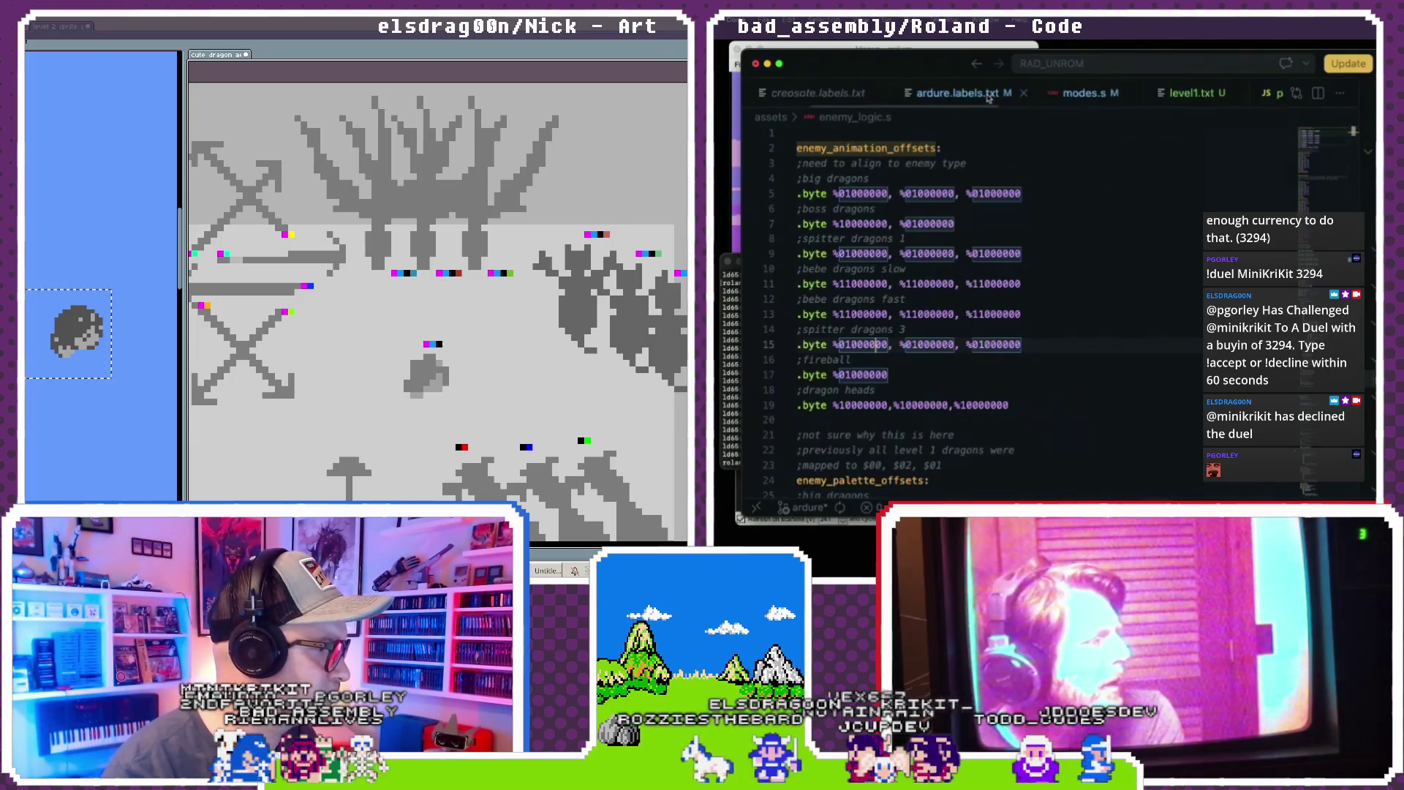
- Scroll level1.s to the dragon_animation_pointers tables near line 613
scroll(989, 97, "up", 5)
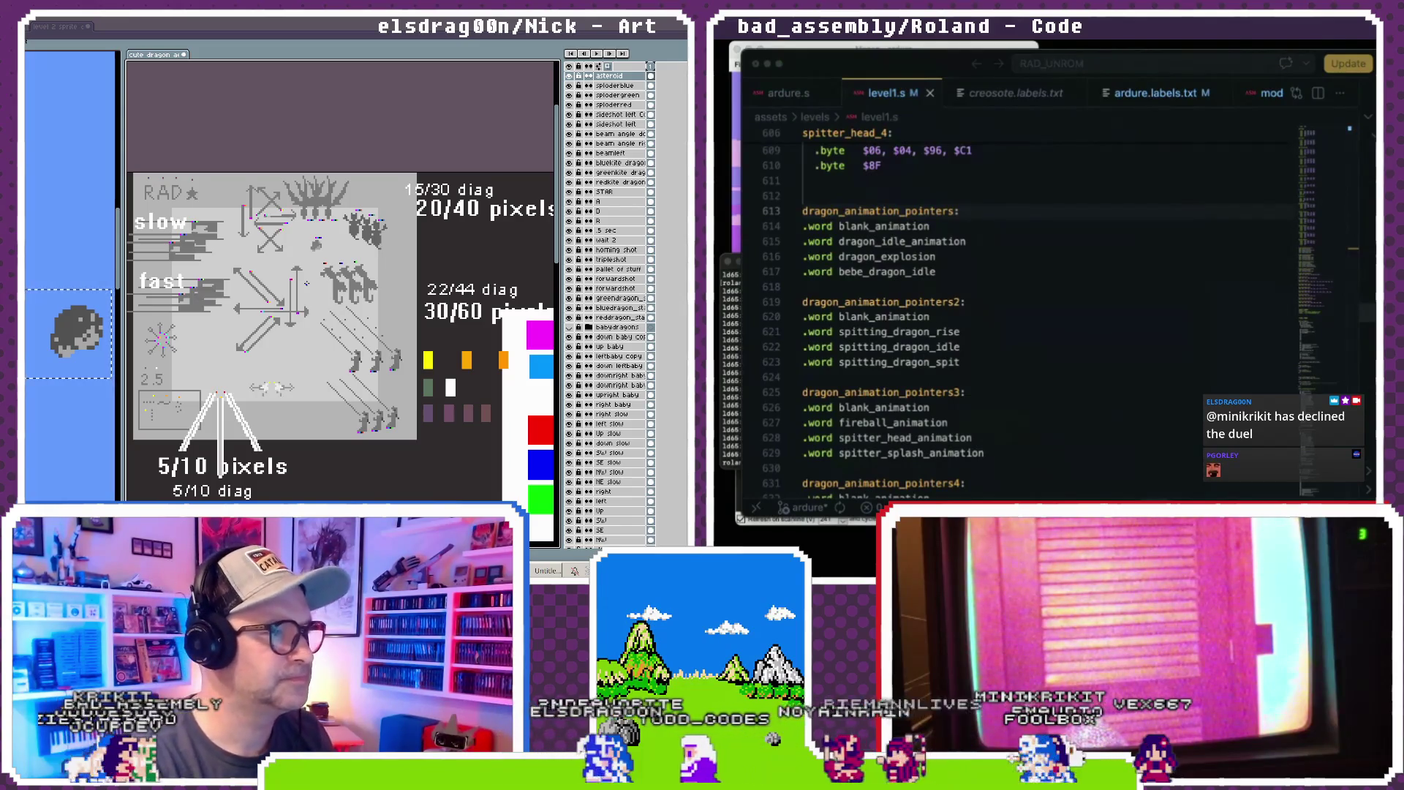
- Draw a single blue pixel with the pencil on the dragon sprite sheet
scroll(272, 351, "up", 2)
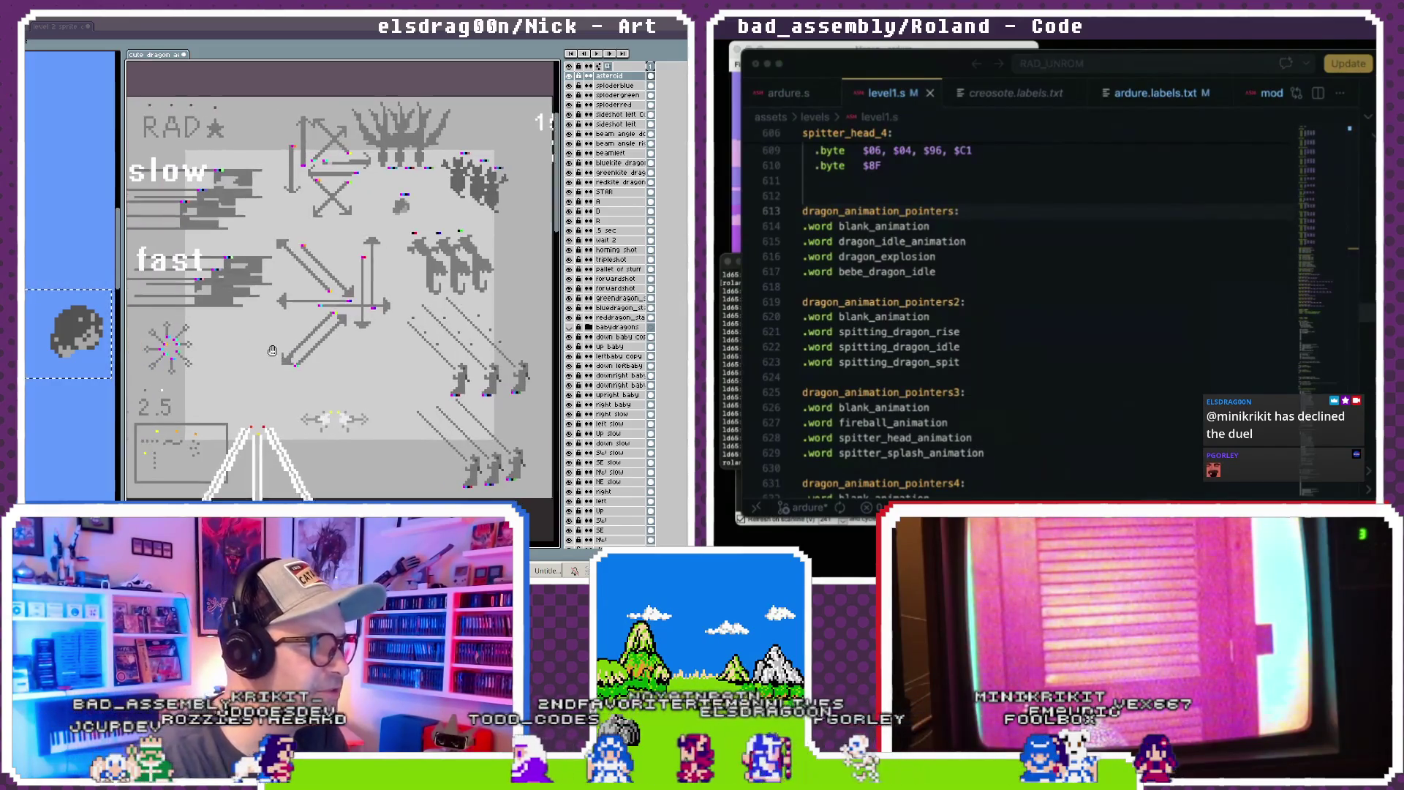
left_click_drag(273, 351, 281, 354)
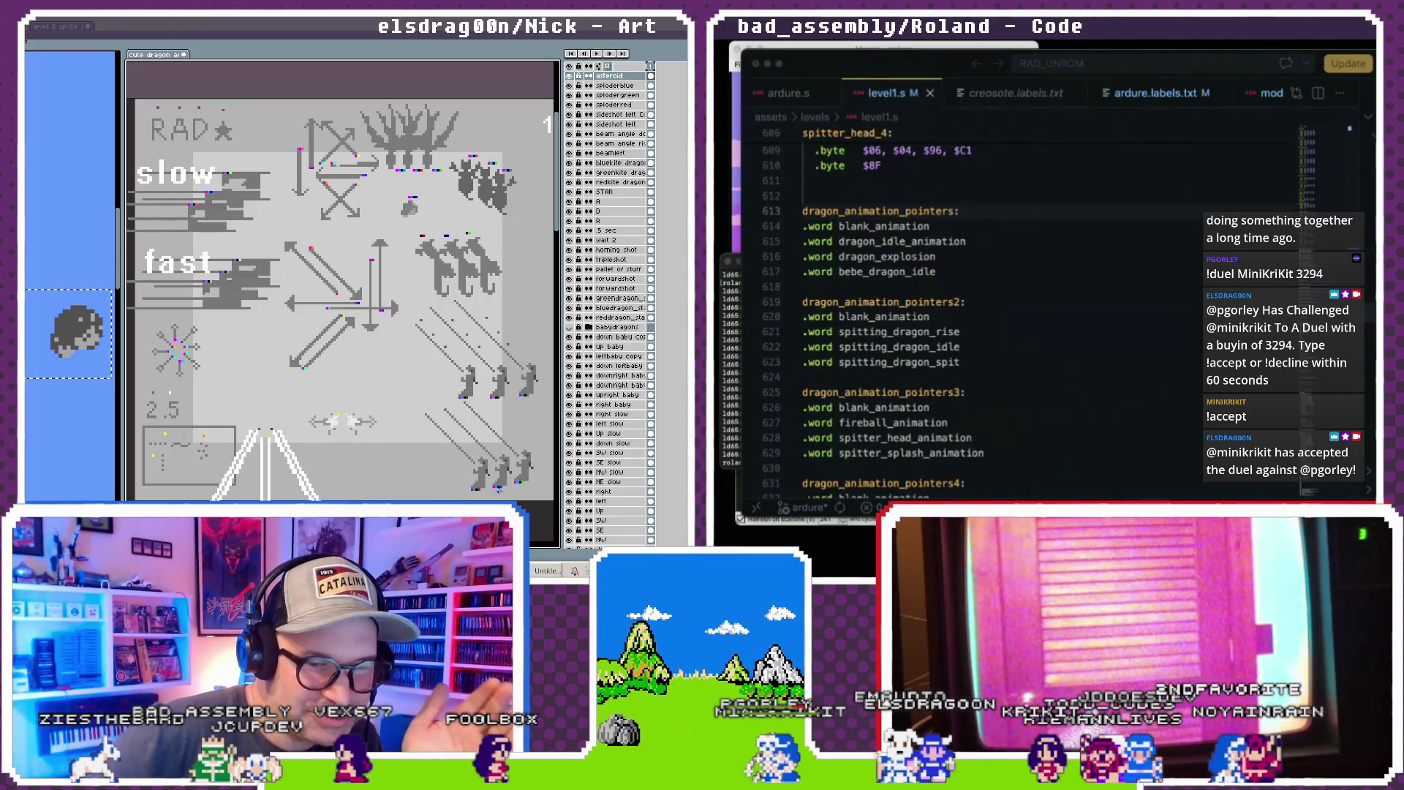
left_click(436, 468)
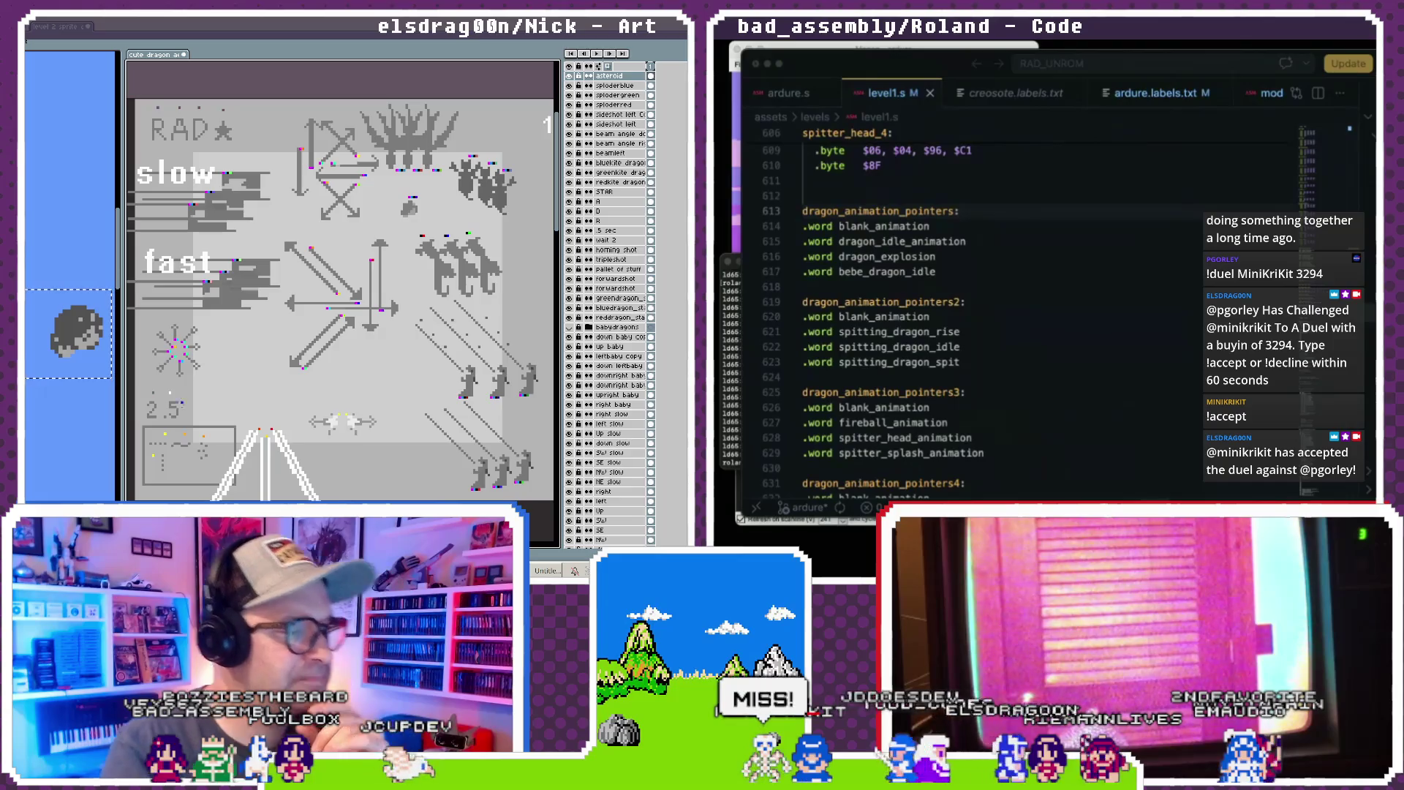
scroll(303, 373, "down", 2)
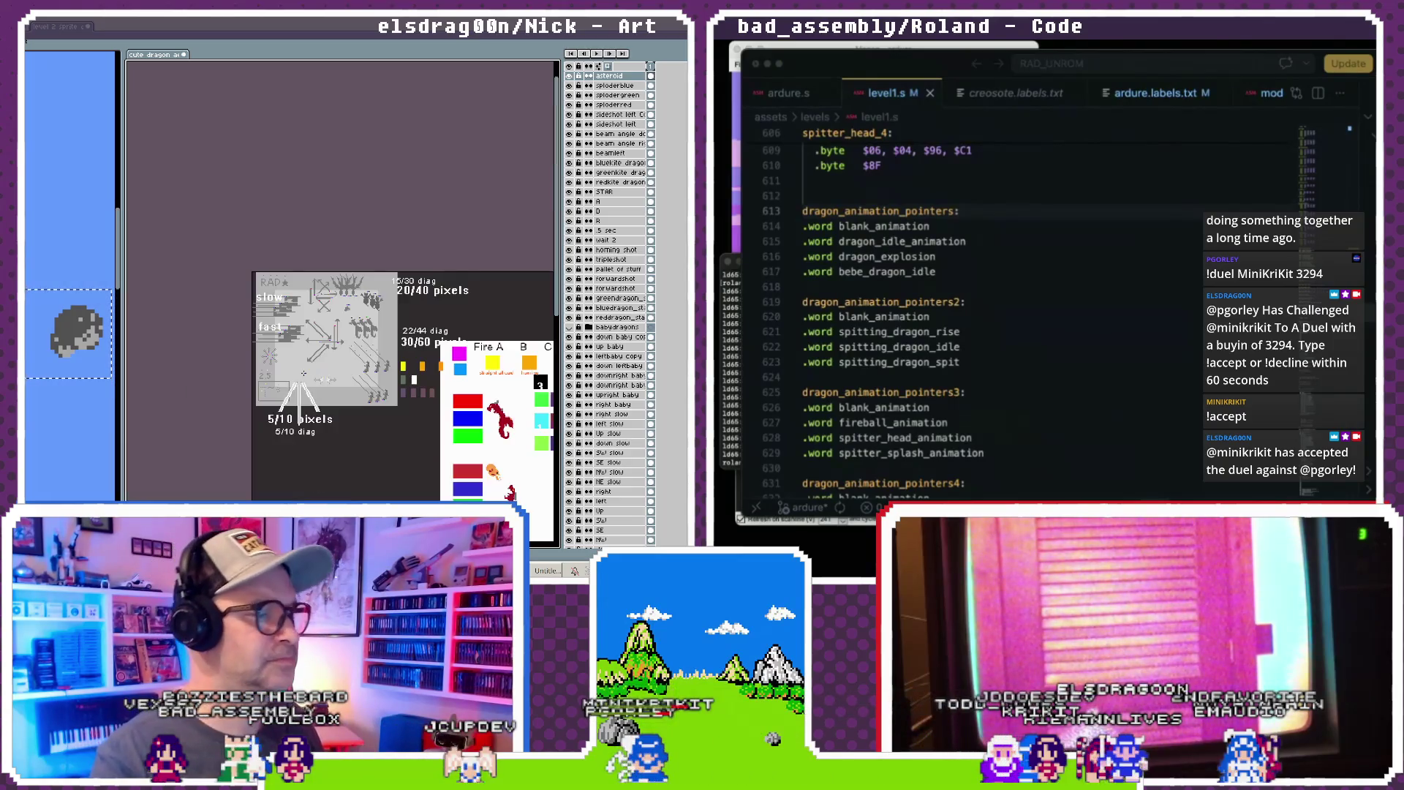
scroll(304, 373, "up", 2)
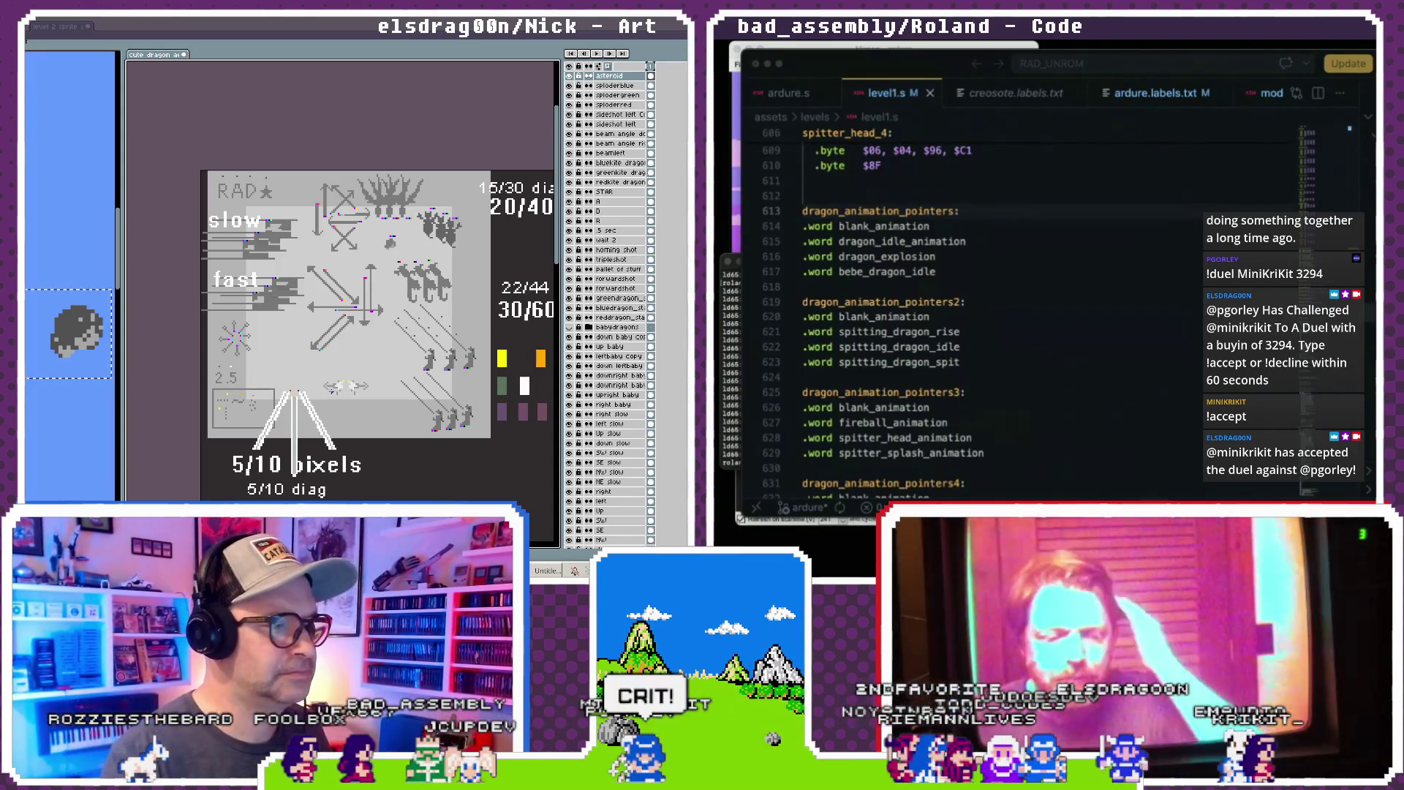
scroll(331, 391, "up", 3)
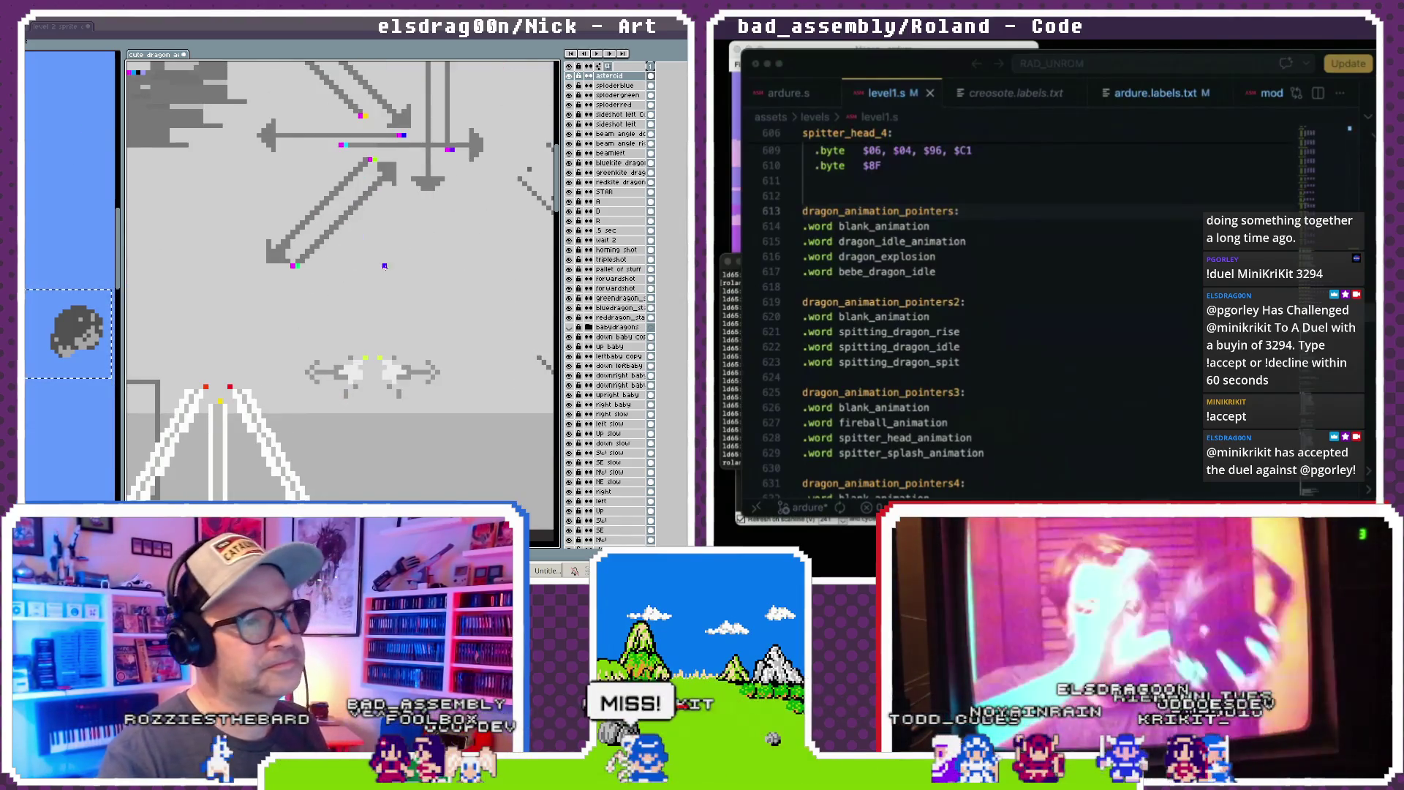
scroll(380, 282, "down", 5)
left_click_drag(391, 232, 337, 292)
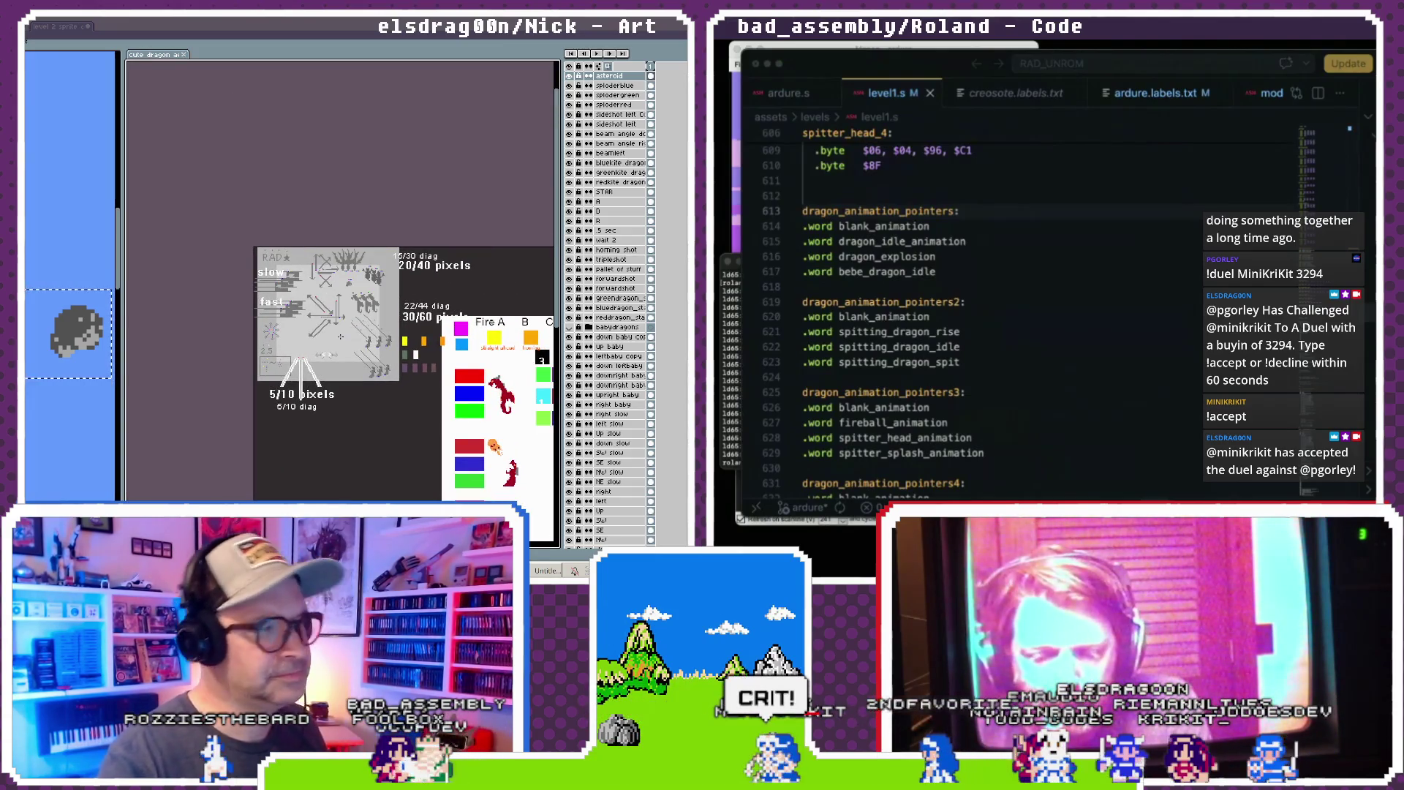
scroll(341, 336, "up", 2)
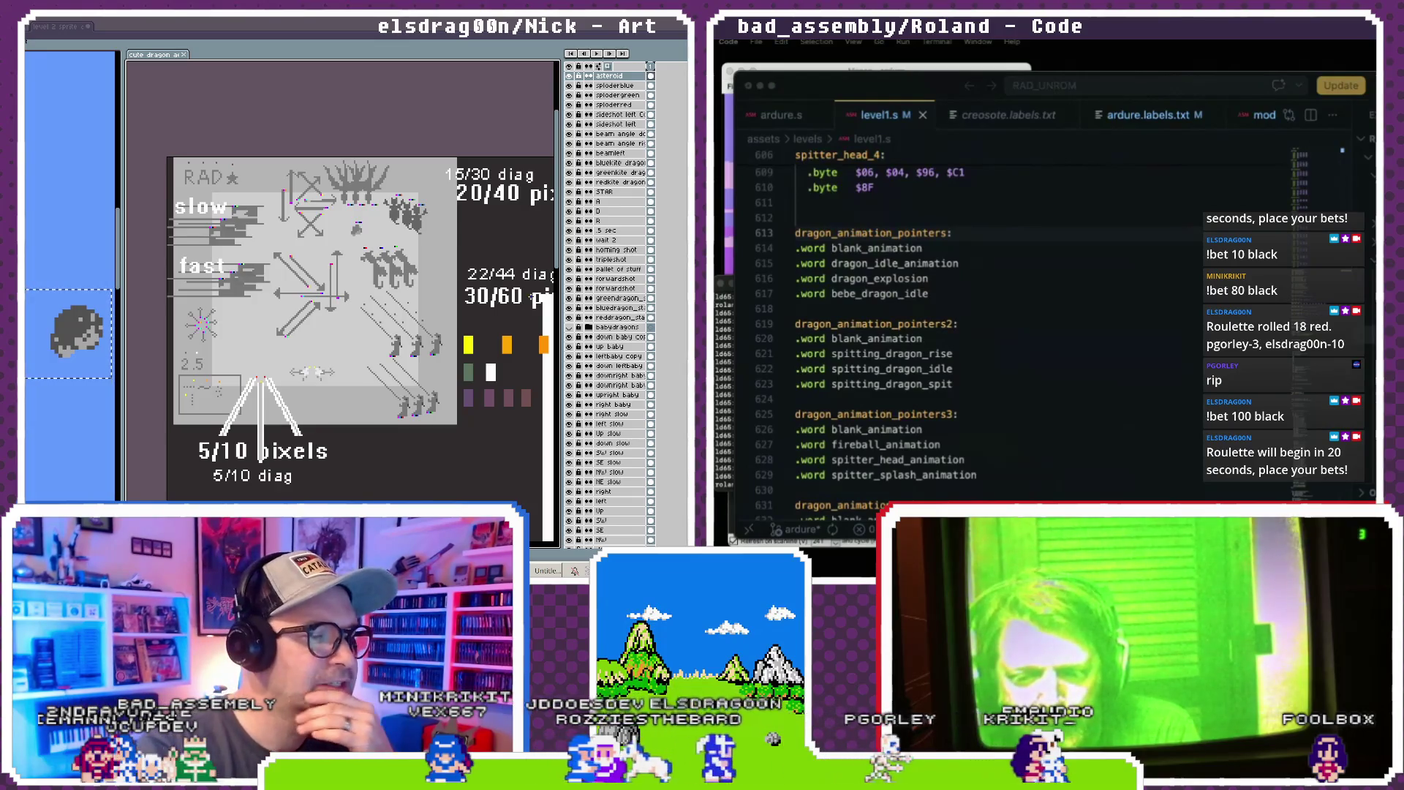
- Pan and zoom the cute dragon sheet to show the 5/10, 20/40 and 30/60 pixel diagrams
left_click_drag(278, 378, 315, 396)
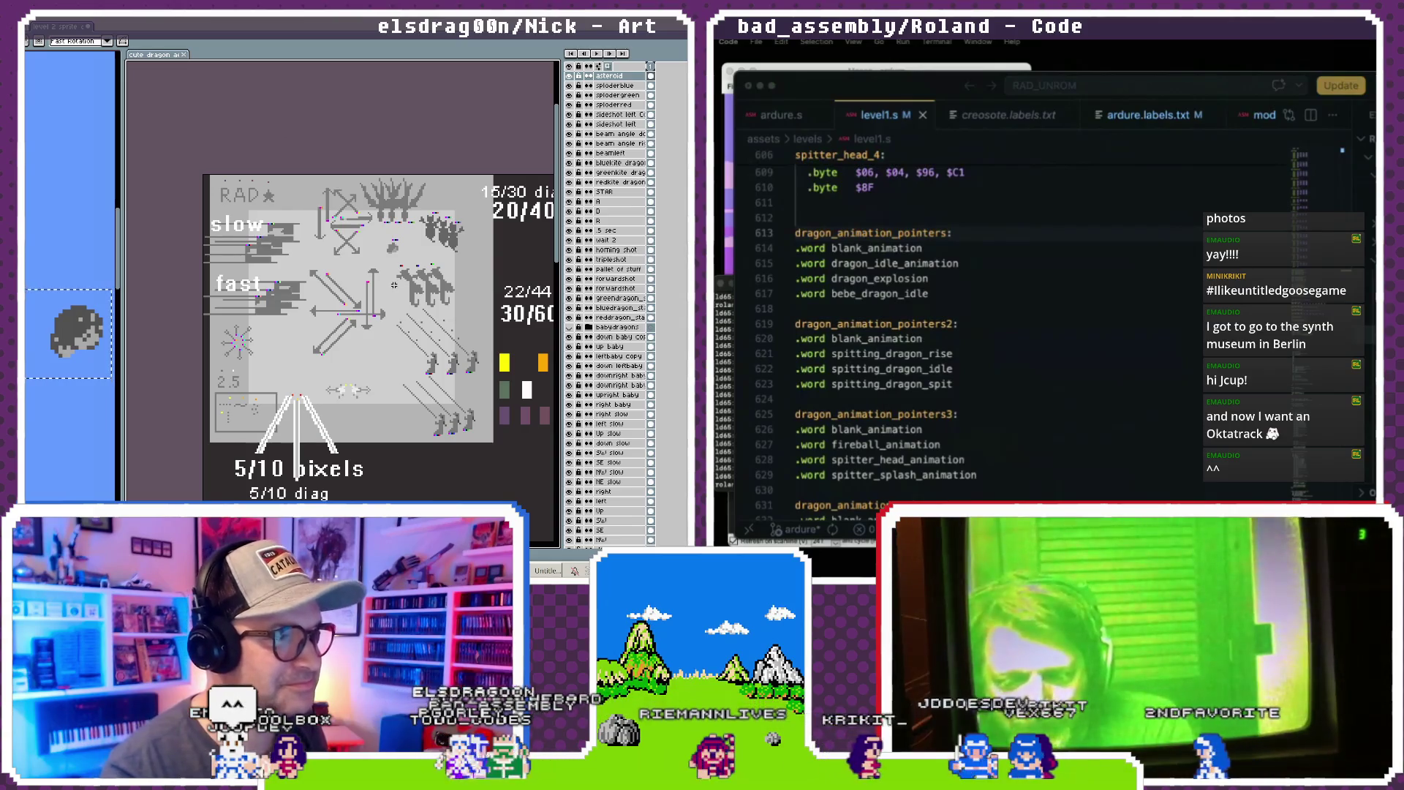
scroll(358, 344, "down", 2)
- With the pencil active, select the vertical, left and right beam layers of the 5/10 diagram
scroll(358, 344, "up", 3)
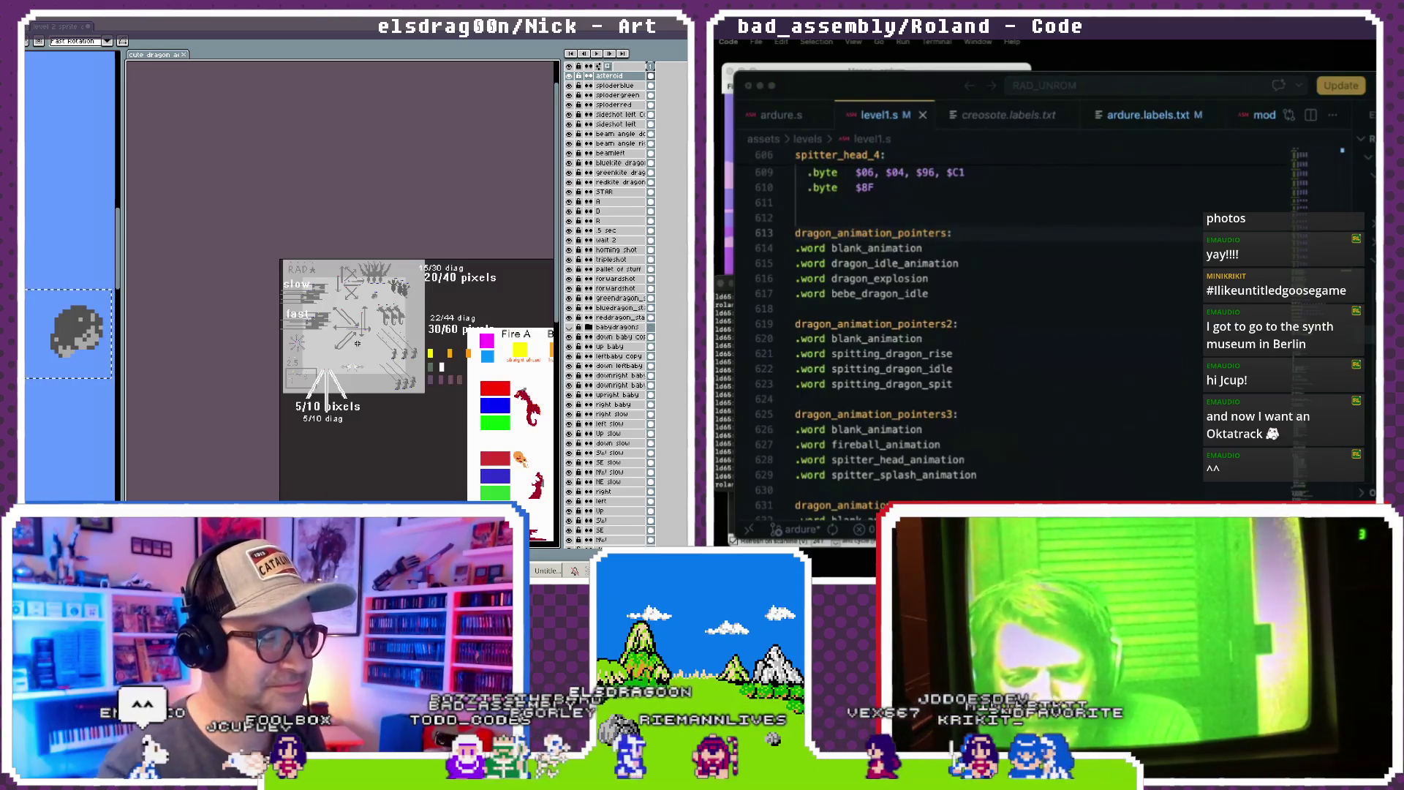
scroll(357, 346, "up", 1)
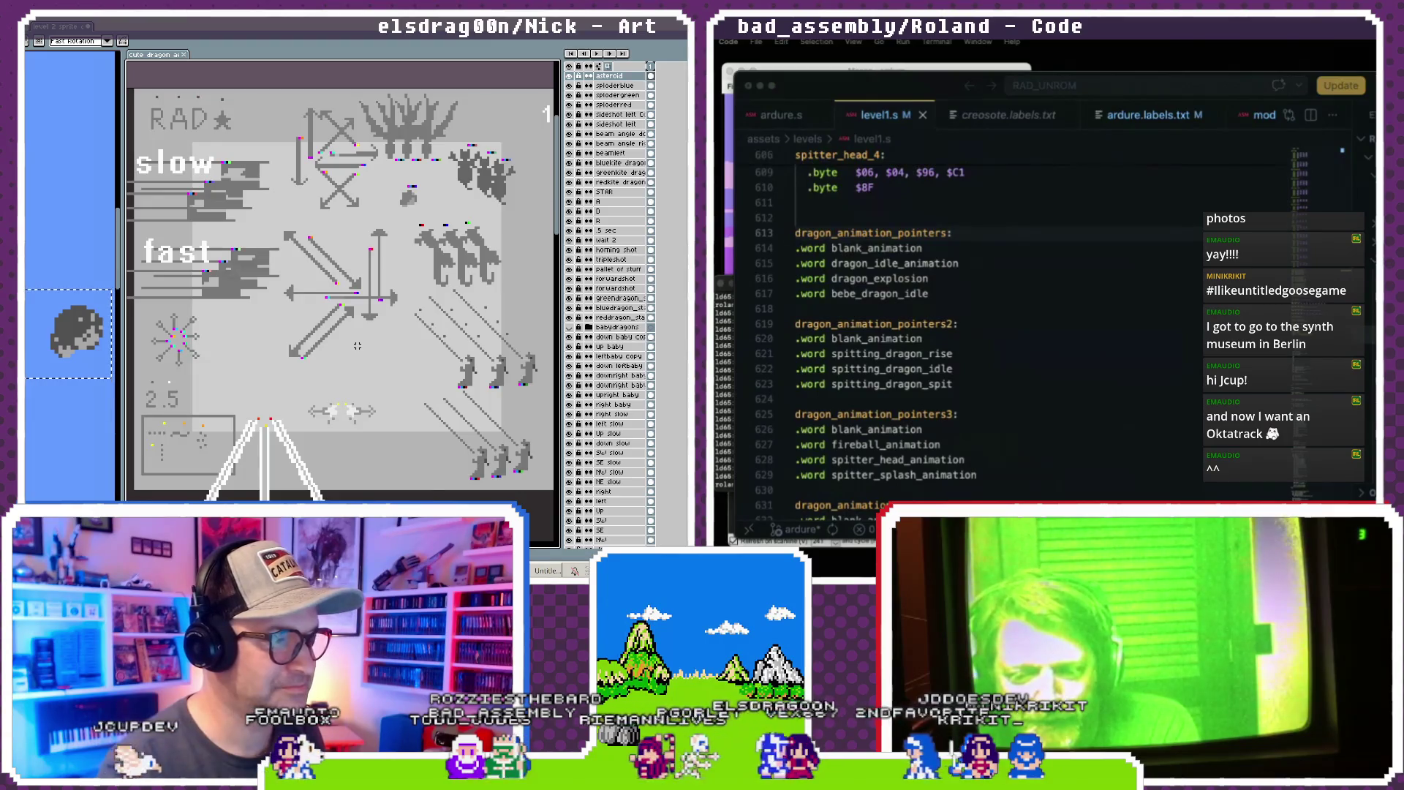
scroll(358, 345, "down", 2)
scroll(301, 366, "up", 3)
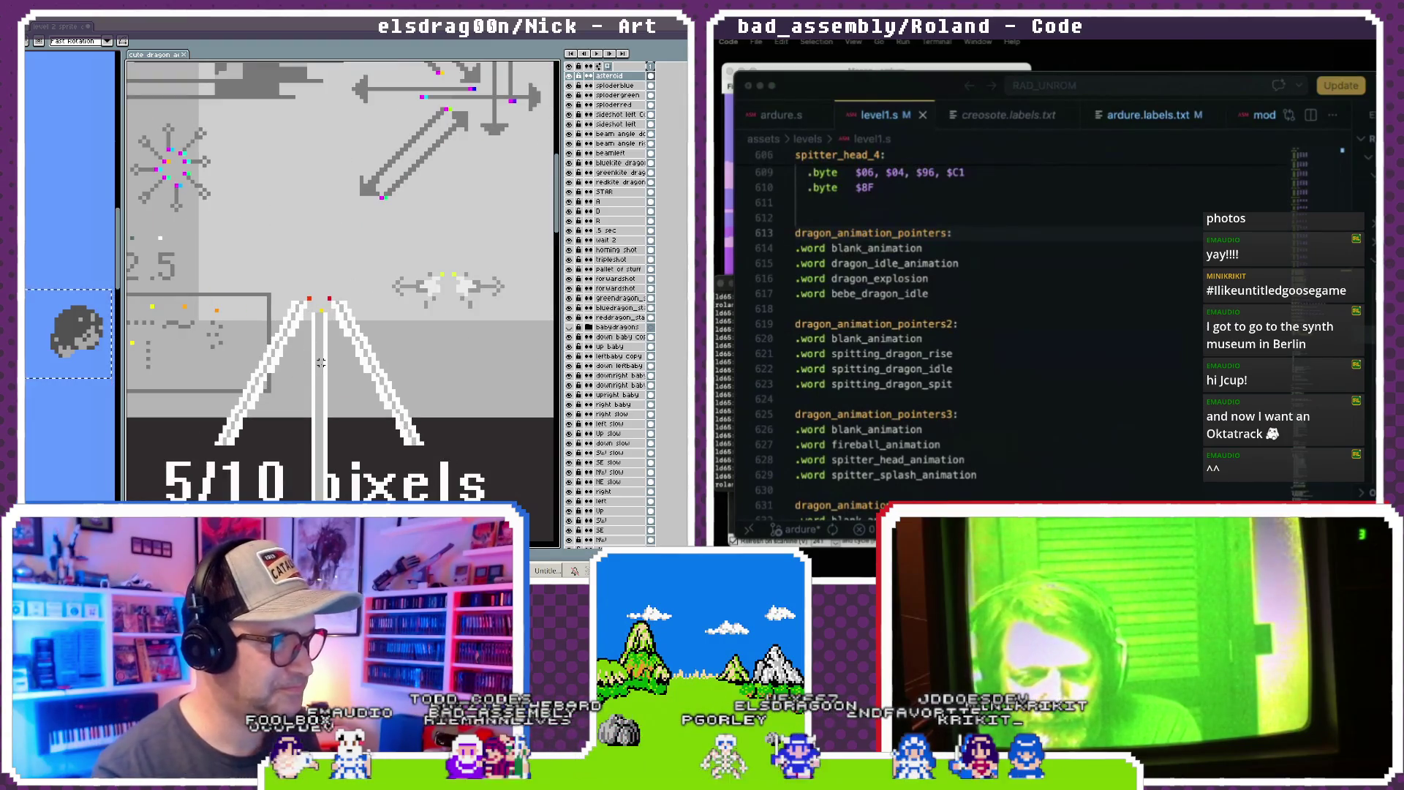
key("b")
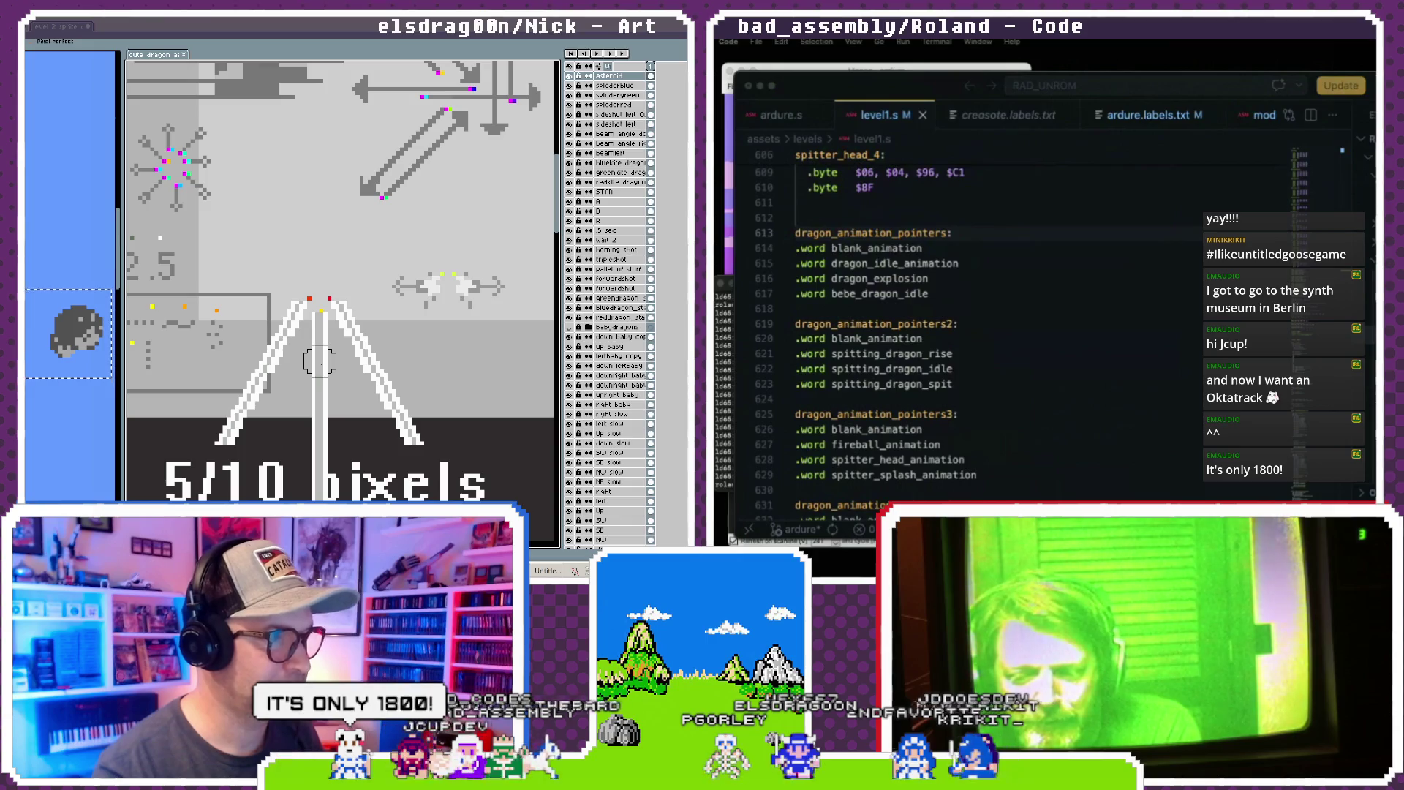
left_click(324, 340, "ctrl")
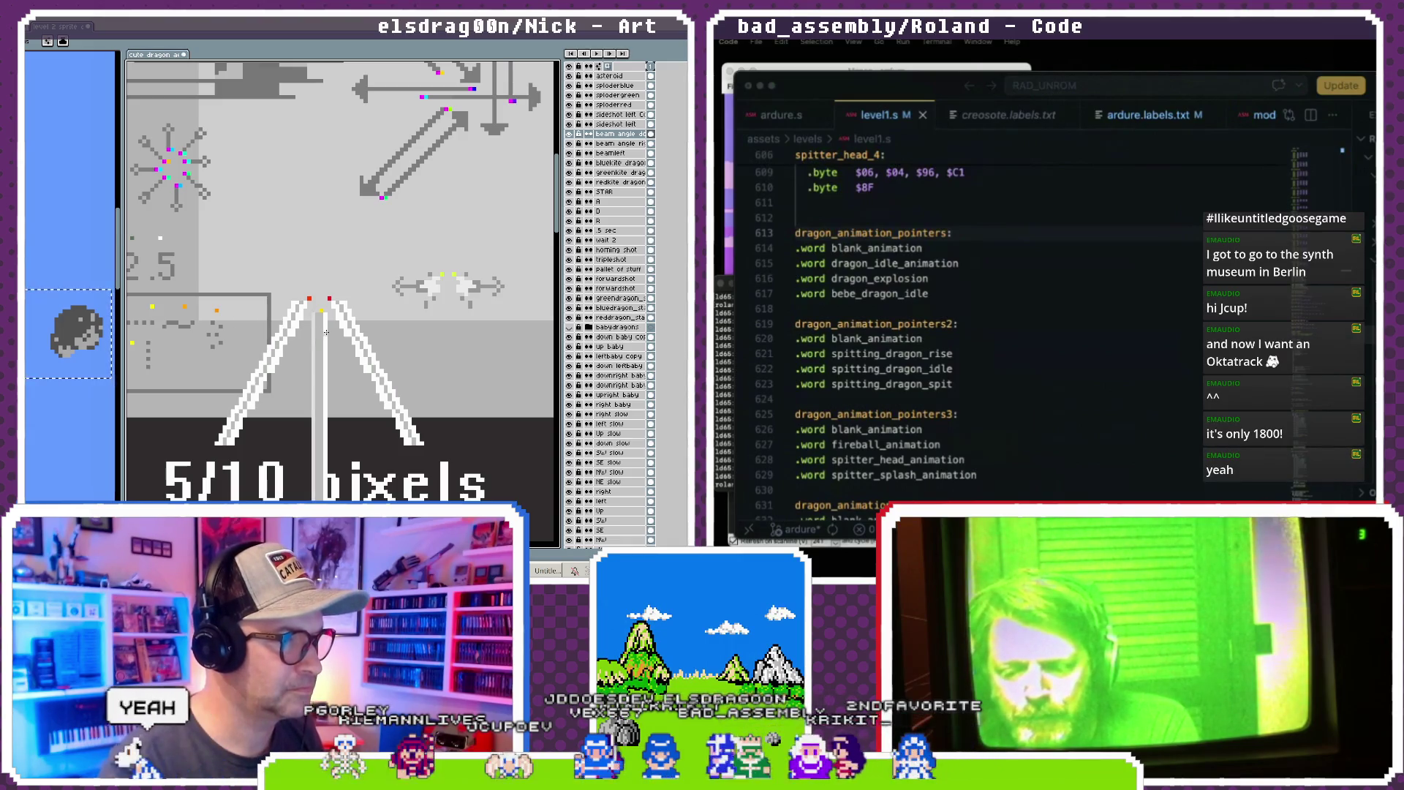
left_click(295, 318, "ctrl")
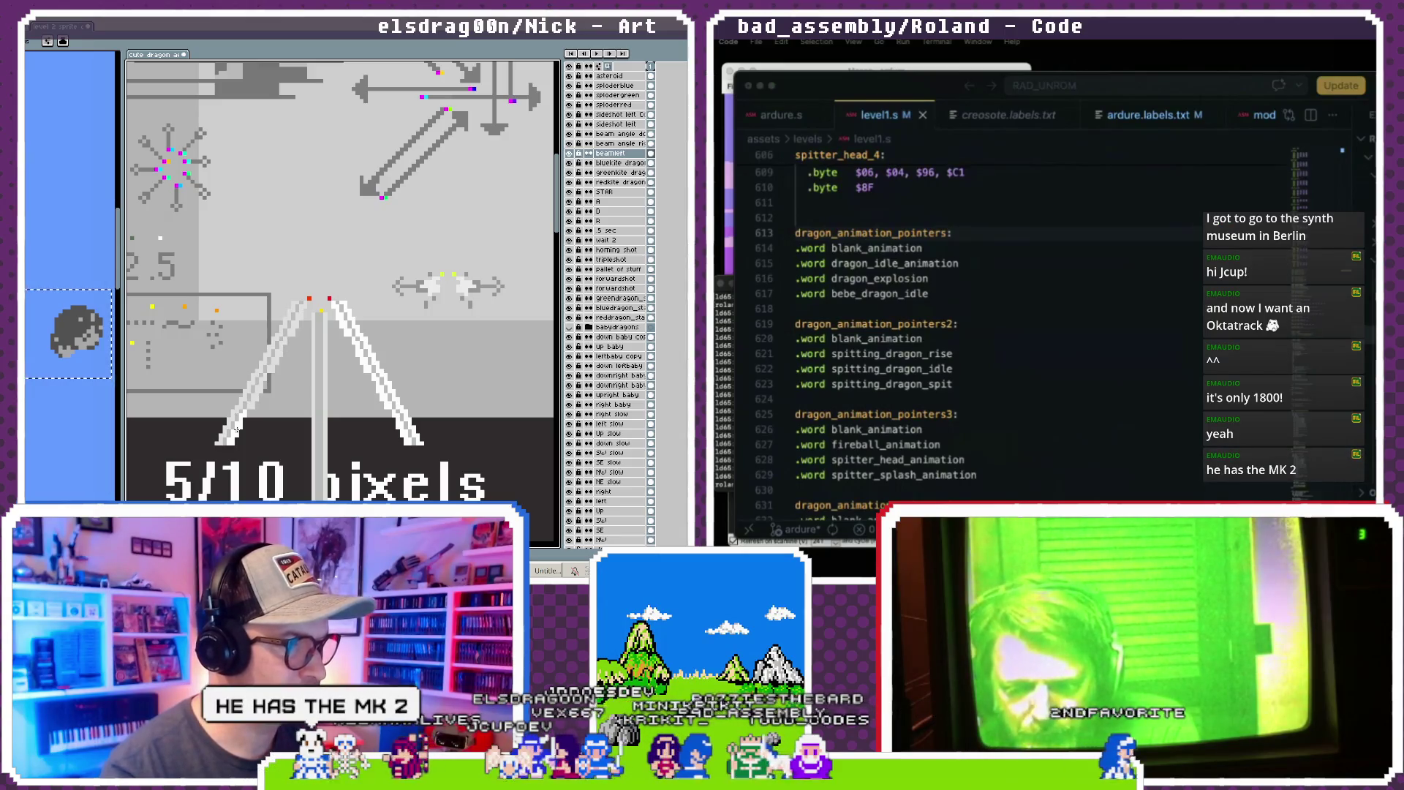
left_click(355, 321, "ctrl")
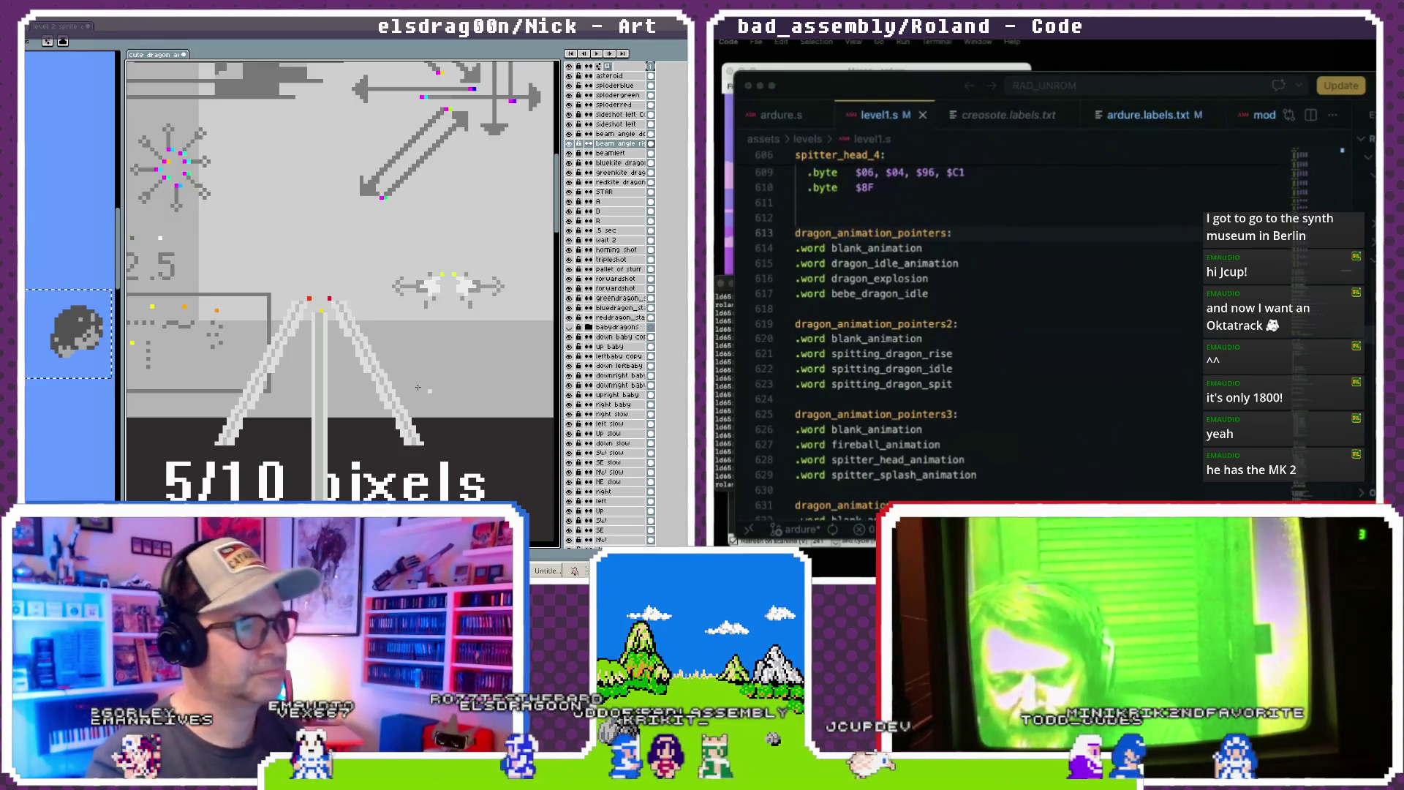
- Drag the splitter right to widen the sprite panel beside the dragon attack sheet
scroll(418, 386, "down", 4)
scroll(359, 331, "up", 3)
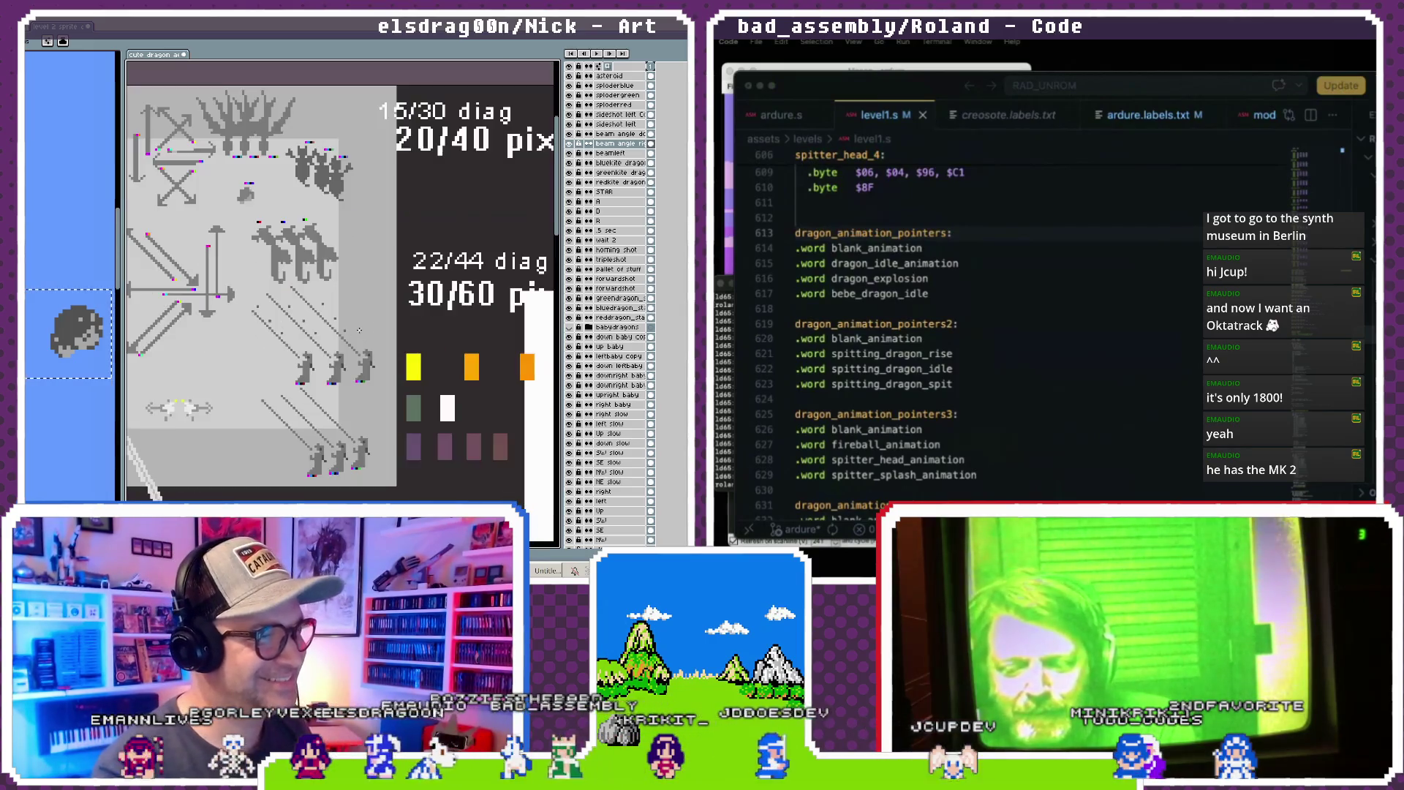
scroll(359, 330, "up", 2)
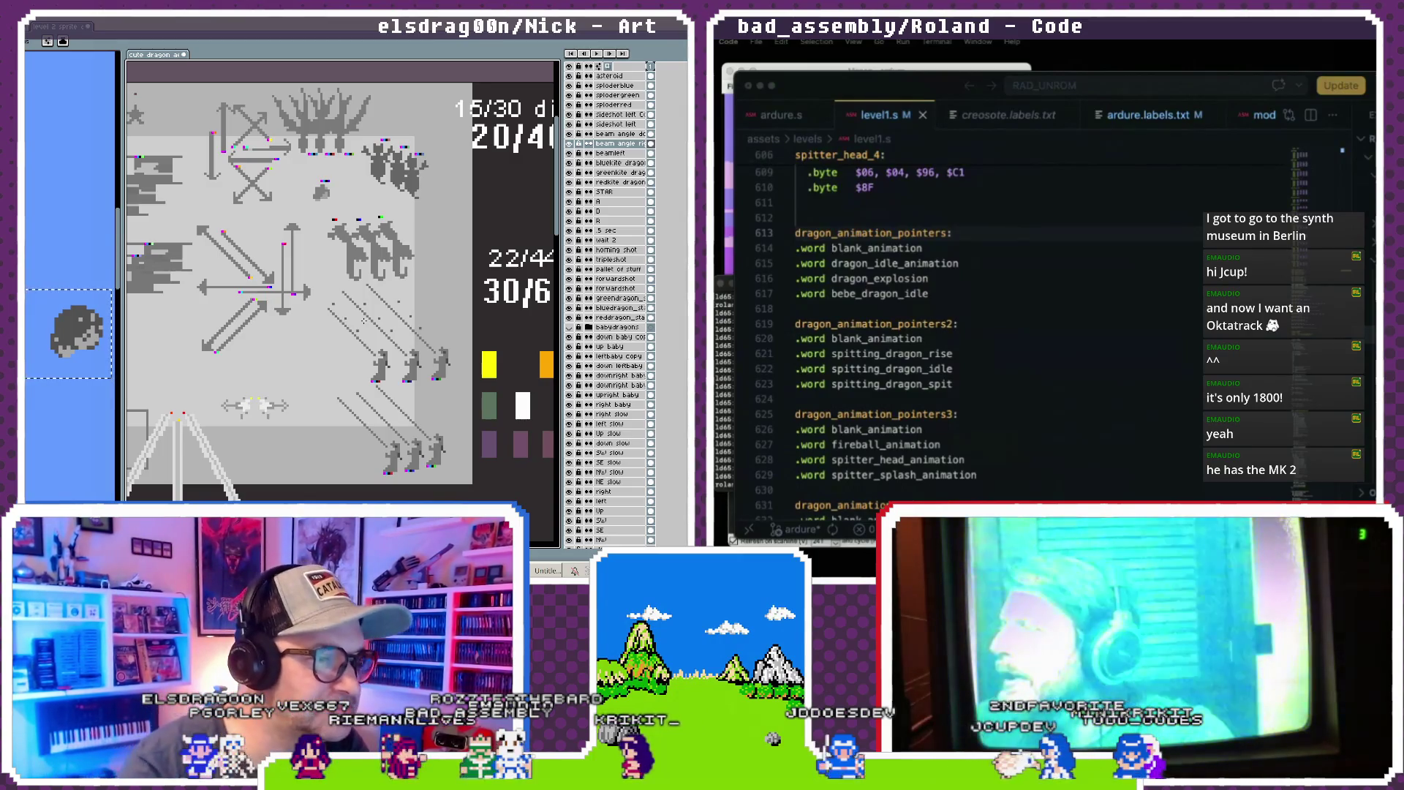
scroll(219, 292, "left", 3)
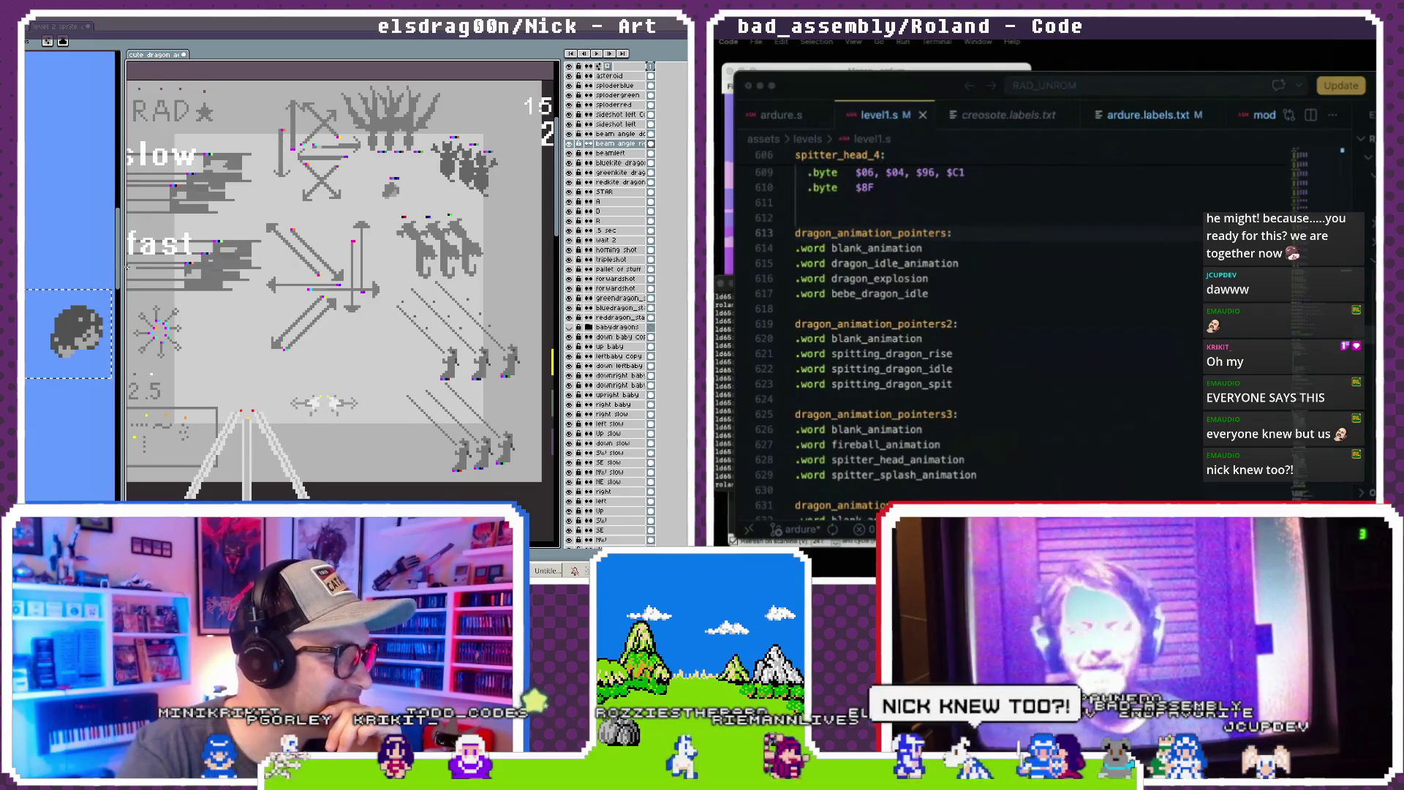
left_click_drag(121, 267, 219, 267)
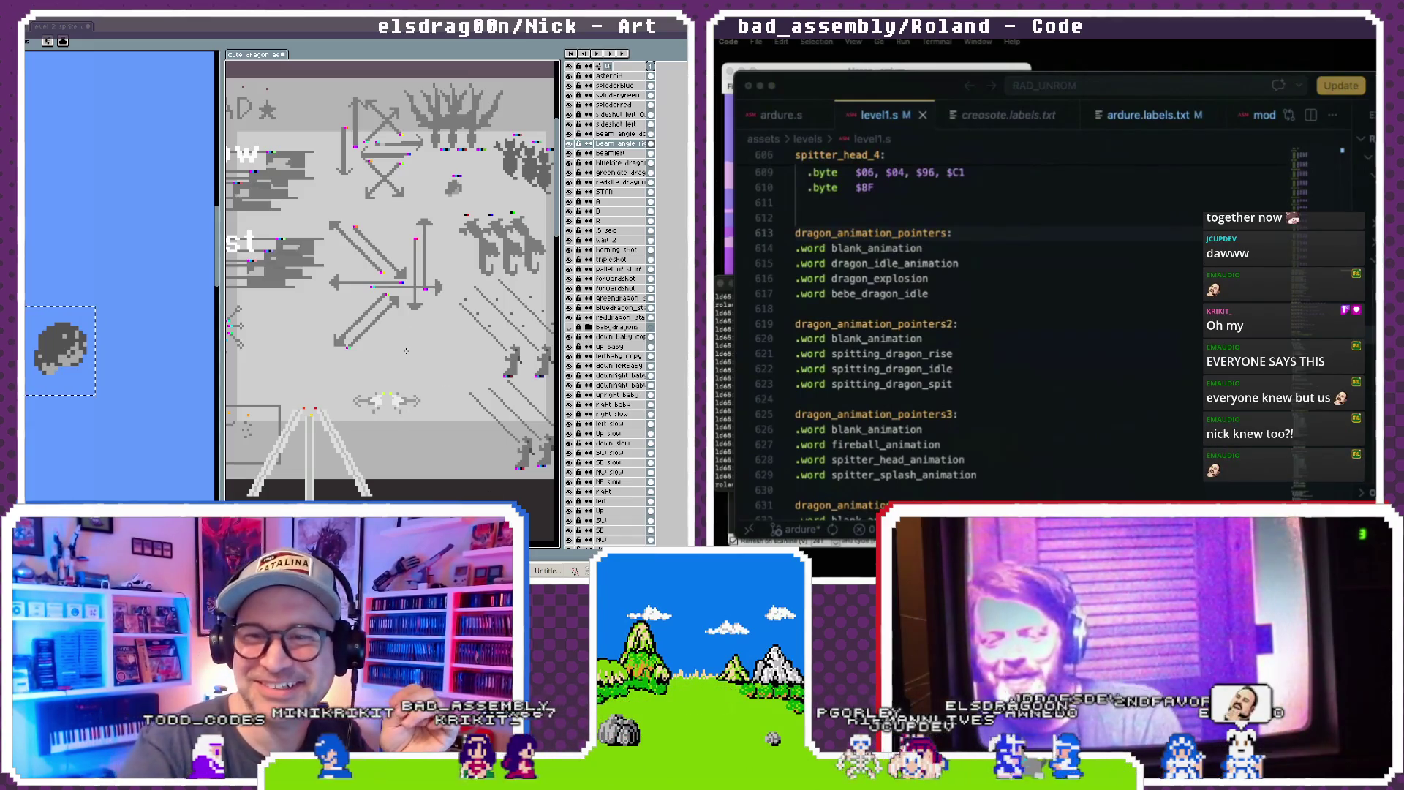
- Zoom and pan to show the full sheet with RAD, slow/fast and 5/10 pixels labels, then select dragon_idle_animation
scroll(402, 343, "down", 2)
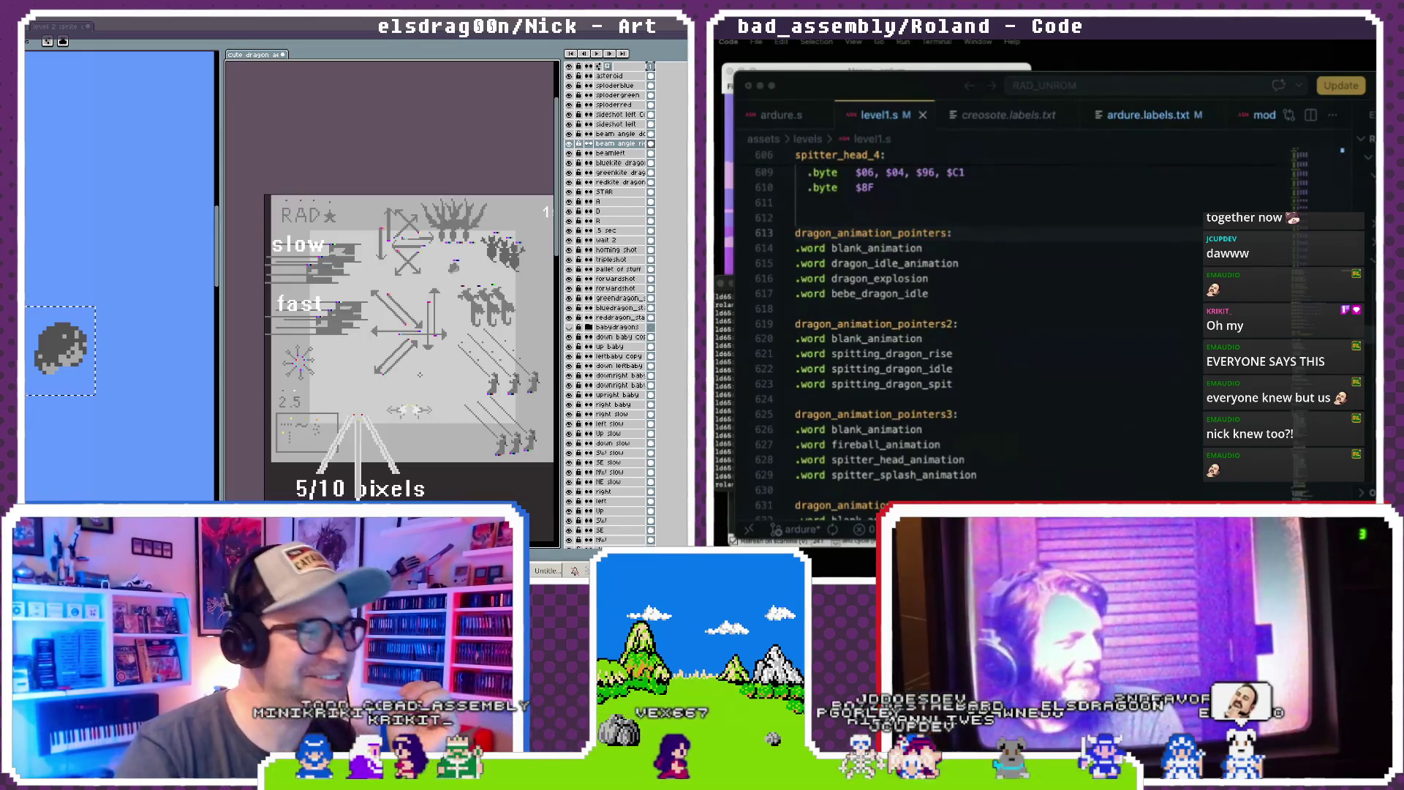
mouse_move(401, 348)
left_mouse_down()
mouse_move(444, 372)
mouse_move(442, 385)
mouse_move(366, 352)
left_mouse_up()
scroll(341, 377, "up", 2)
scroll(341, 377, "down", 2)
scroll(367, 351, "up", 2)
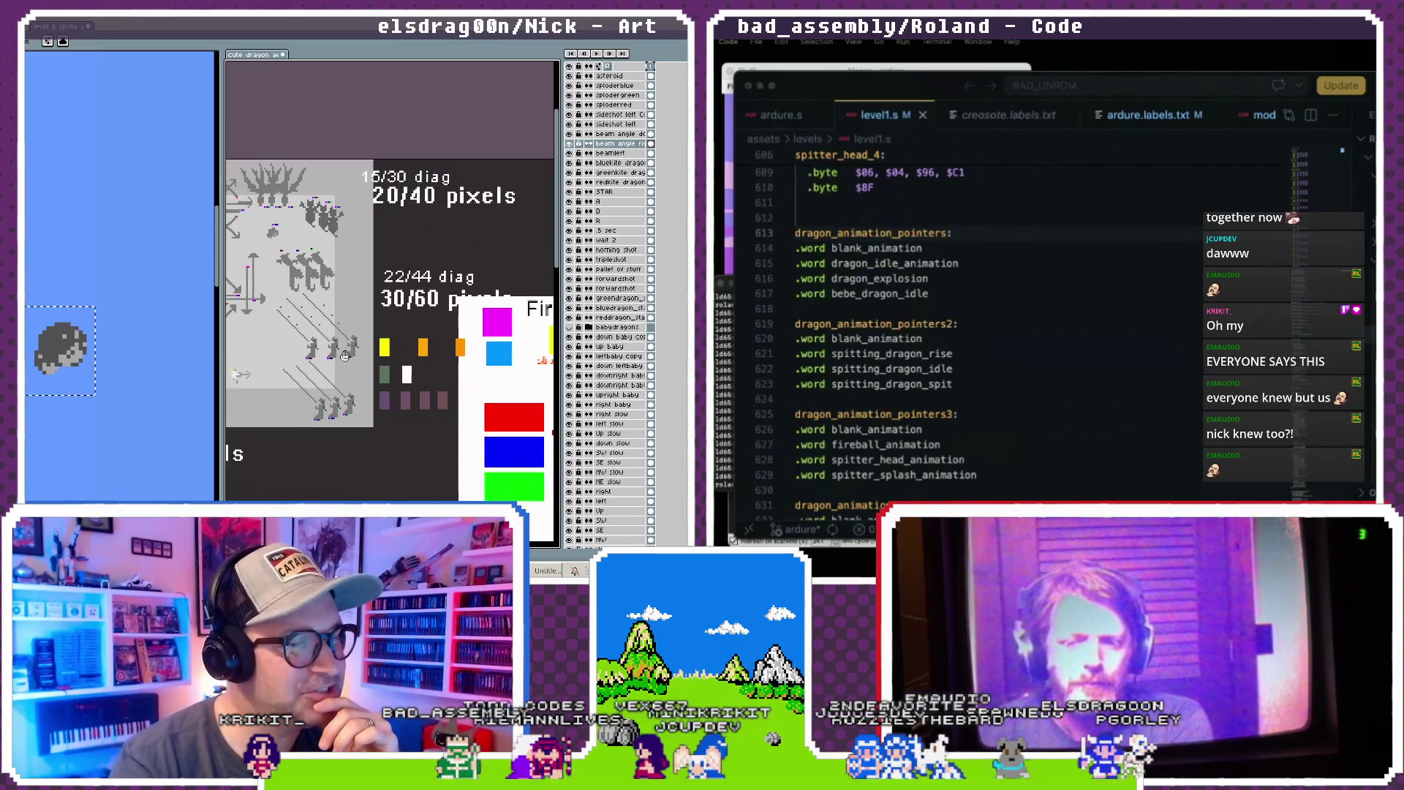
scroll(366, 352, "down", 2)
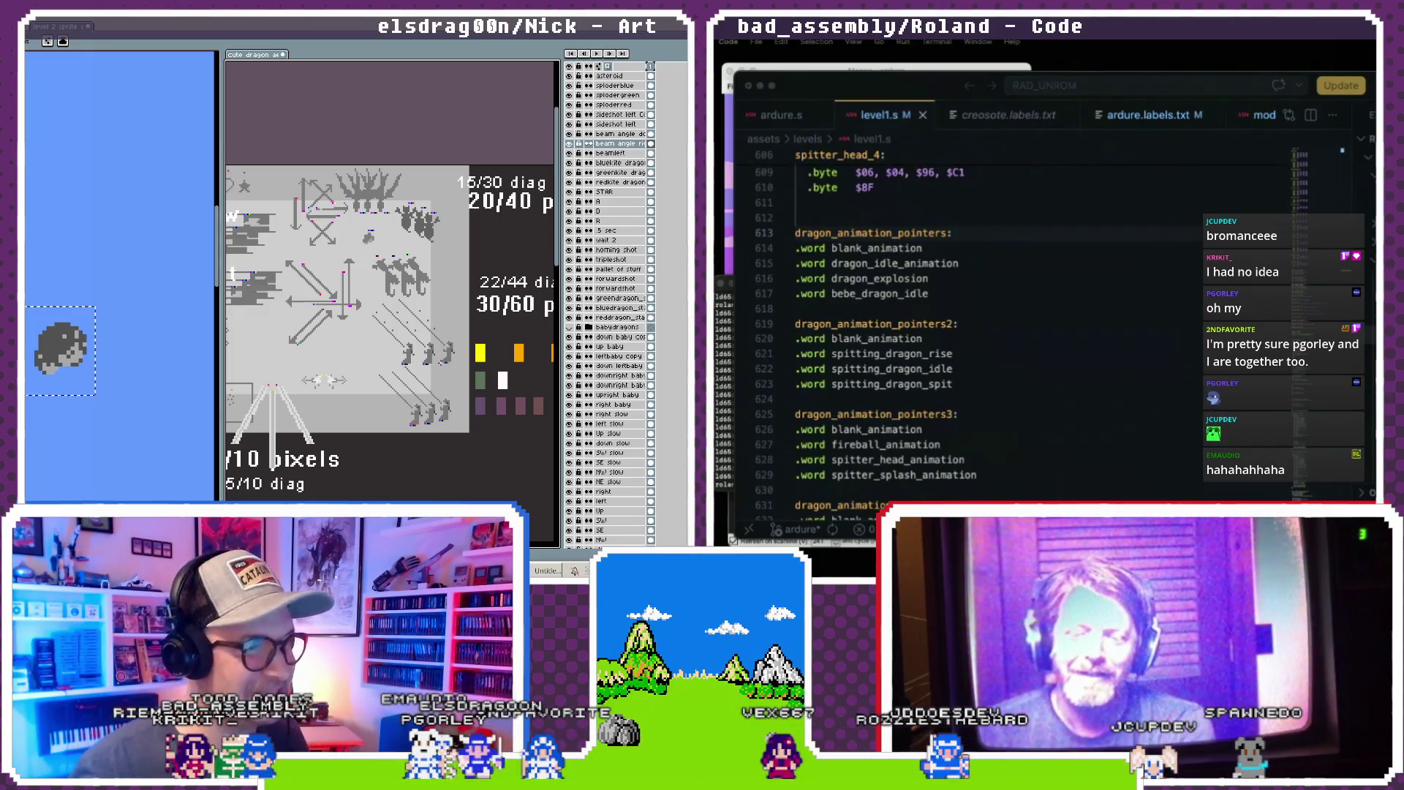
scroll(393, 333, "left", 3)
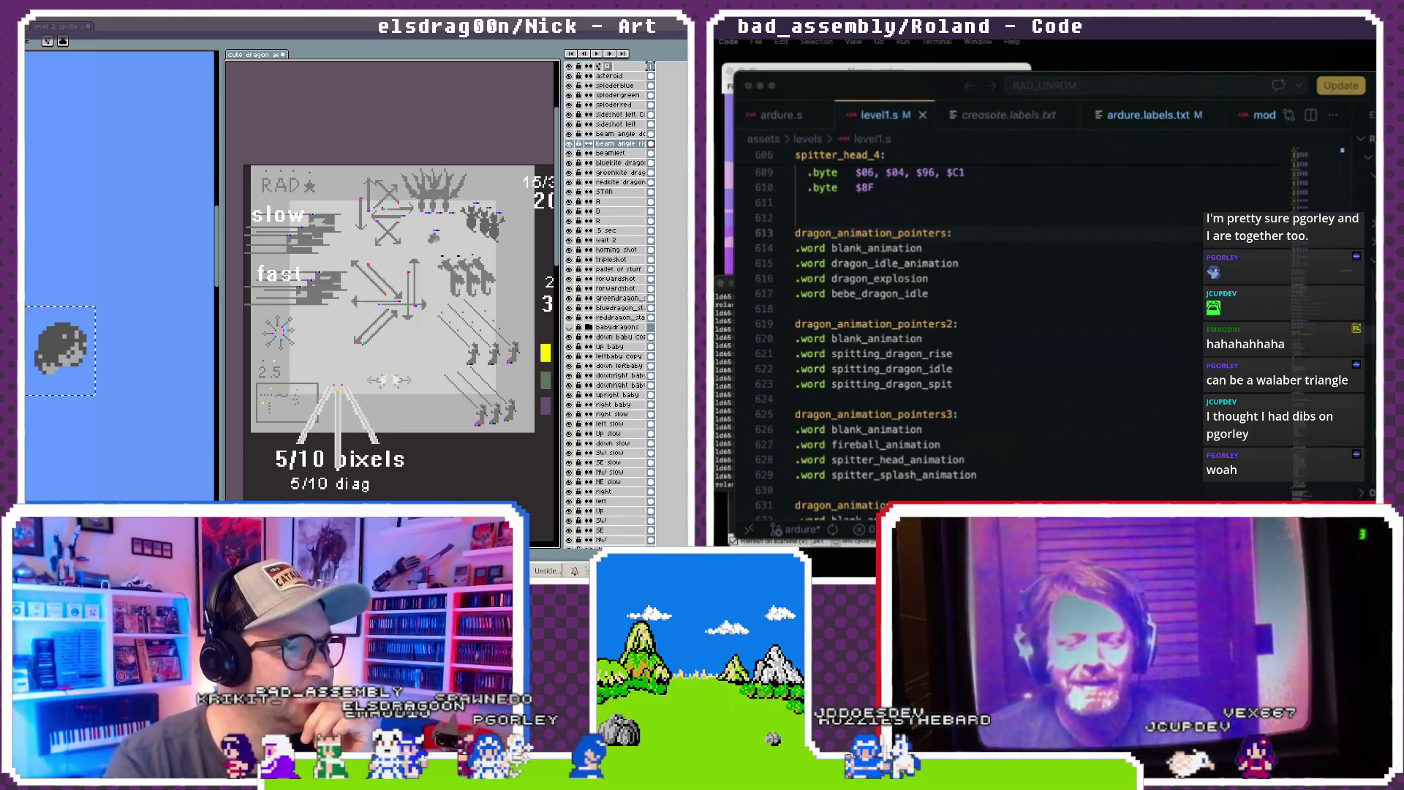
double_click(896, 263)
- Open pattern-parser_attack.js and scroll to the colour variables
scroll(344, 251, "up", 5)
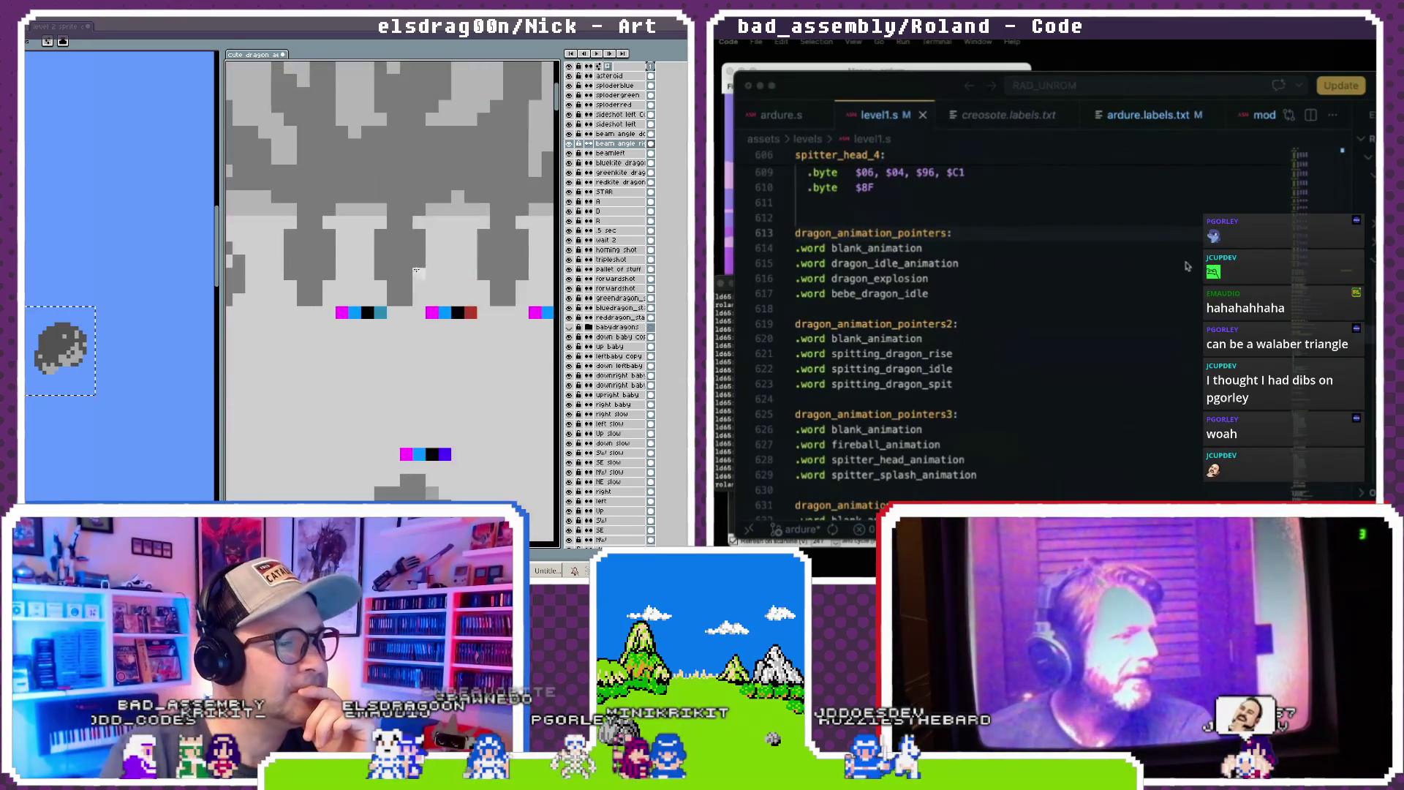
scroll(1017, 117, "right", 5)
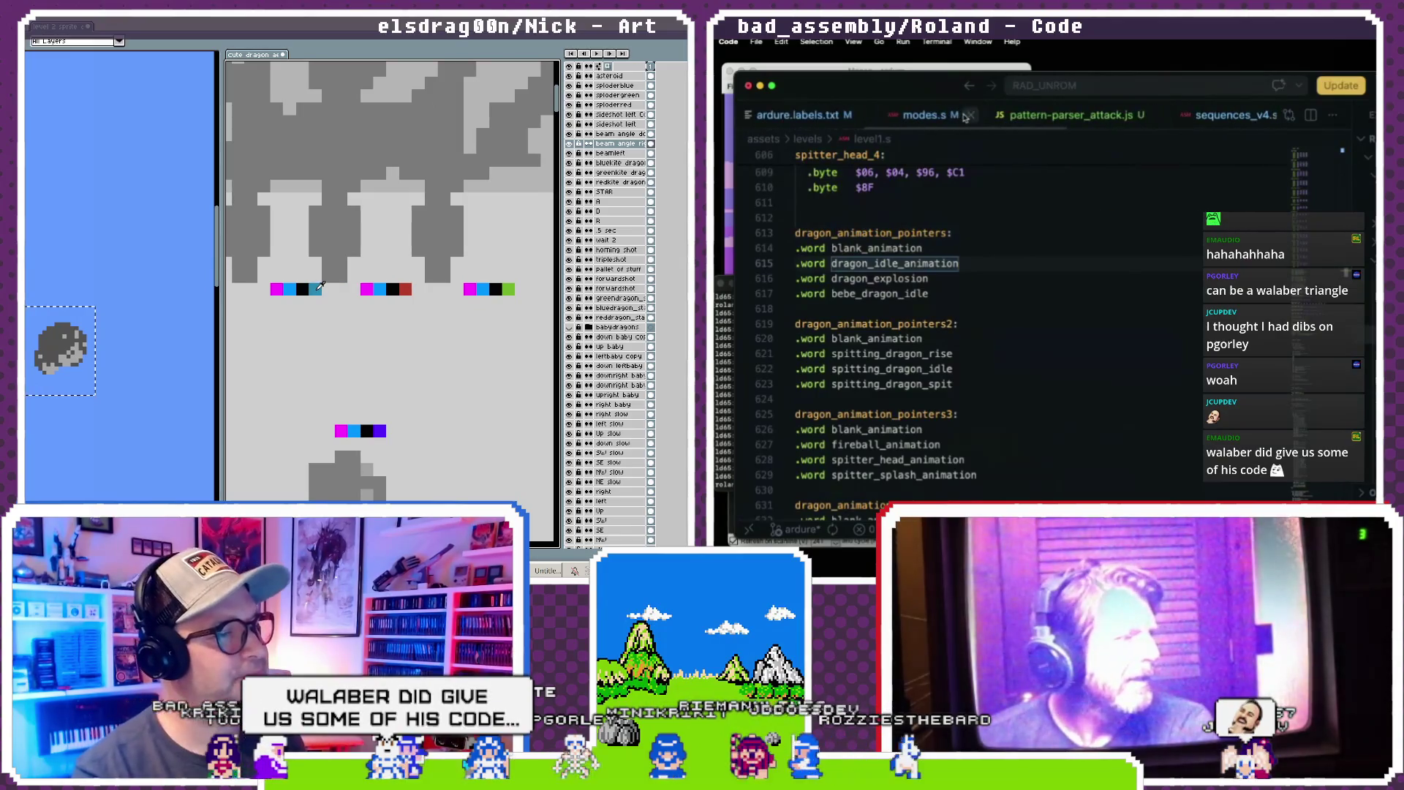
left_click(1033, 123)
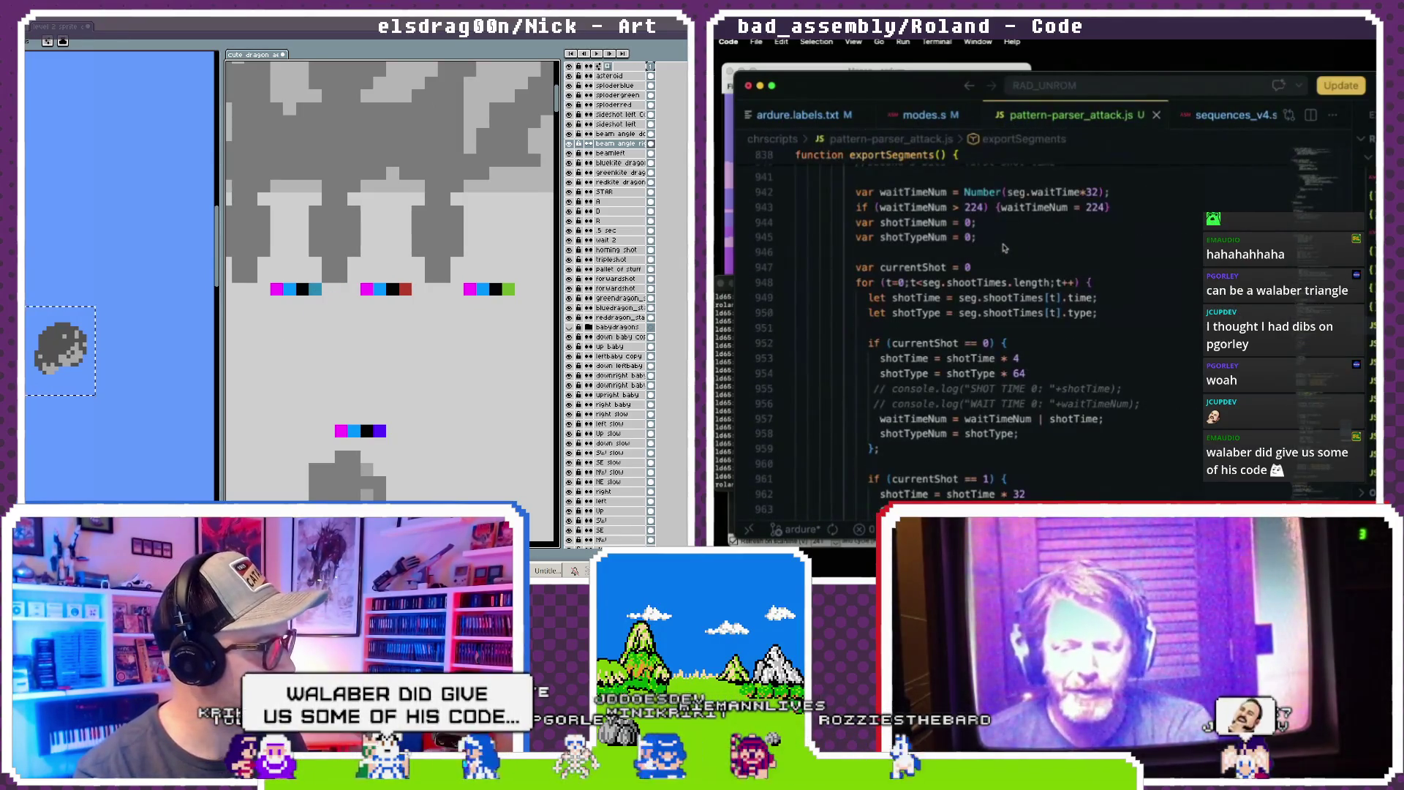
scroll(1003, 248, "up", 20)
scroll(1004, 248, "up", 20)
scroll(1004, 248, "down", 14)
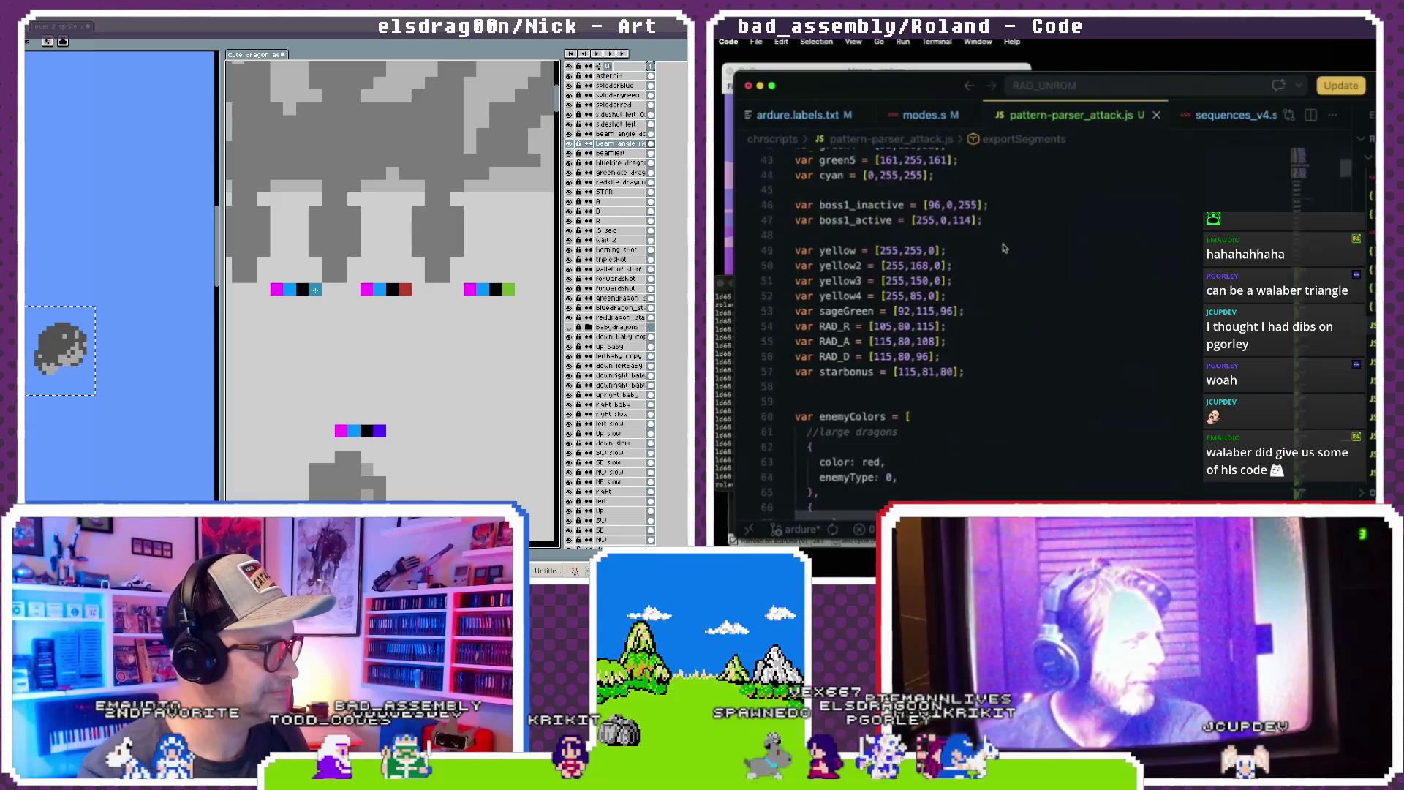
- Insert two blank lines after the colour variables, above enemyColors
left_click(890, 388)
key("Return")
key("Return")
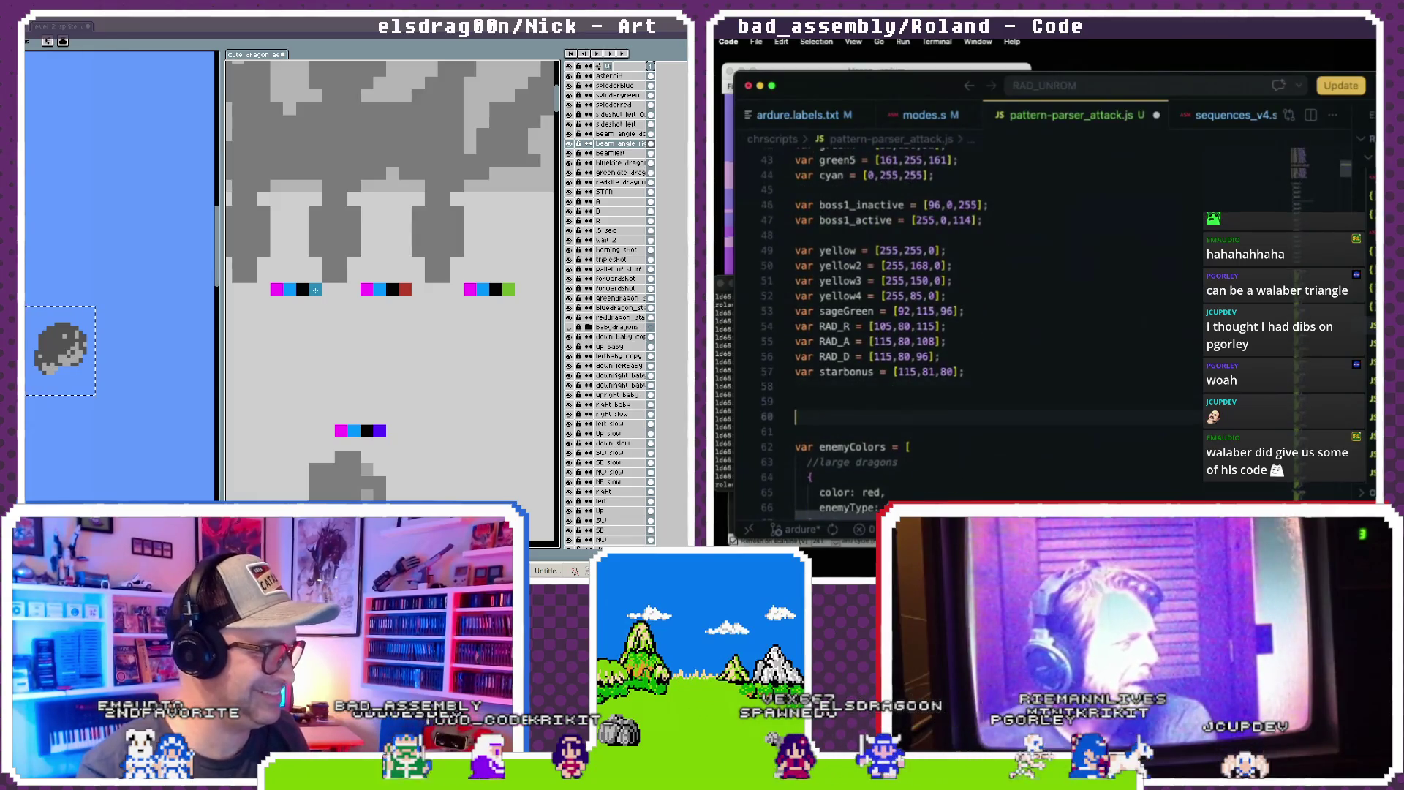
key("Return")
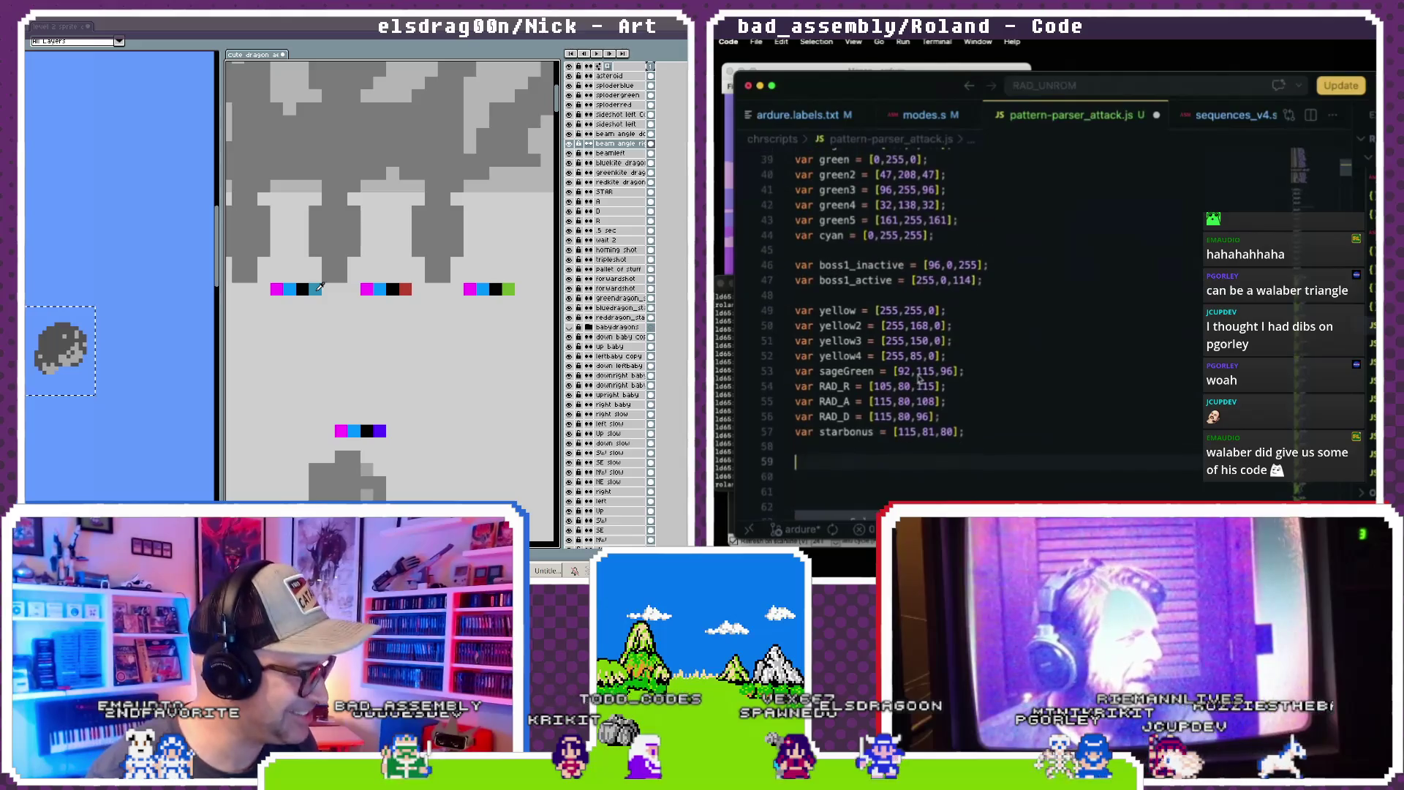
scroll(920, 378, "up", 3)
scroll(919, 378, "down", 2)
scroll(919, 378, "up", 5)
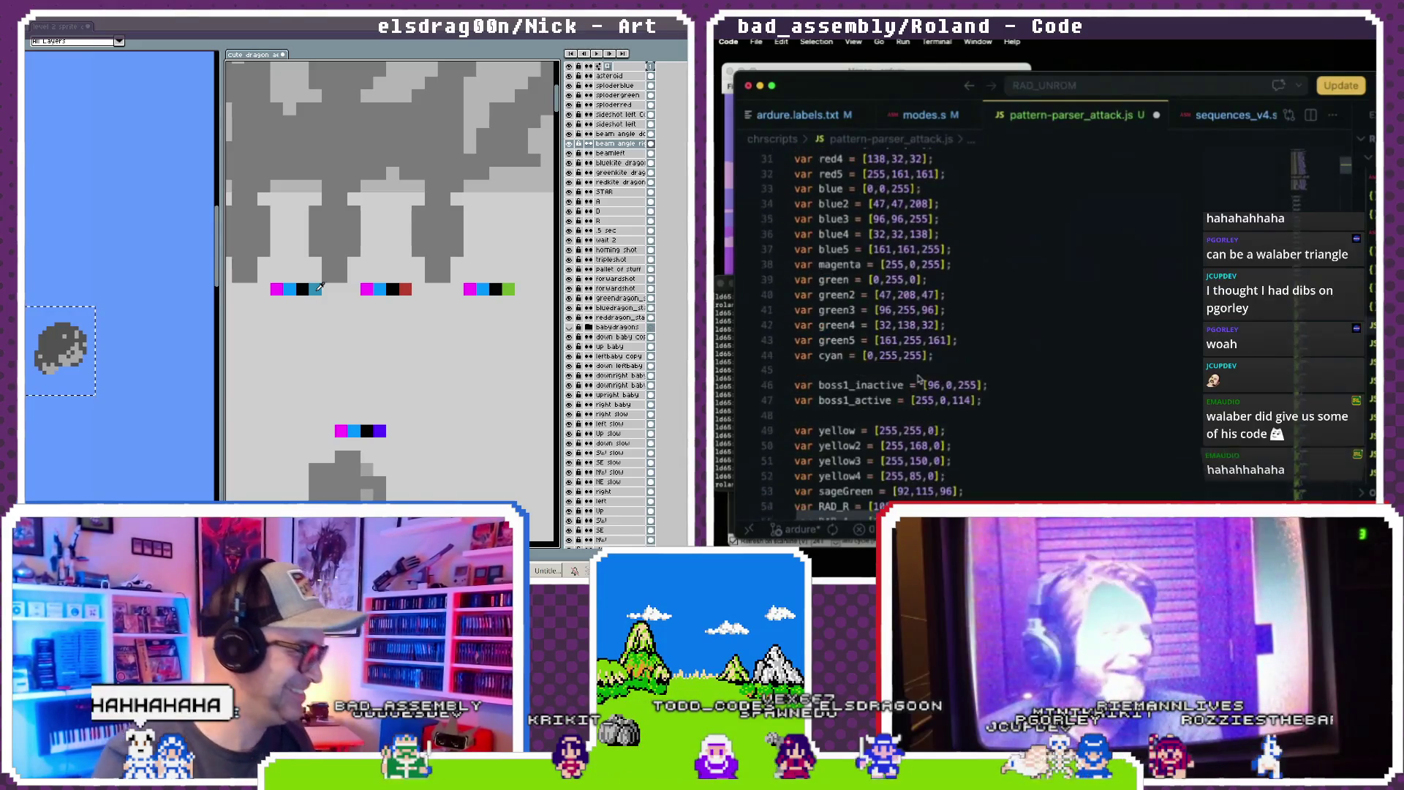
scroll(920, 378, "down", 5)
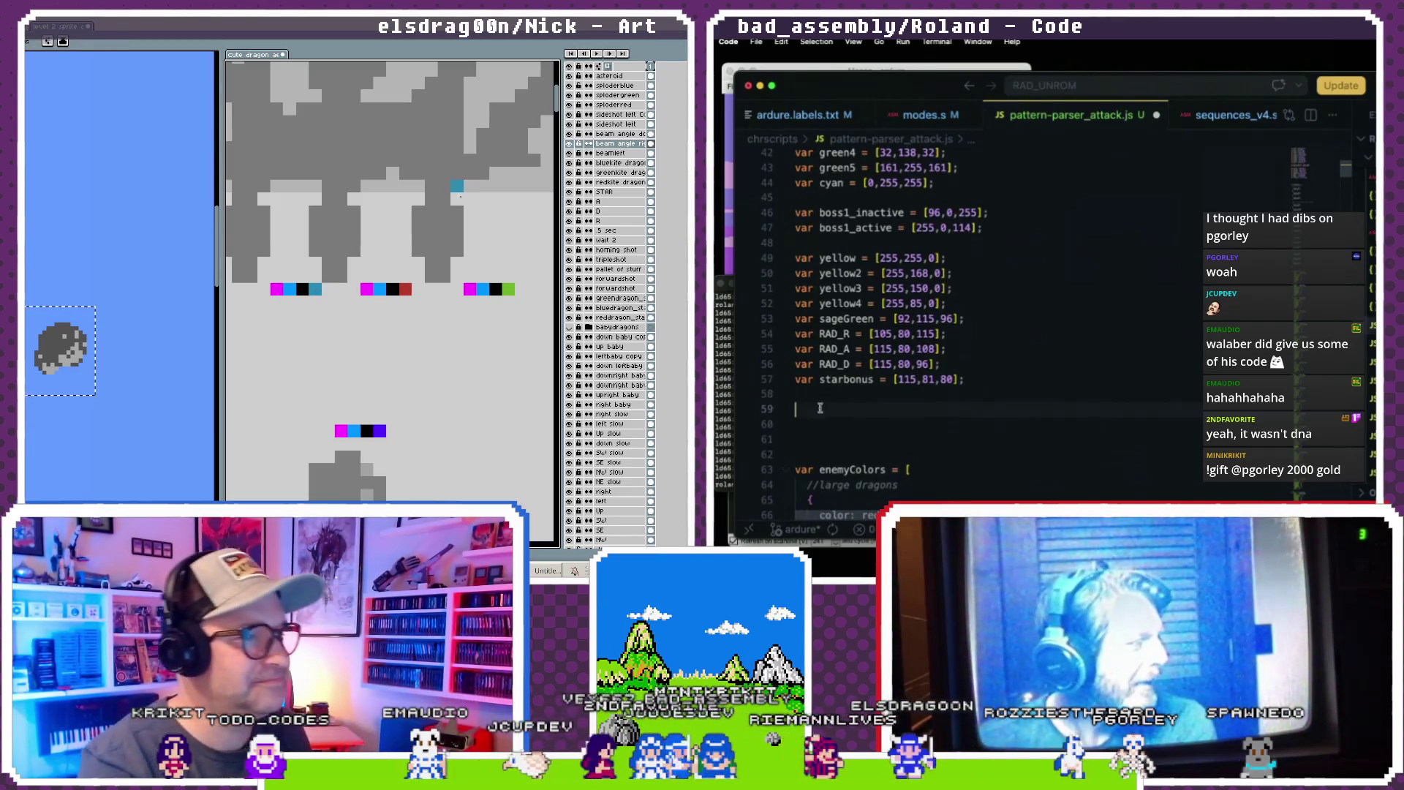
- Review the colour variable block, briefly selecting it down to the blue3 definition
scroll(460, 196, "down", 3)
scroll(820, 408, "up", 5)
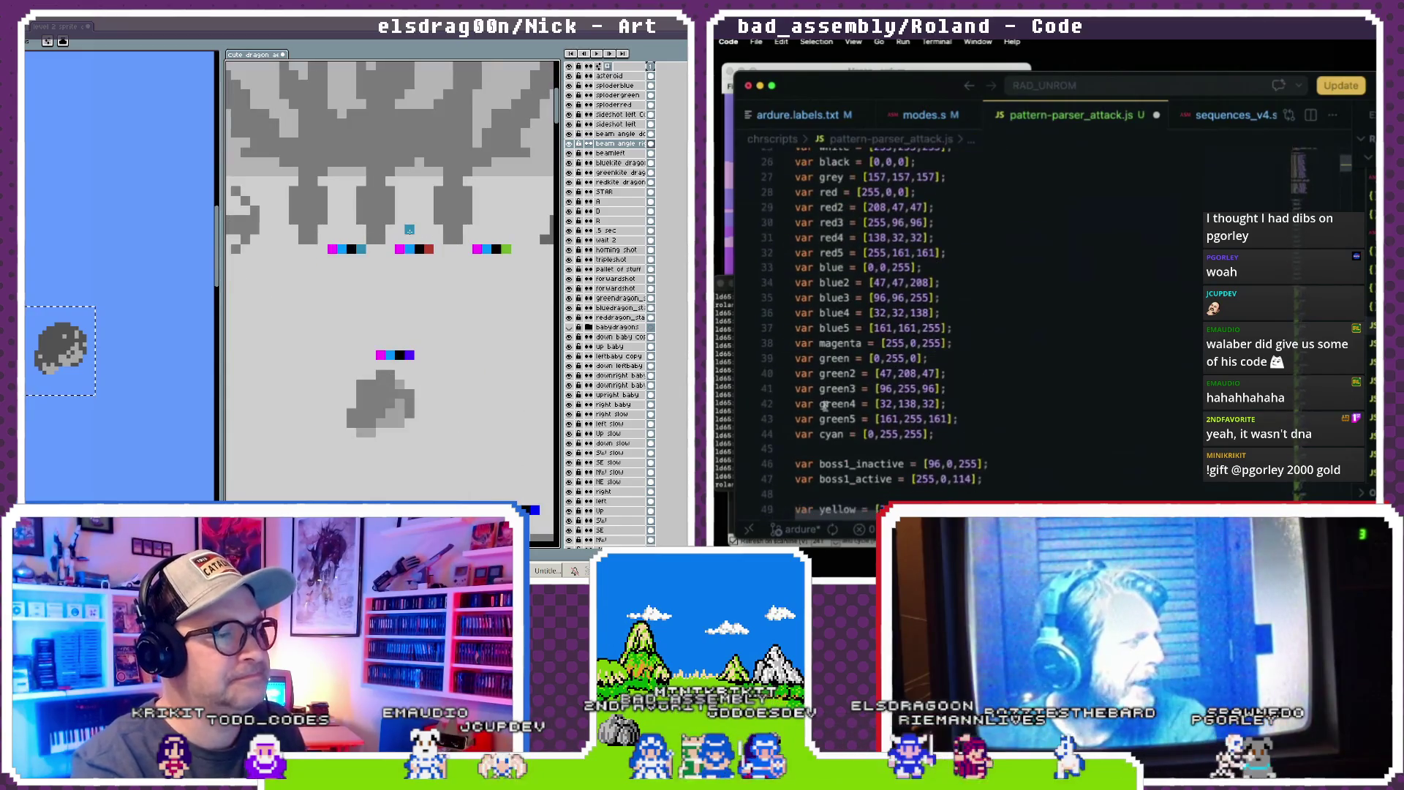
scroll(409, 230, "down", 3)
scroll(825, 404, "down", 1)
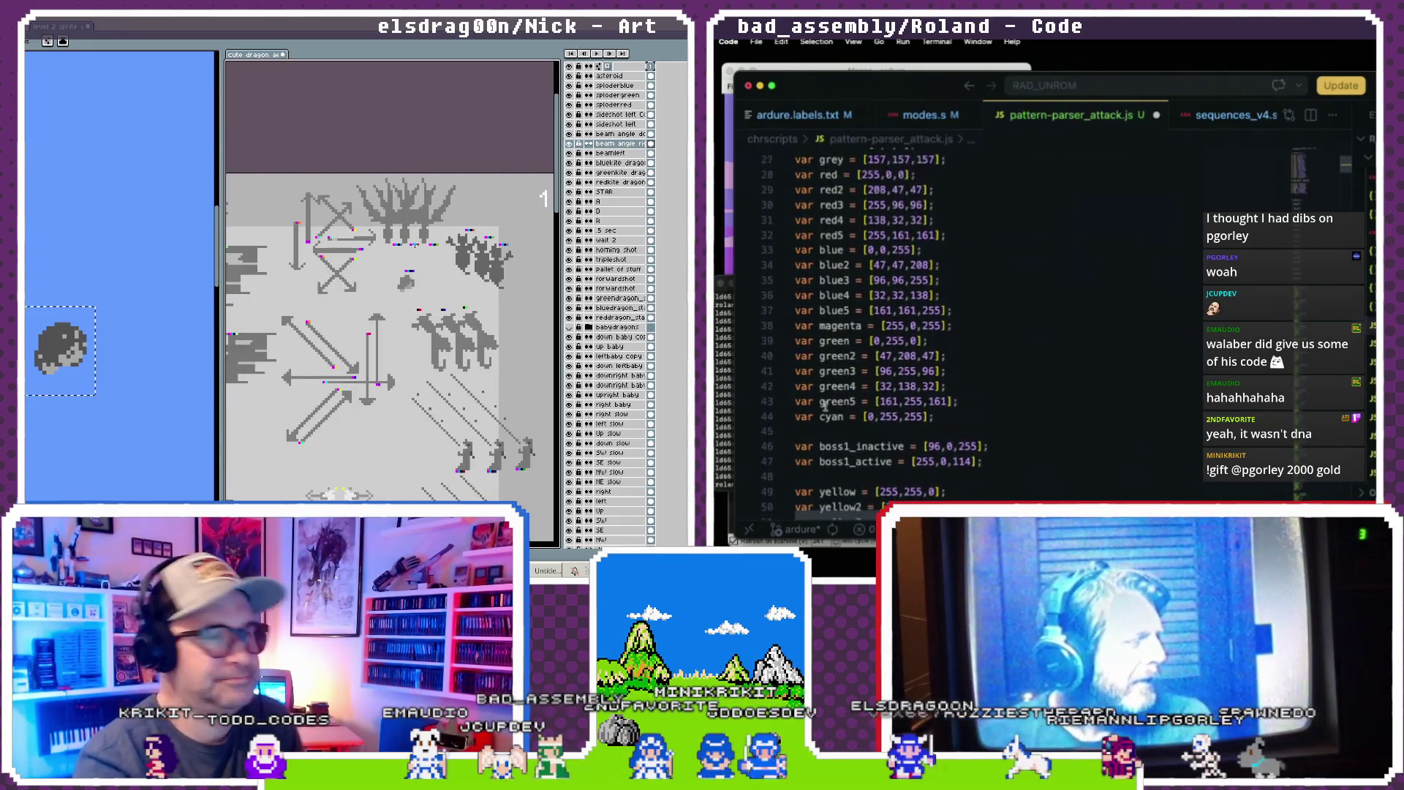
scroll(825, 403, "up", 3)
scroll(825, 408, "down", 1)
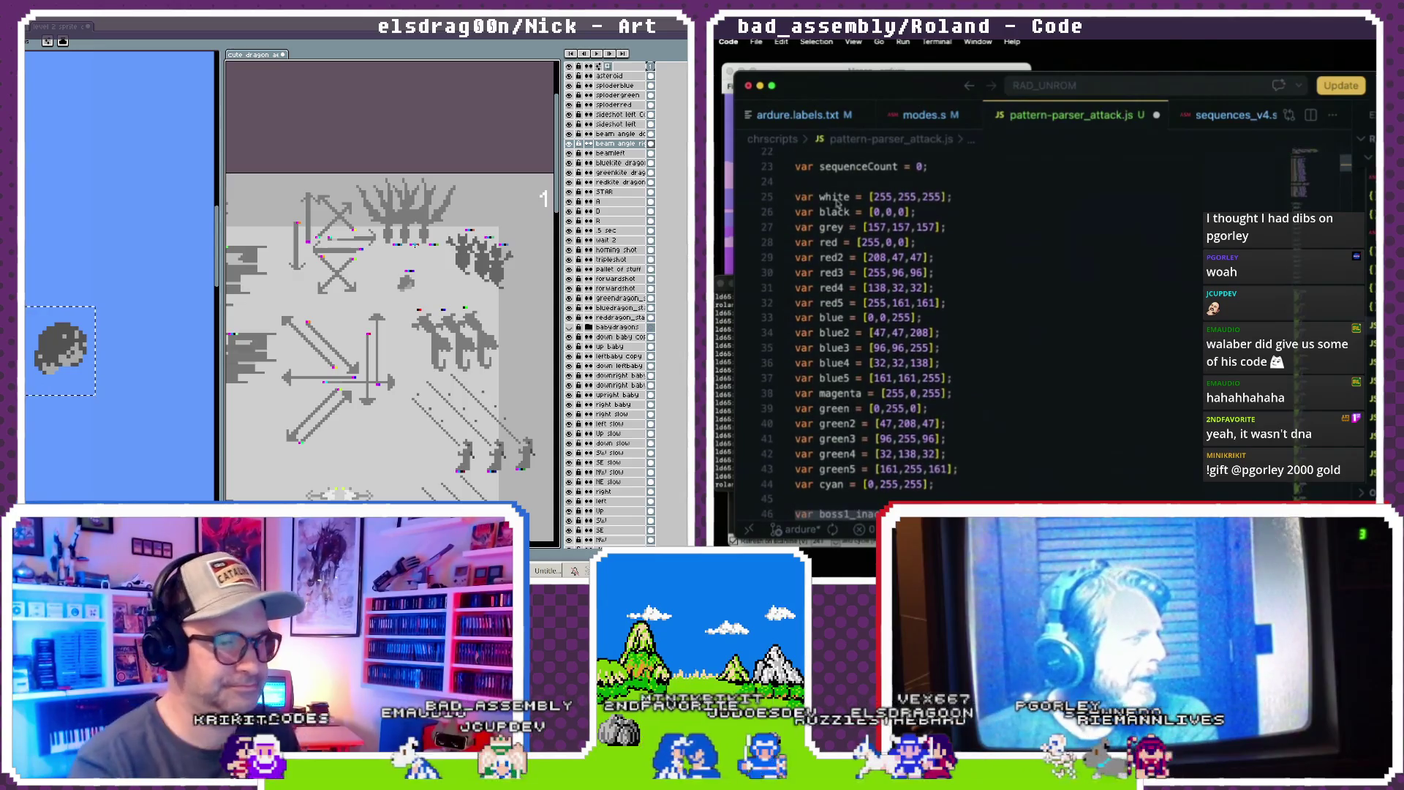
left_click_drag(839, 204, 870, 349)
left_click(871, 348)
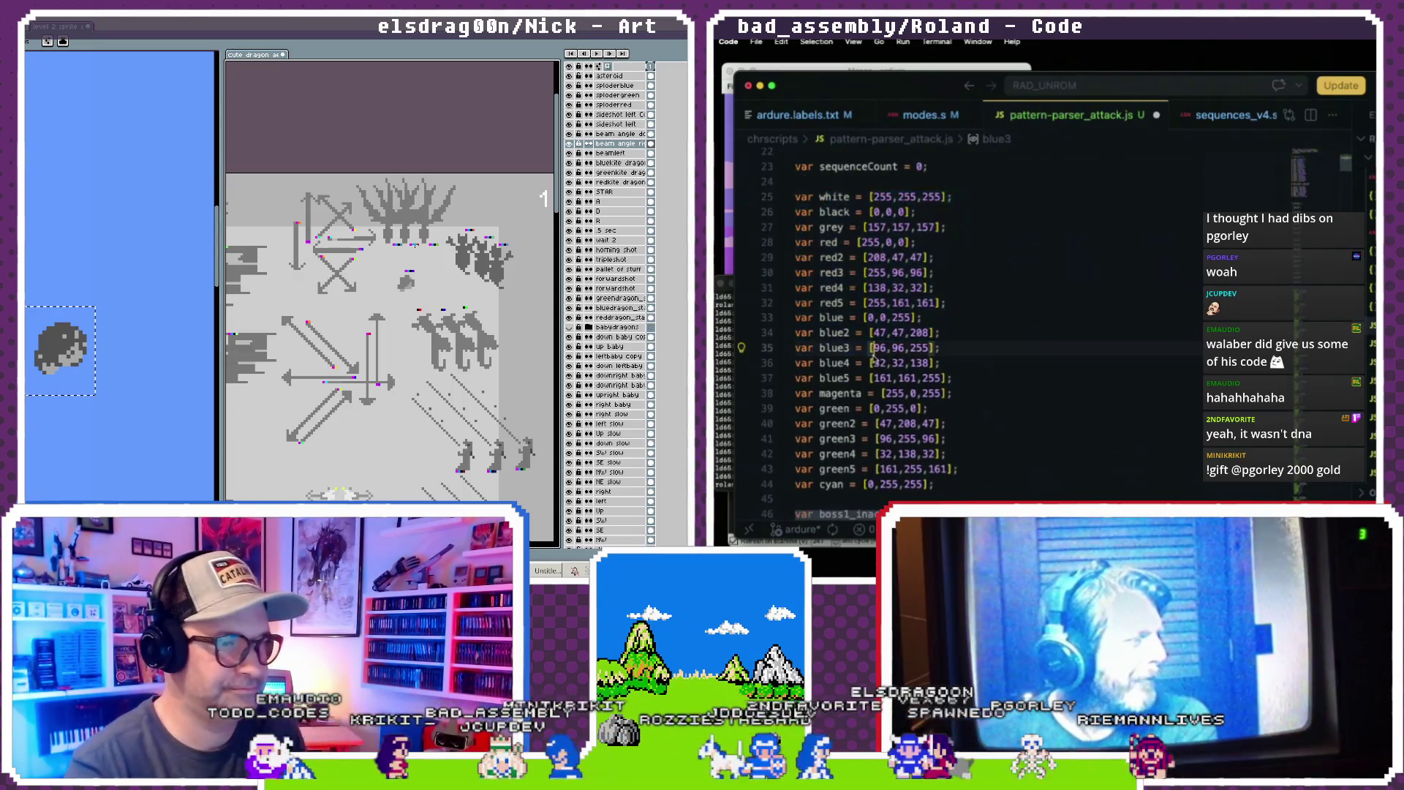
- Look through the enemyColors list and put the cursor on the empty line above it
scroll(873, 361, "down", 1)
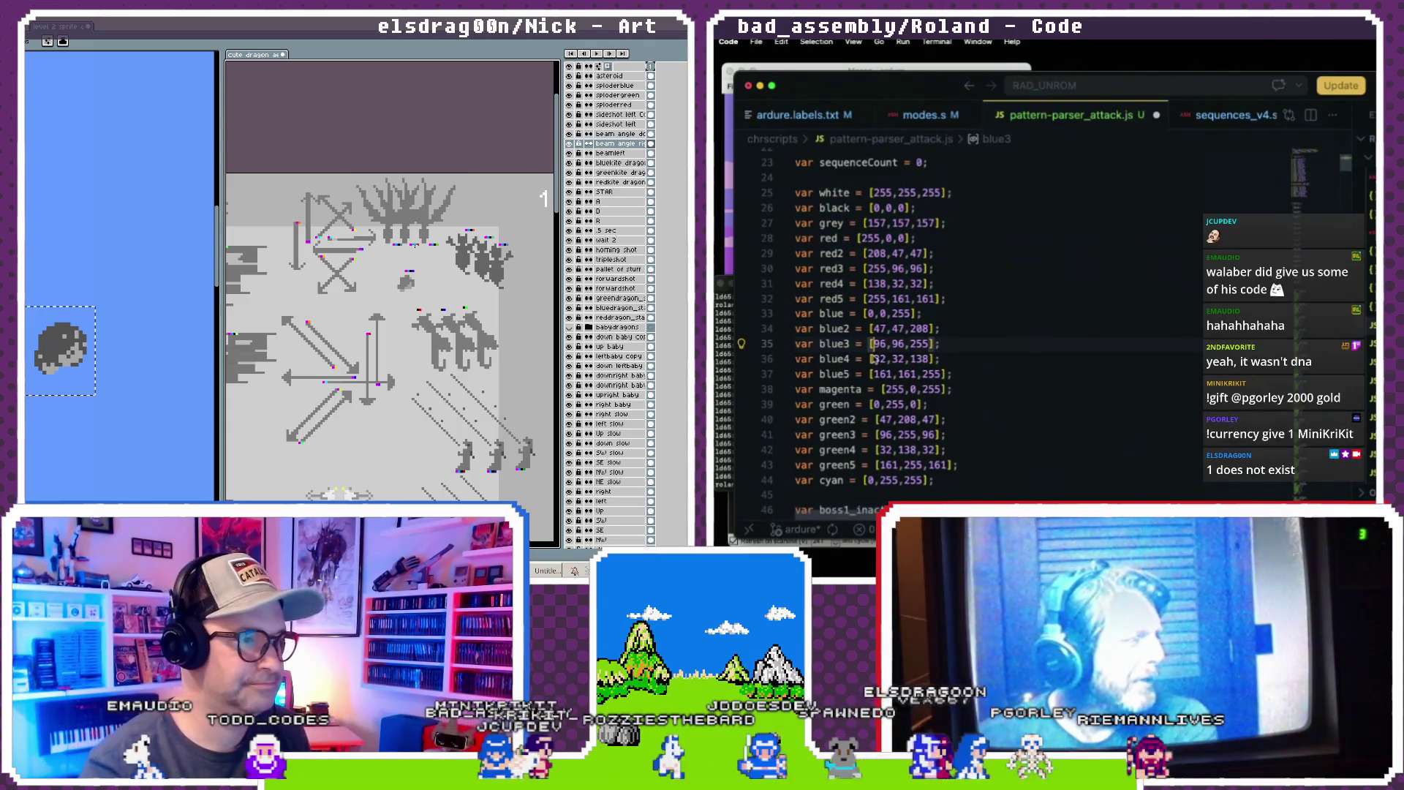
scroll(873, 360, "down", 20)
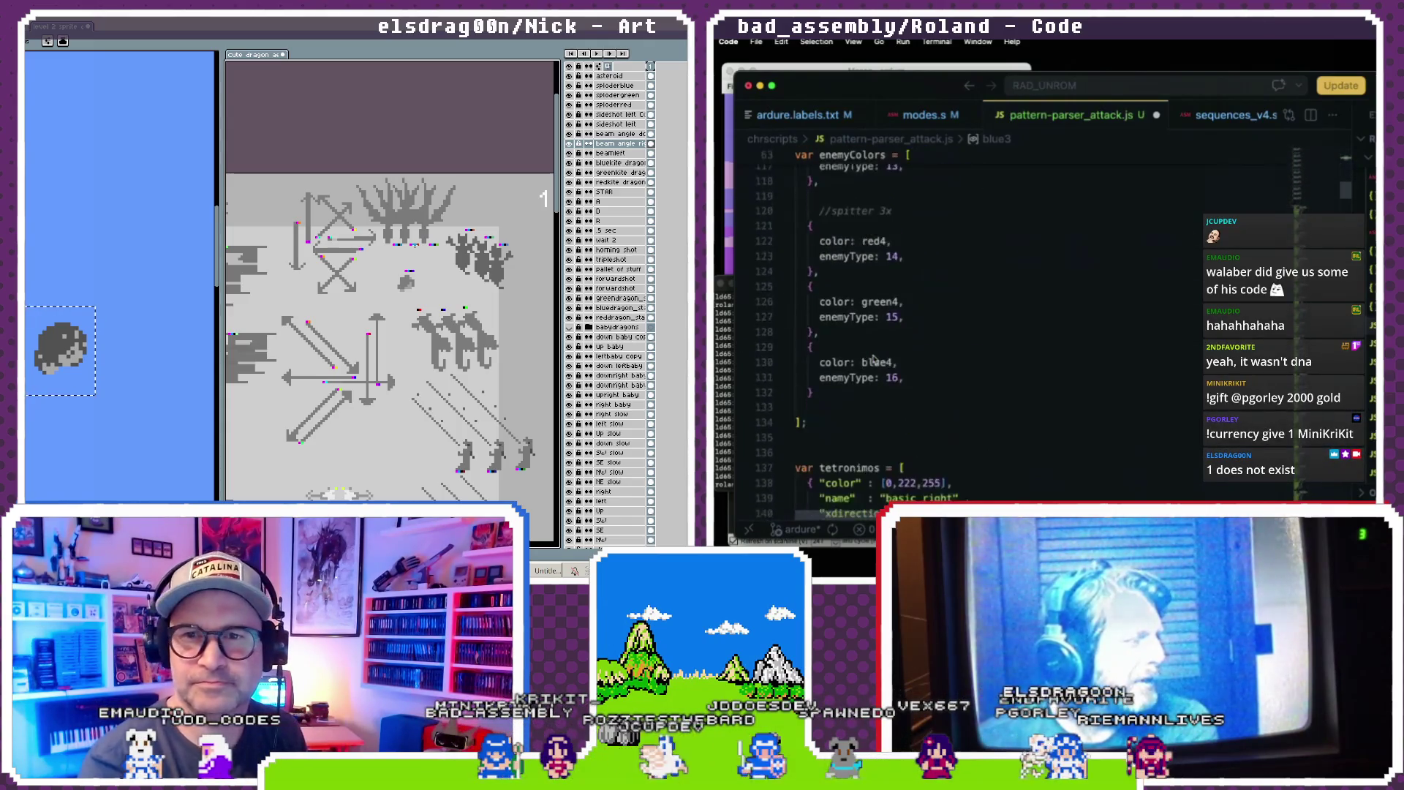
scroll(875, 359, "down", 10)
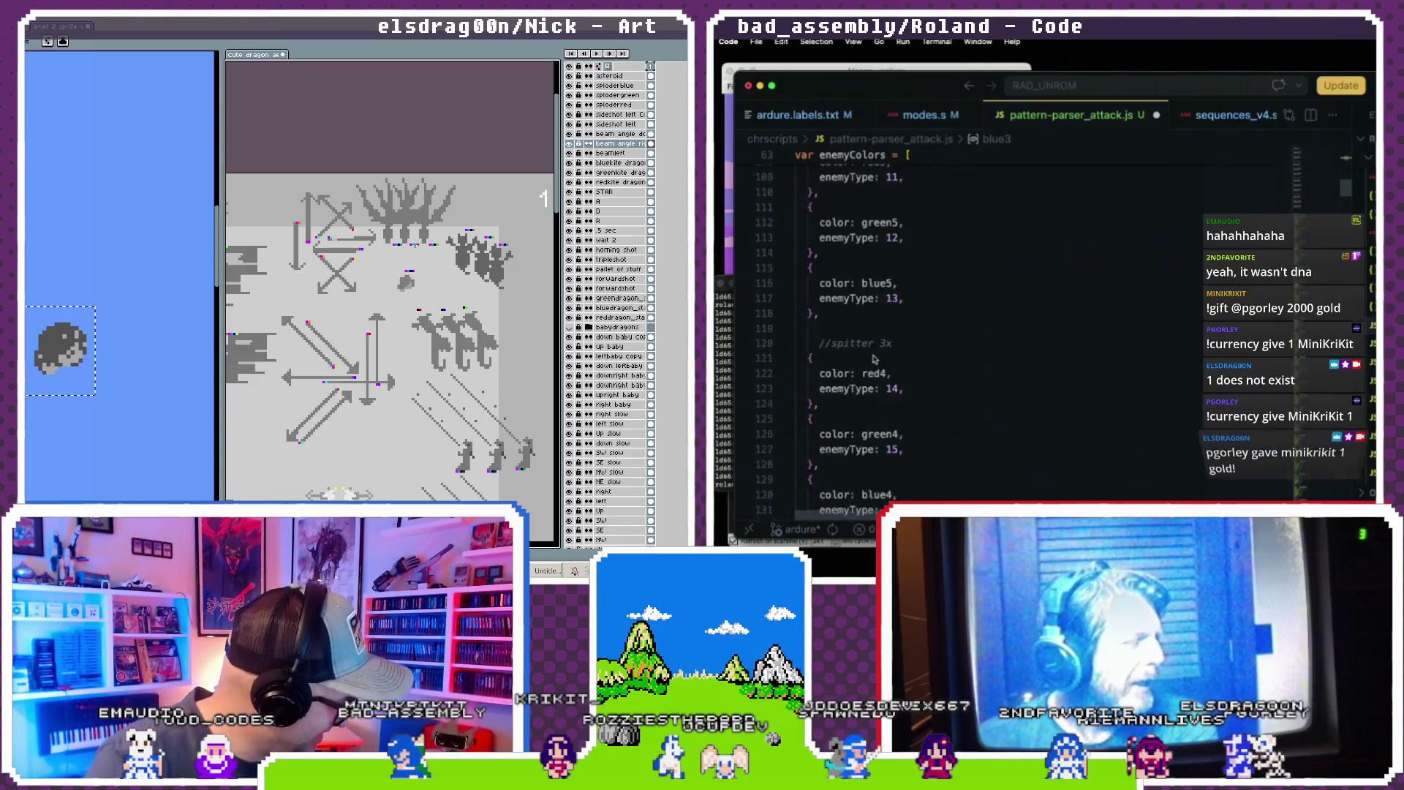
scroll(875, 359, "up", 2)
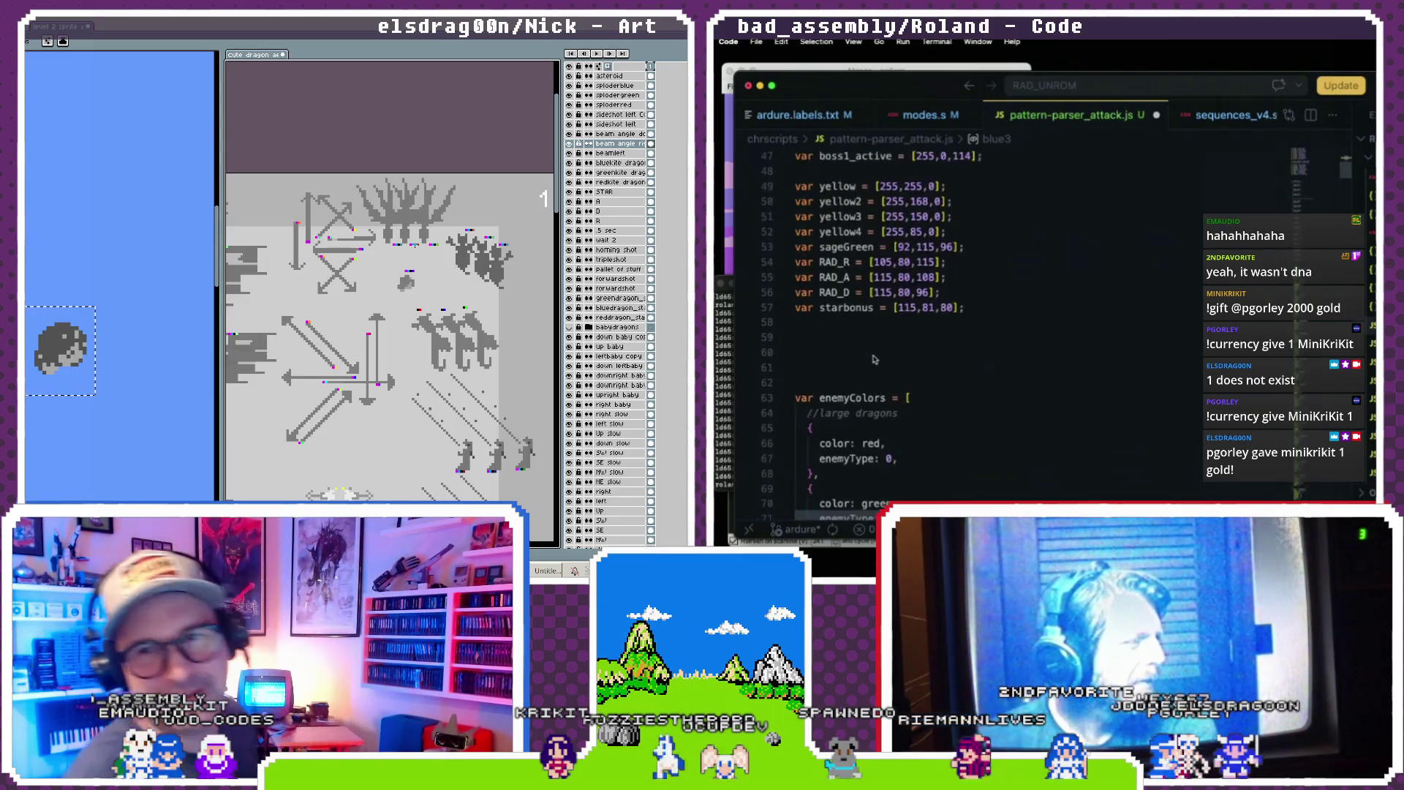
scroll(875, 359, "up", 7)
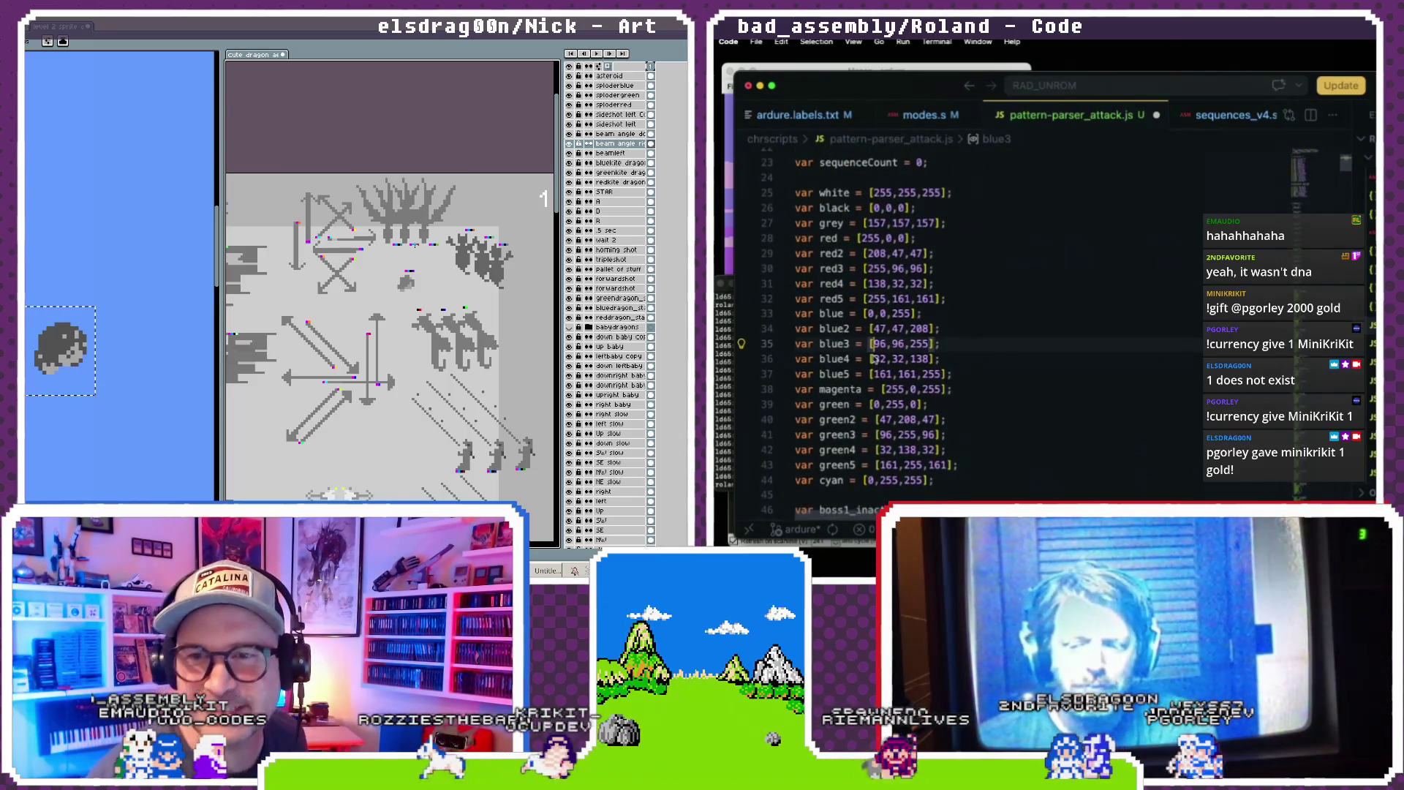
scroll(874, 358, "down", 3)
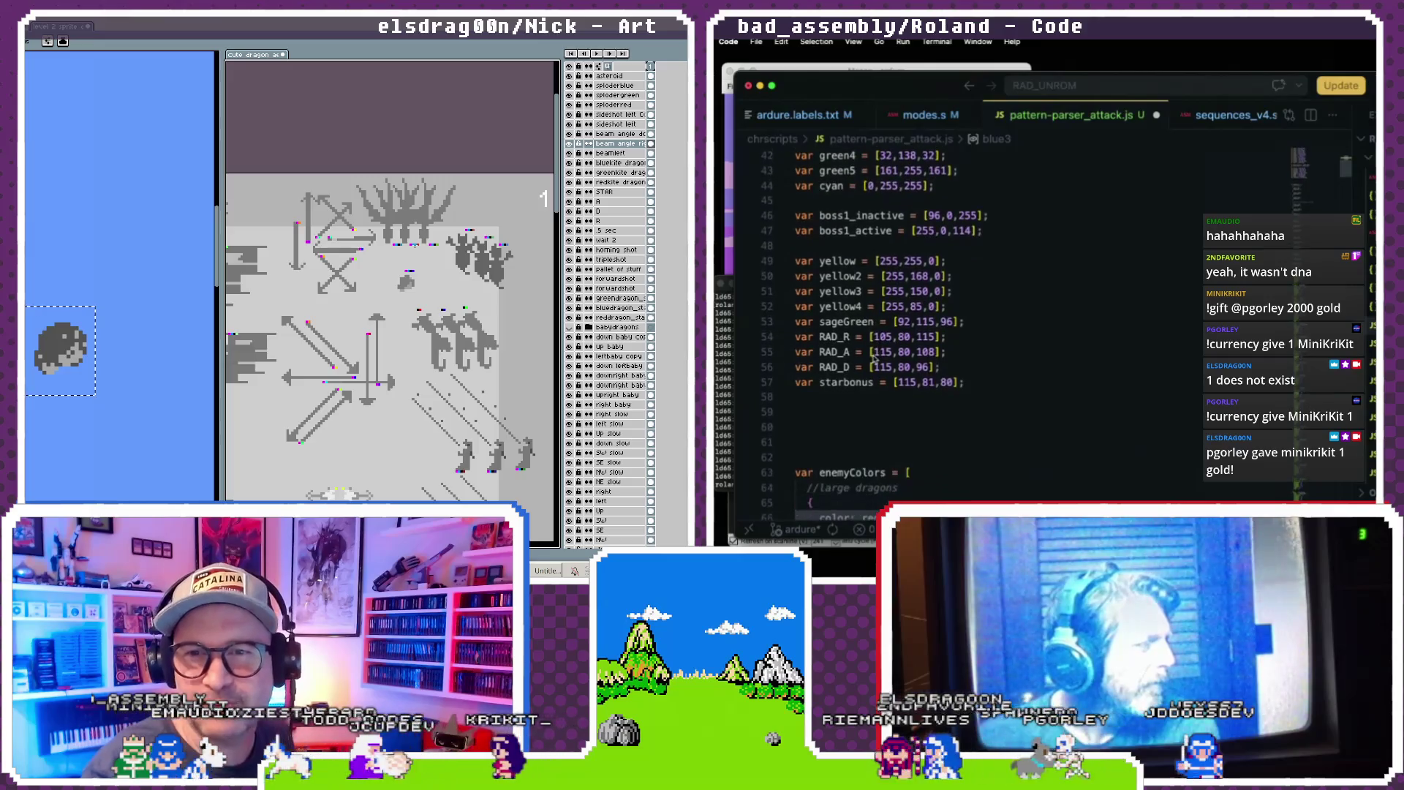
scroll(875, 358, "down", 2)
scroll(875, 358, "down", 13)
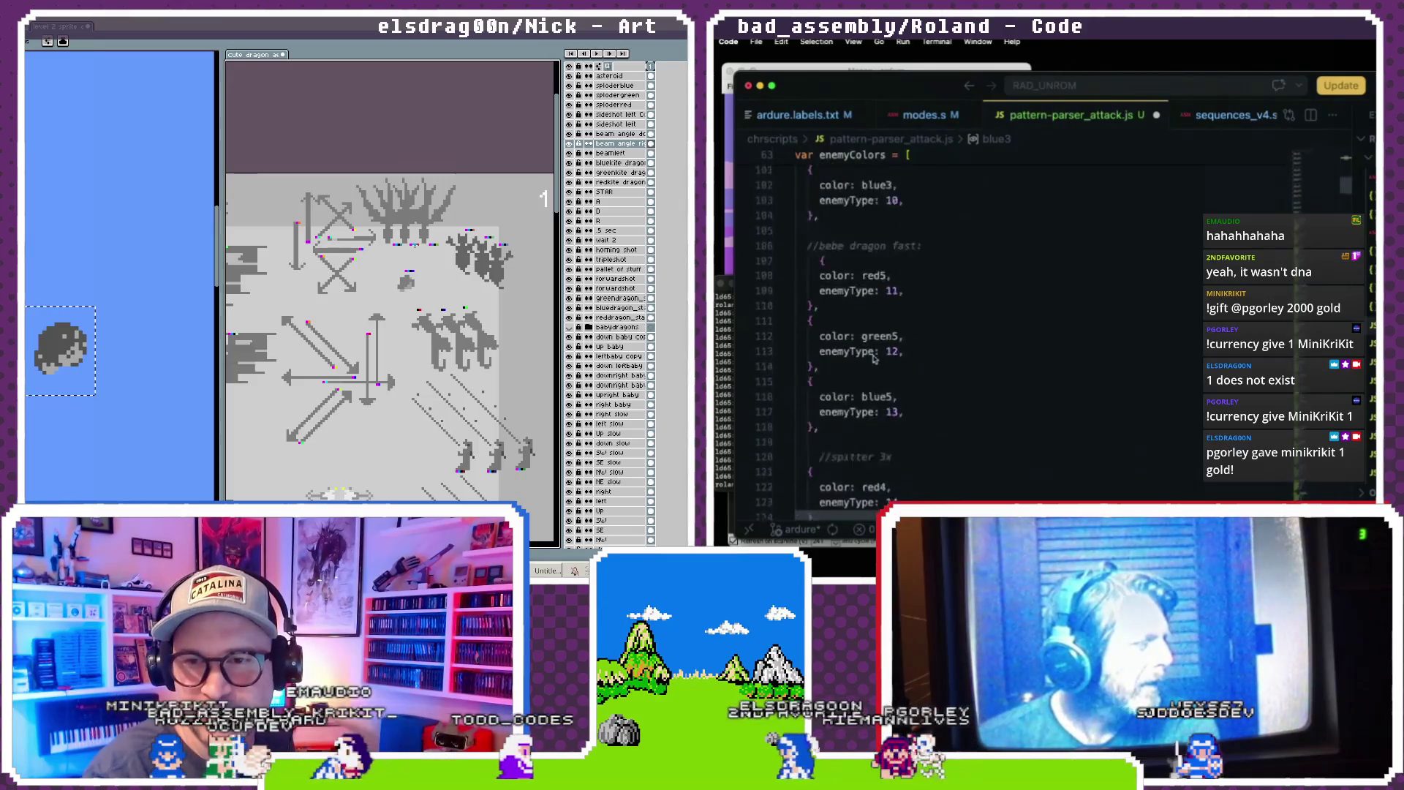
scroll(875, 357, "up", 18)
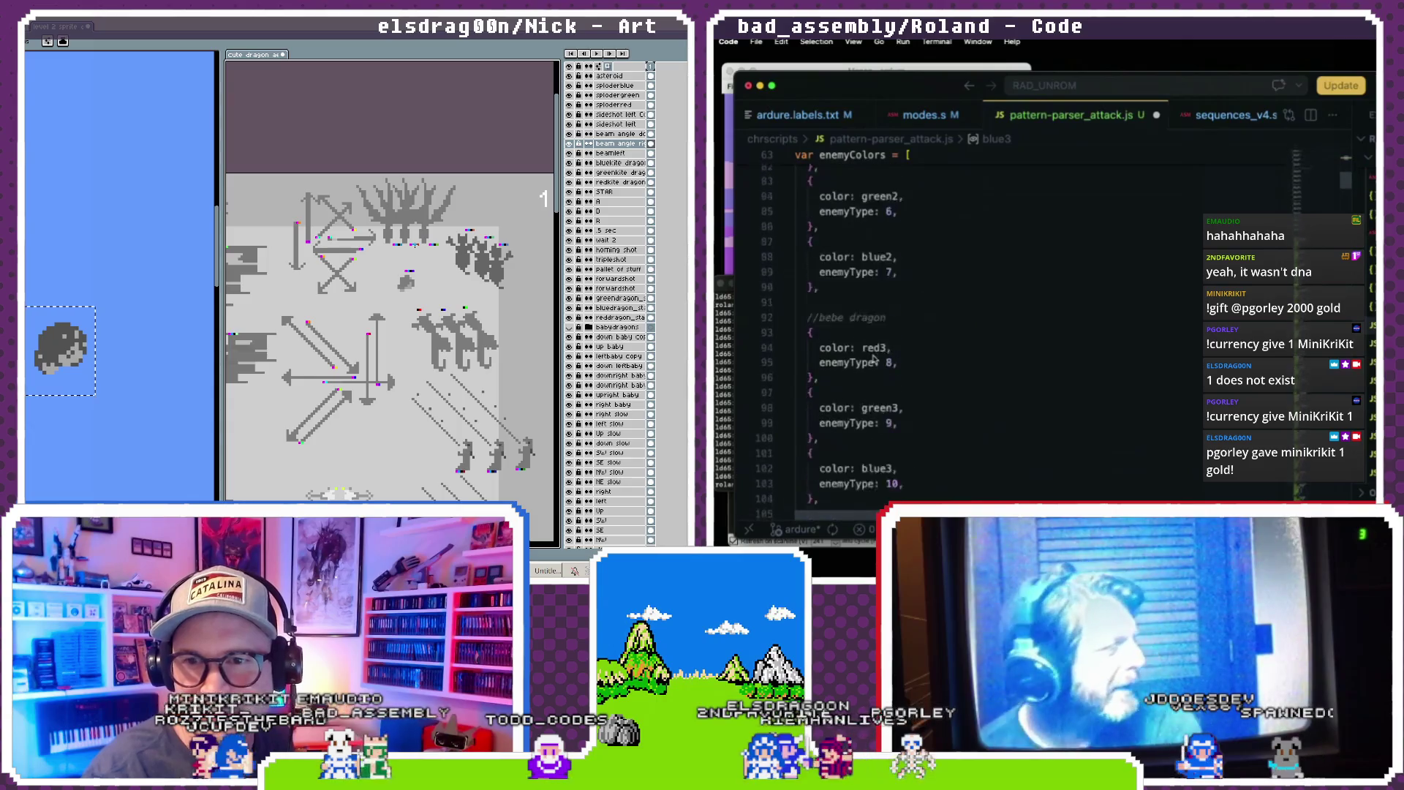
scroll(875, 358, "down", 3)
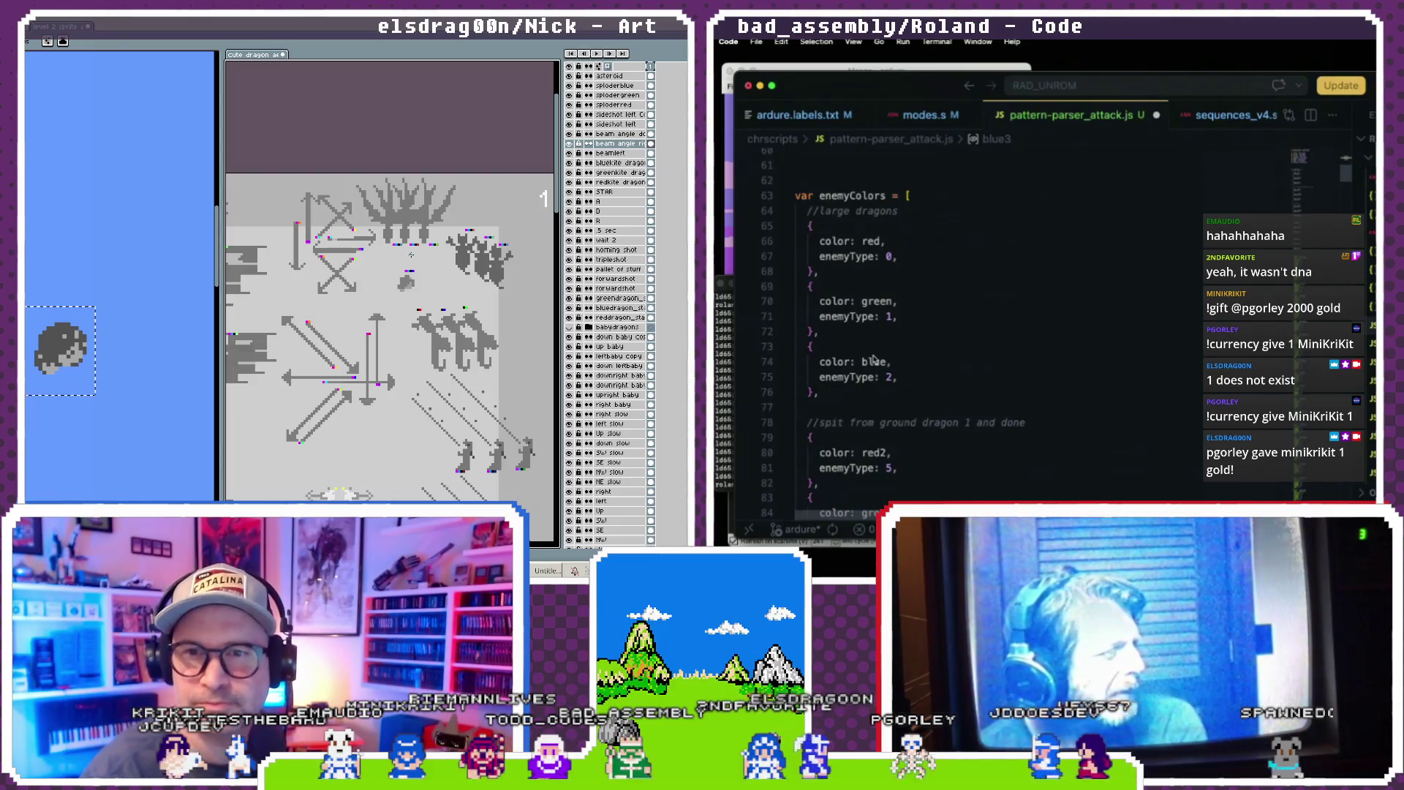
scroll(875, 358, "up", 4)
left_click(856, 331)
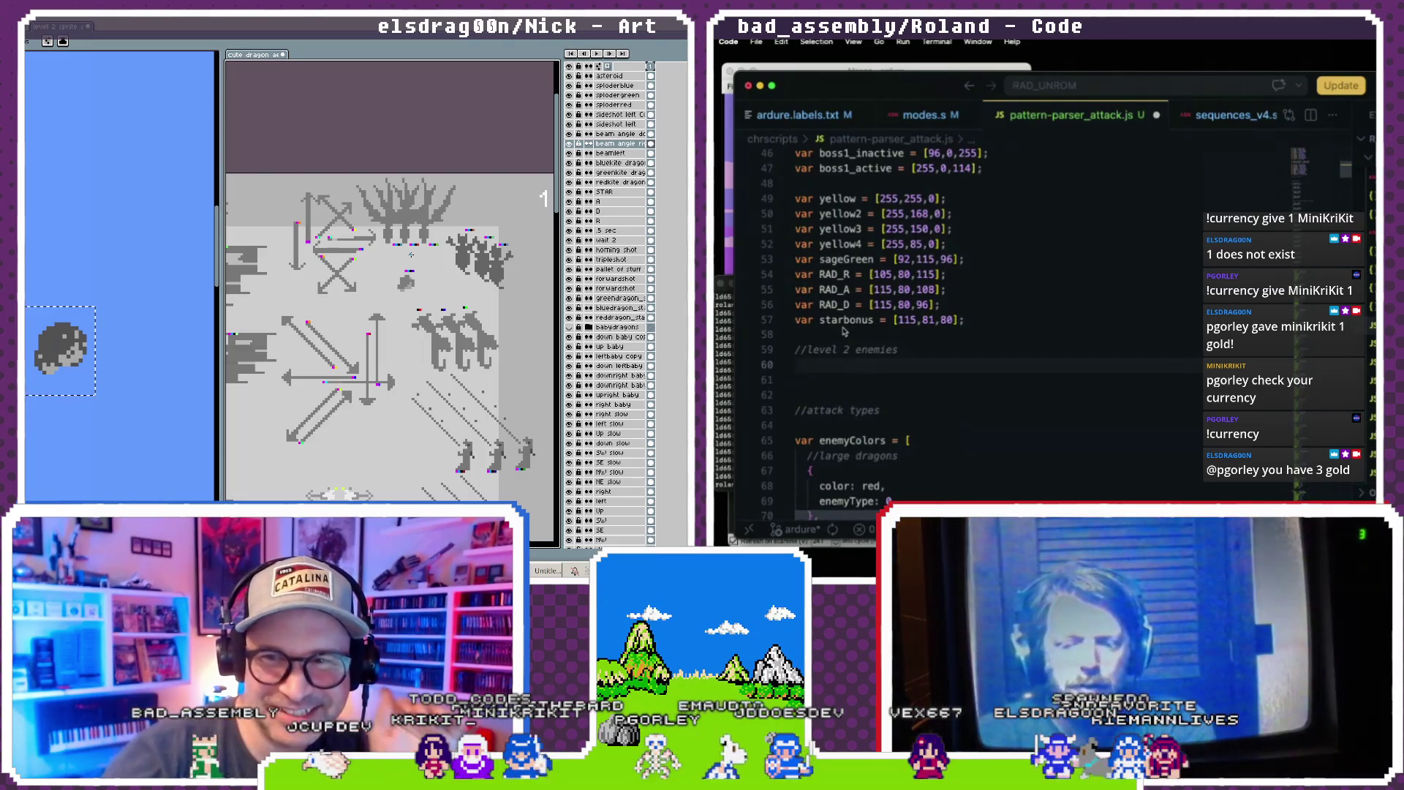
scroll(845, 331, "up", 4)
scroll(845, 332, "up", 6)
scroll(845, 332, "down", 3)
scroll(845, 332, "down", 1)
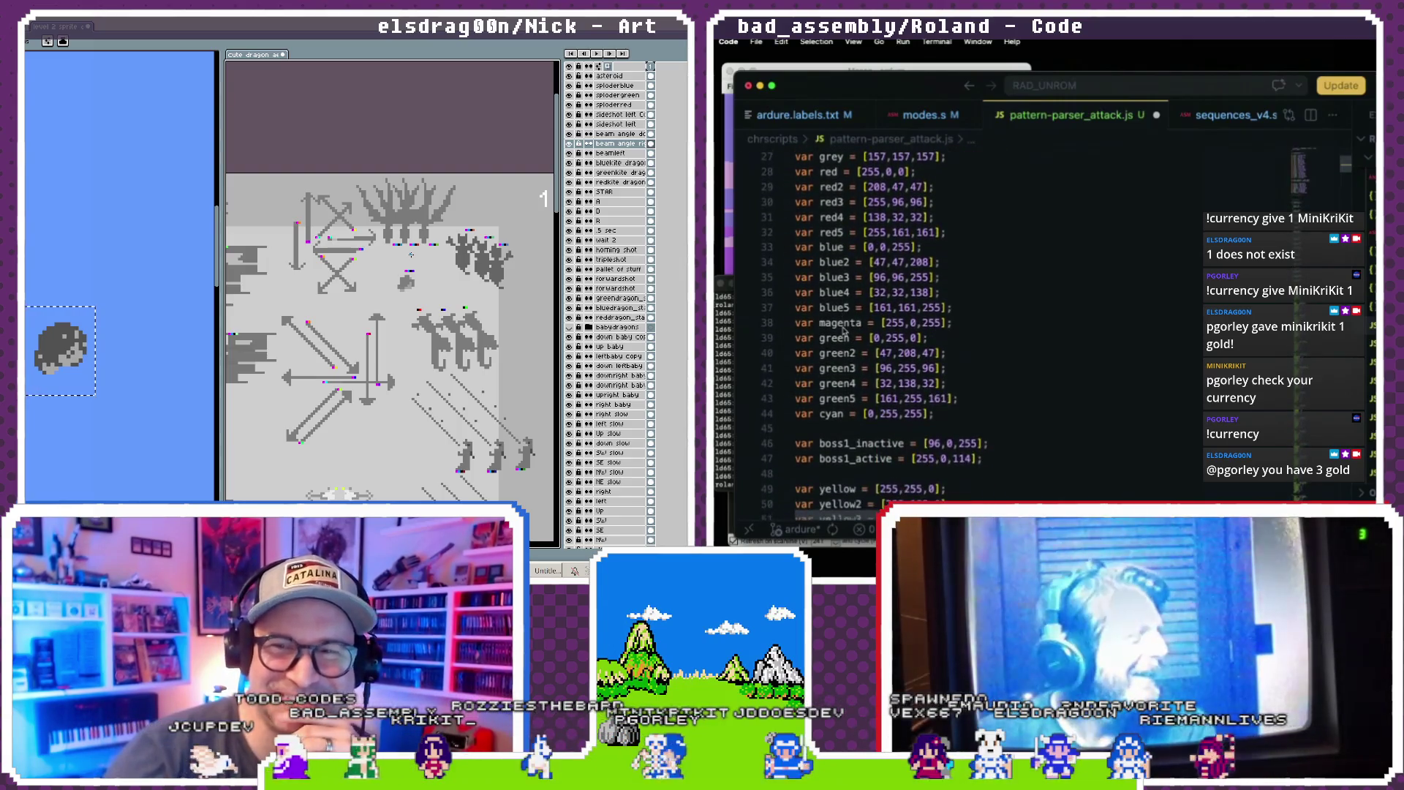
scroll(845, 332, "up", 1)
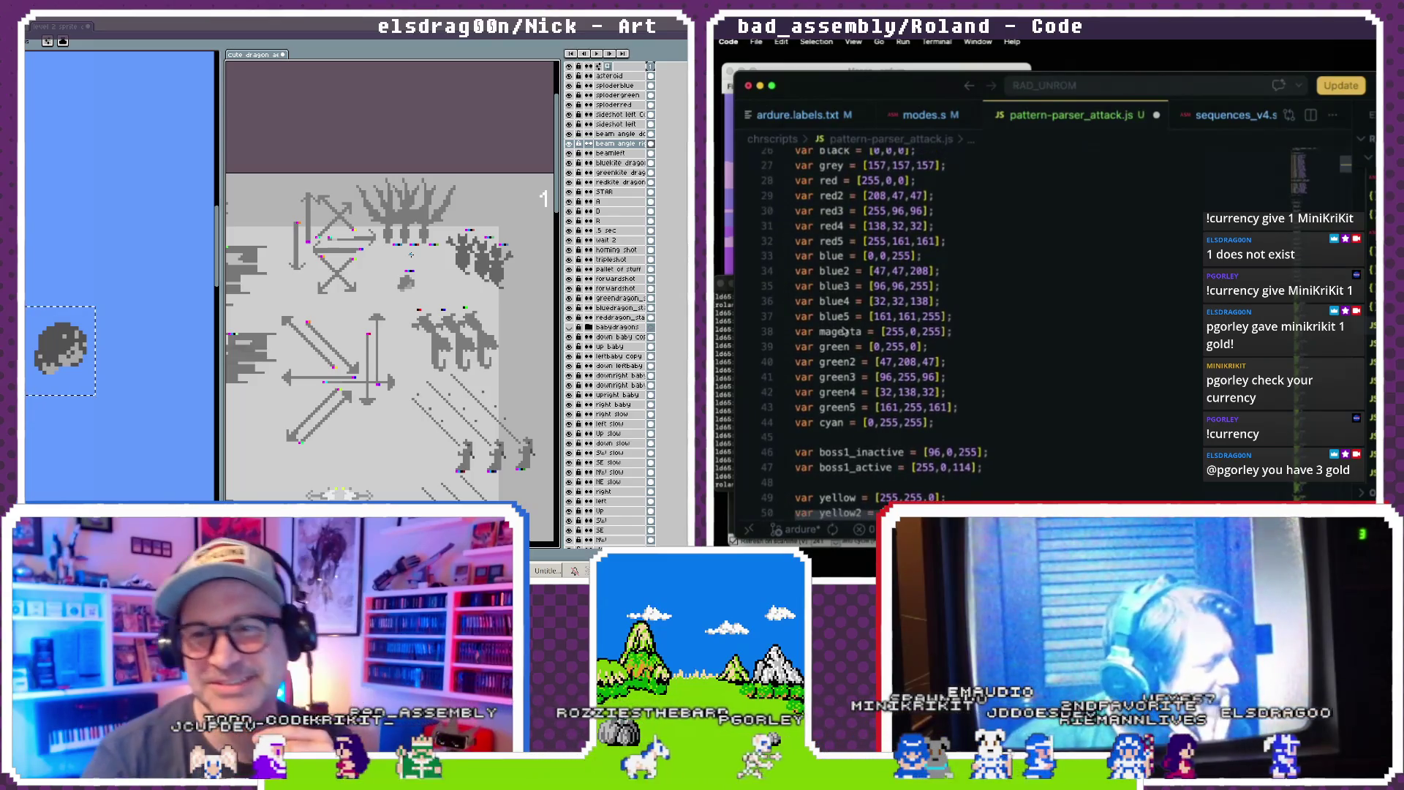
scroll(845, 331, "down", 1)
left_click_drag(832, 191, 841, 223)
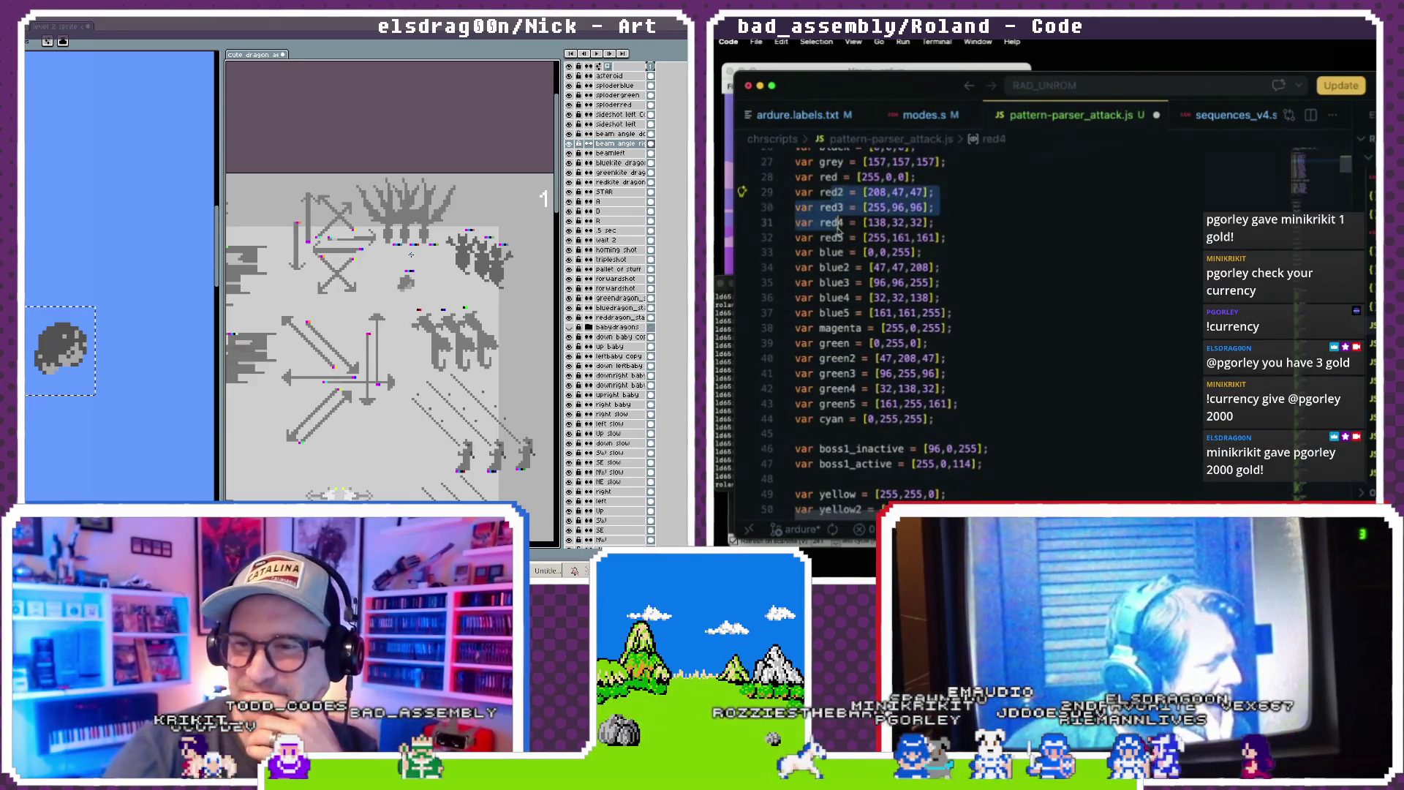
left_click(842, 285)
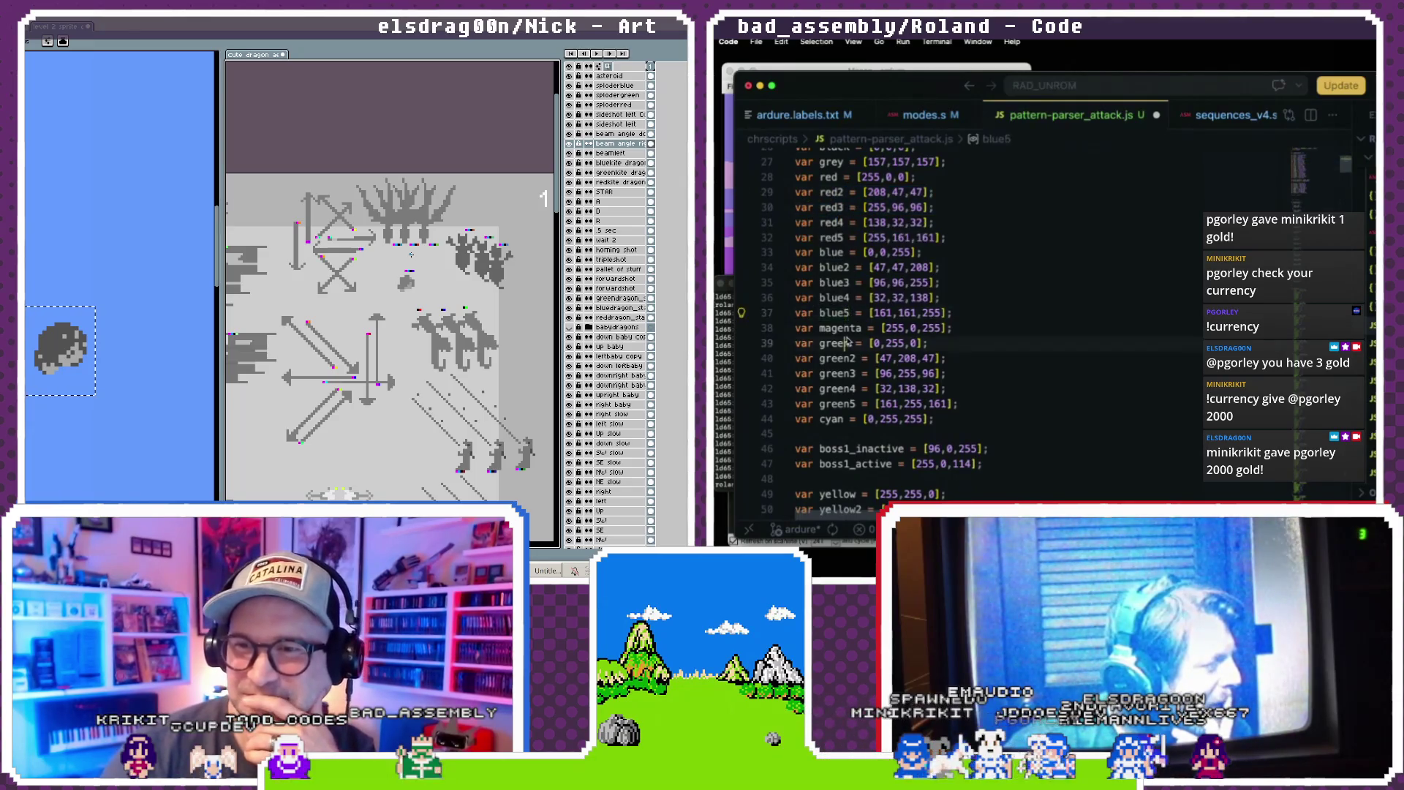
left_click(847, 342)
left_click(850, 268)
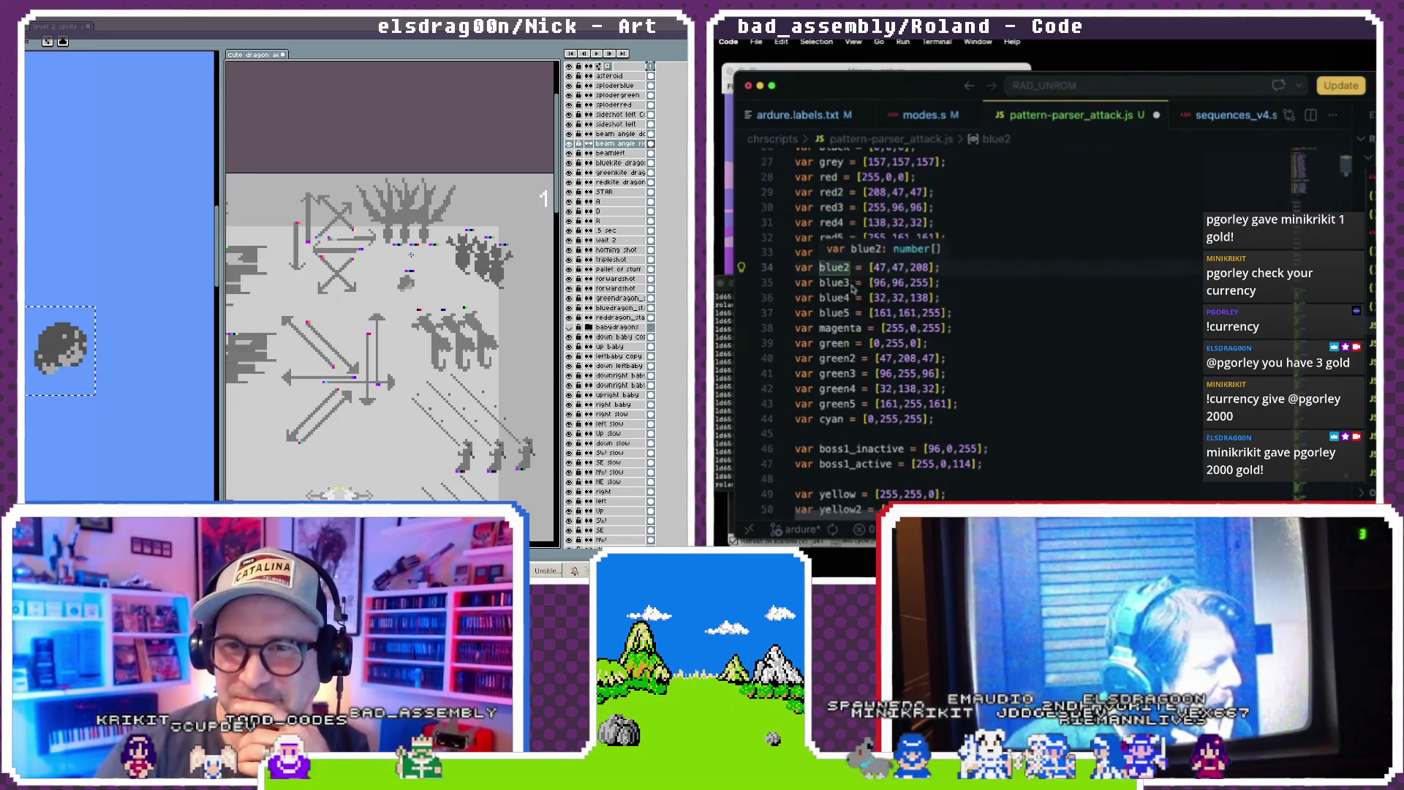
mouse_move(969, 412)
left_mouse_down()
mouse_move(740, 347)
mouse_move(738, 360)
left_mouse_up()
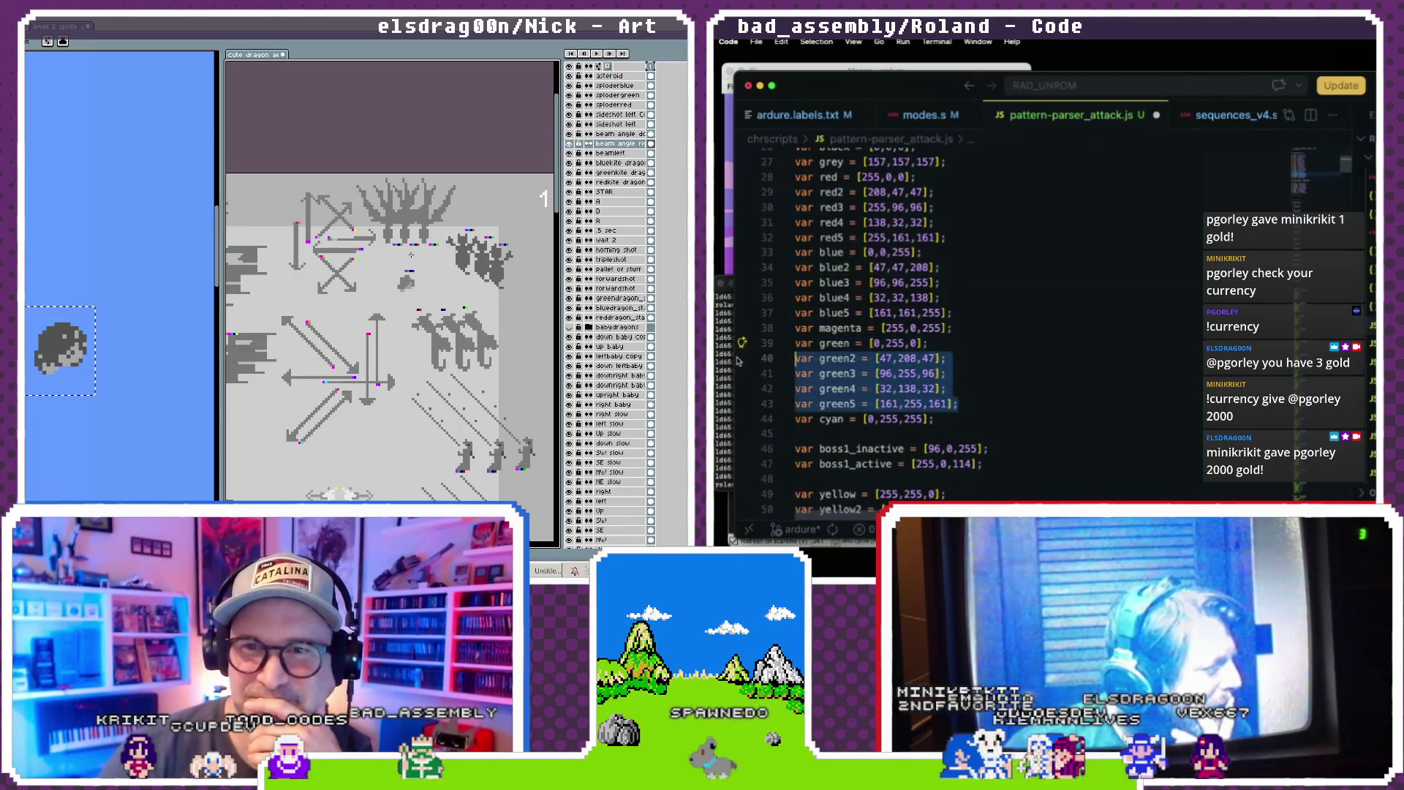
mouse_move(953, 314)
left_mouse_down()
mouse_move(936, 235)
mouse_move(811, 223)
mouse_move(741, 207)
mouse_move(739, 194)
left_mouse_up()
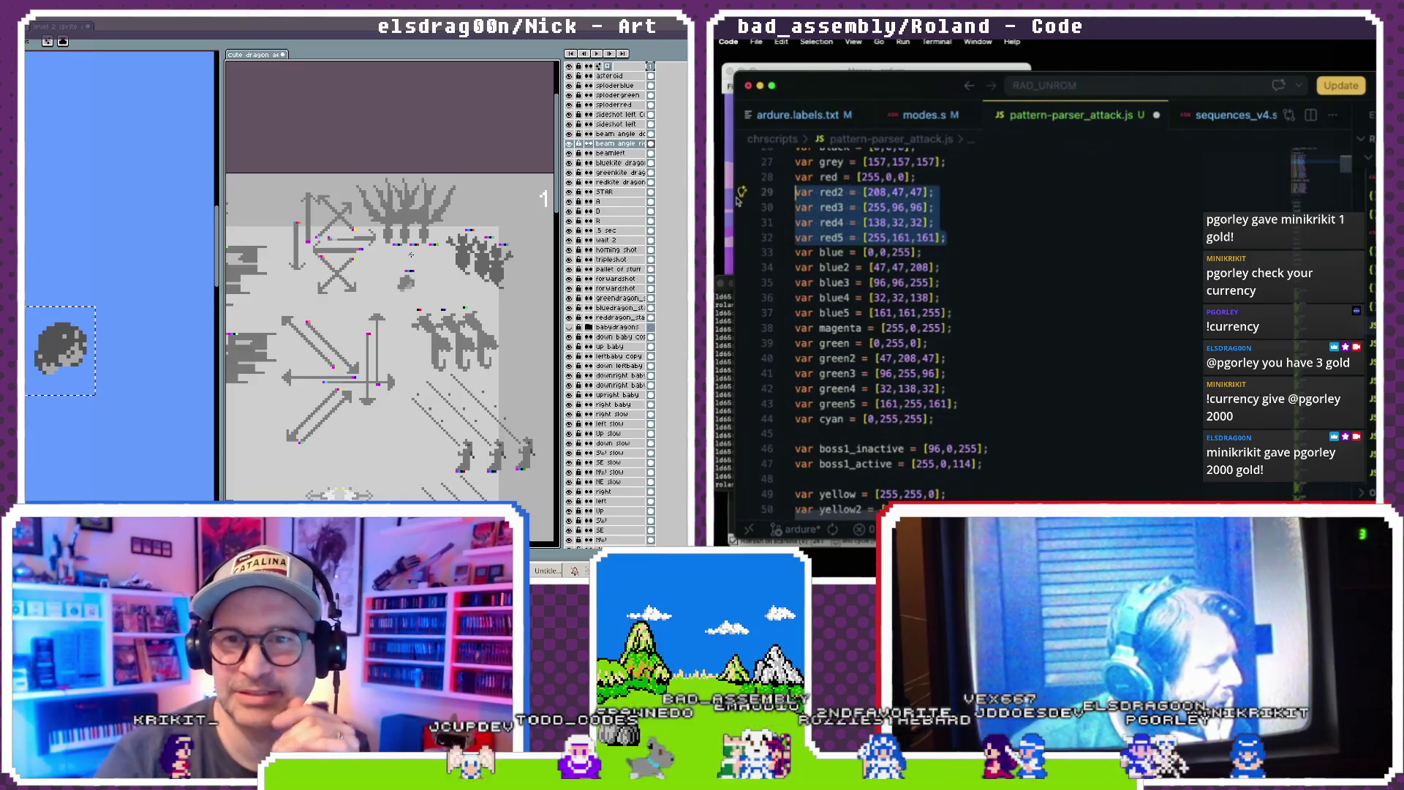
left_click(825, 250)
scroll(825, 251, "down", 8)
scroll(825, 252, "up", 1)
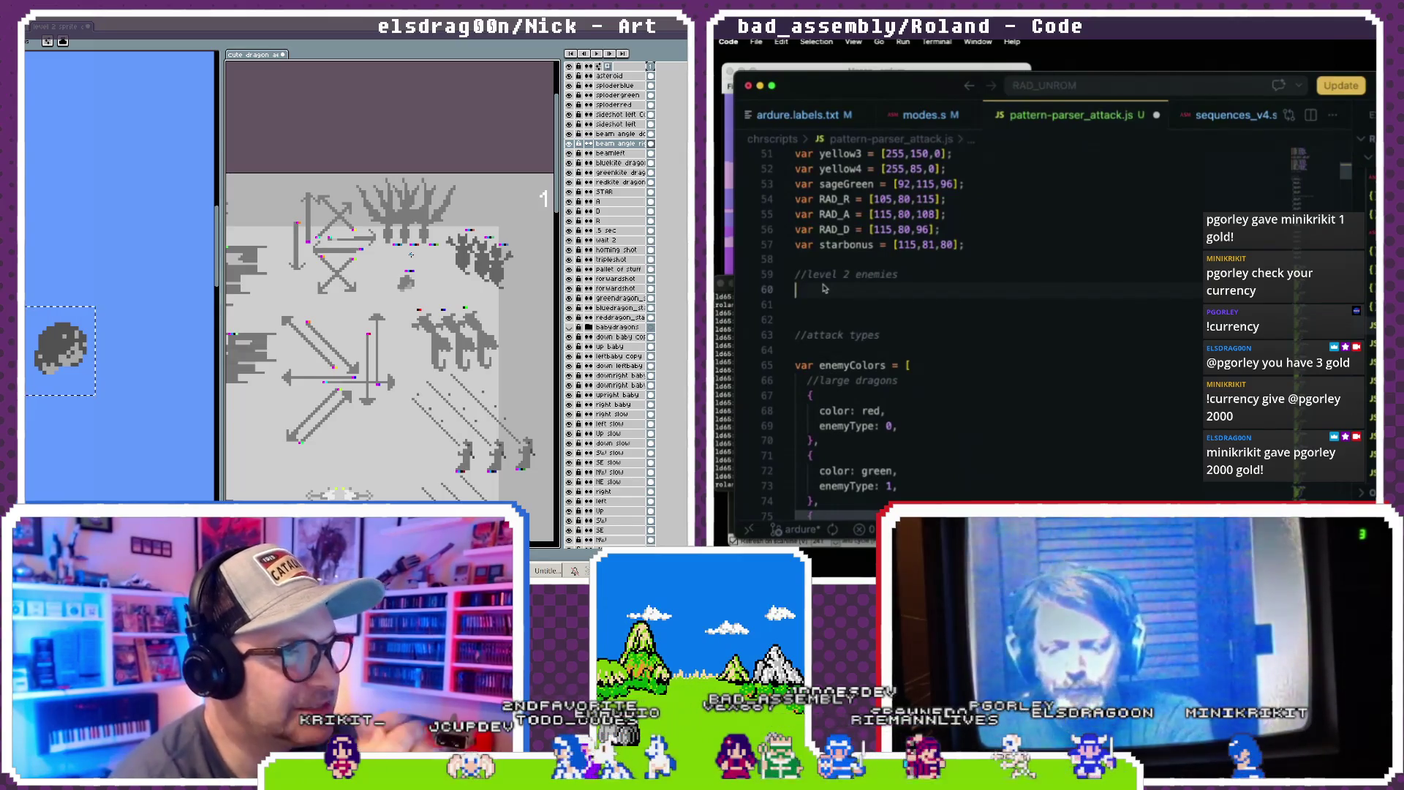
- Write the first kite colour line, kite_blue, using a colour sampled from the sprite
type("kite_red")
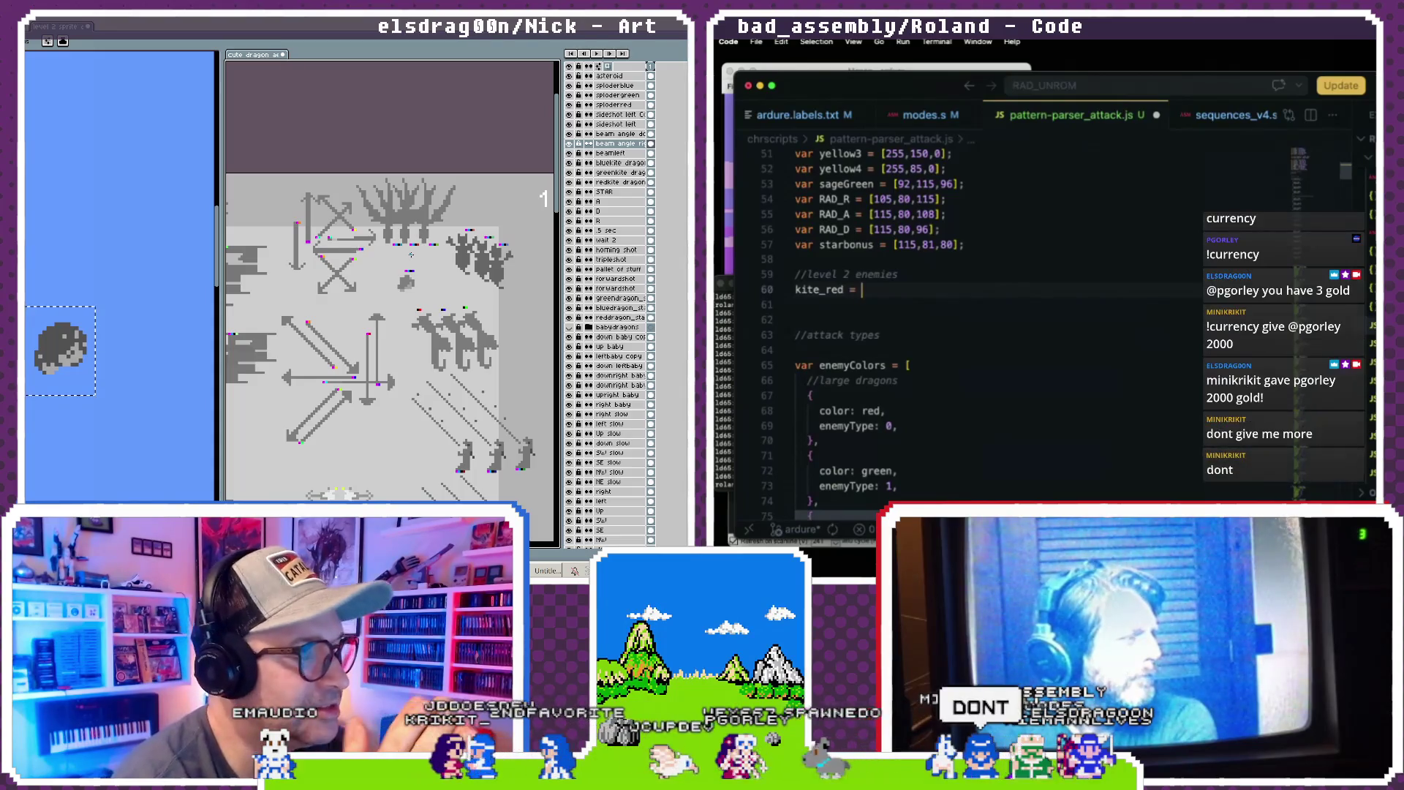
type("=")
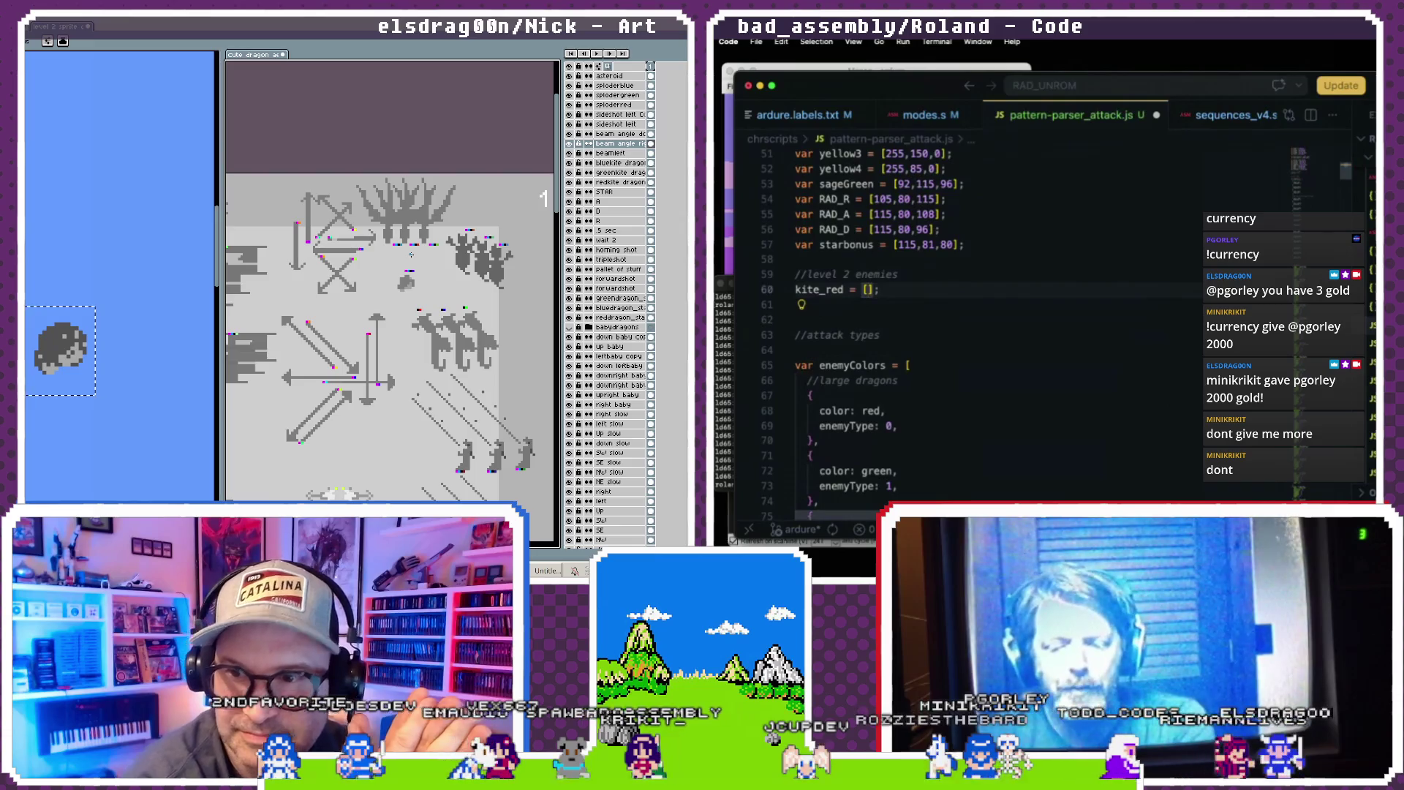
scroll(394, 258, "up", 5)
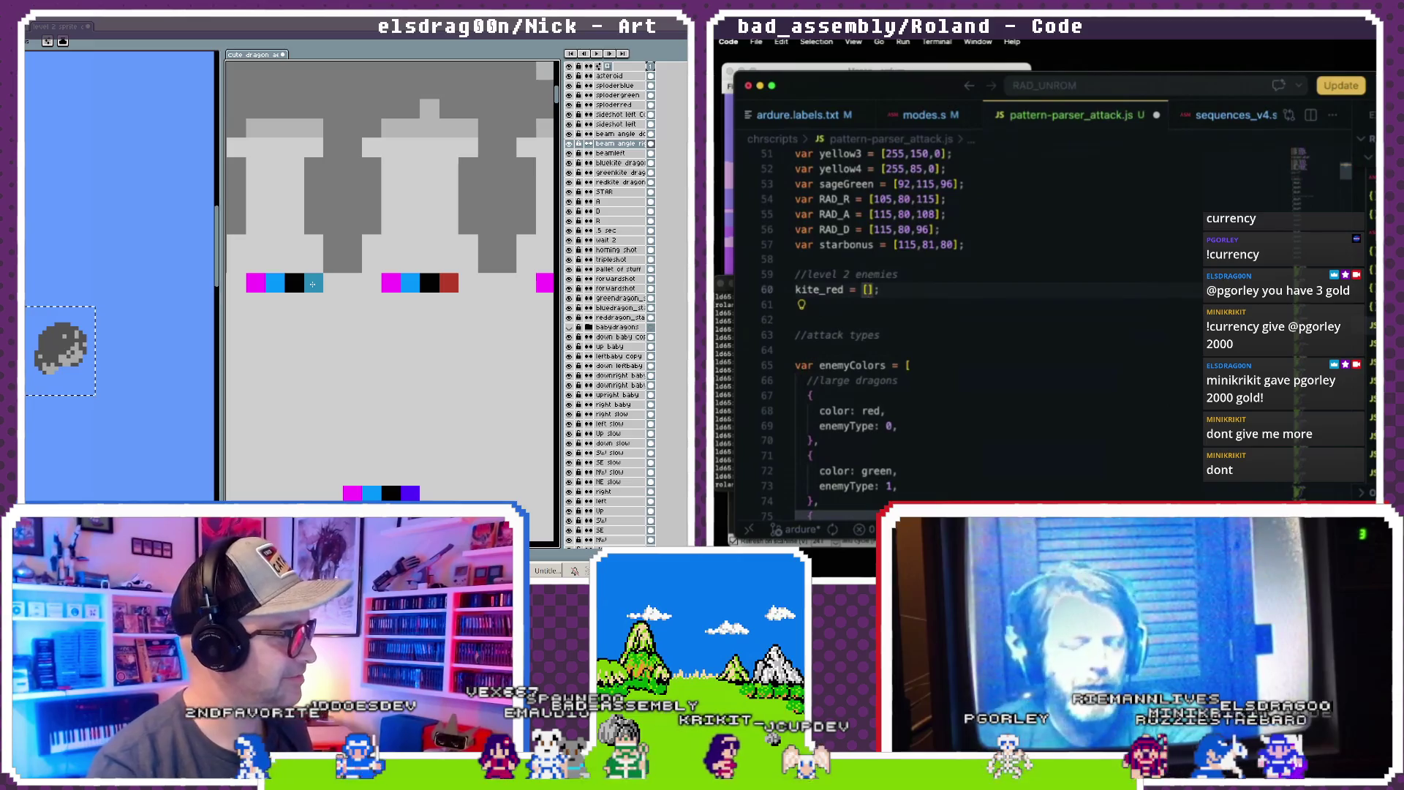
key("i")
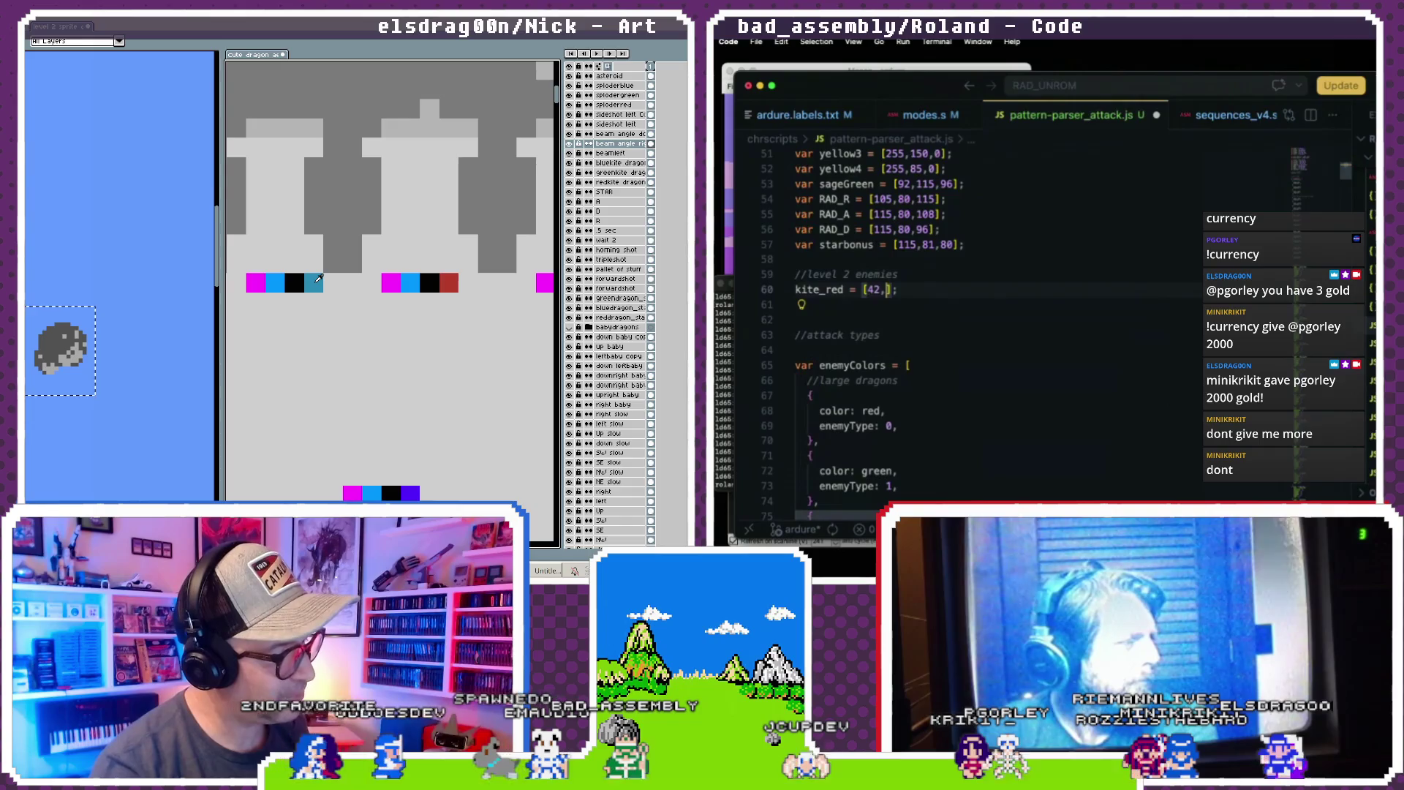
type("104")
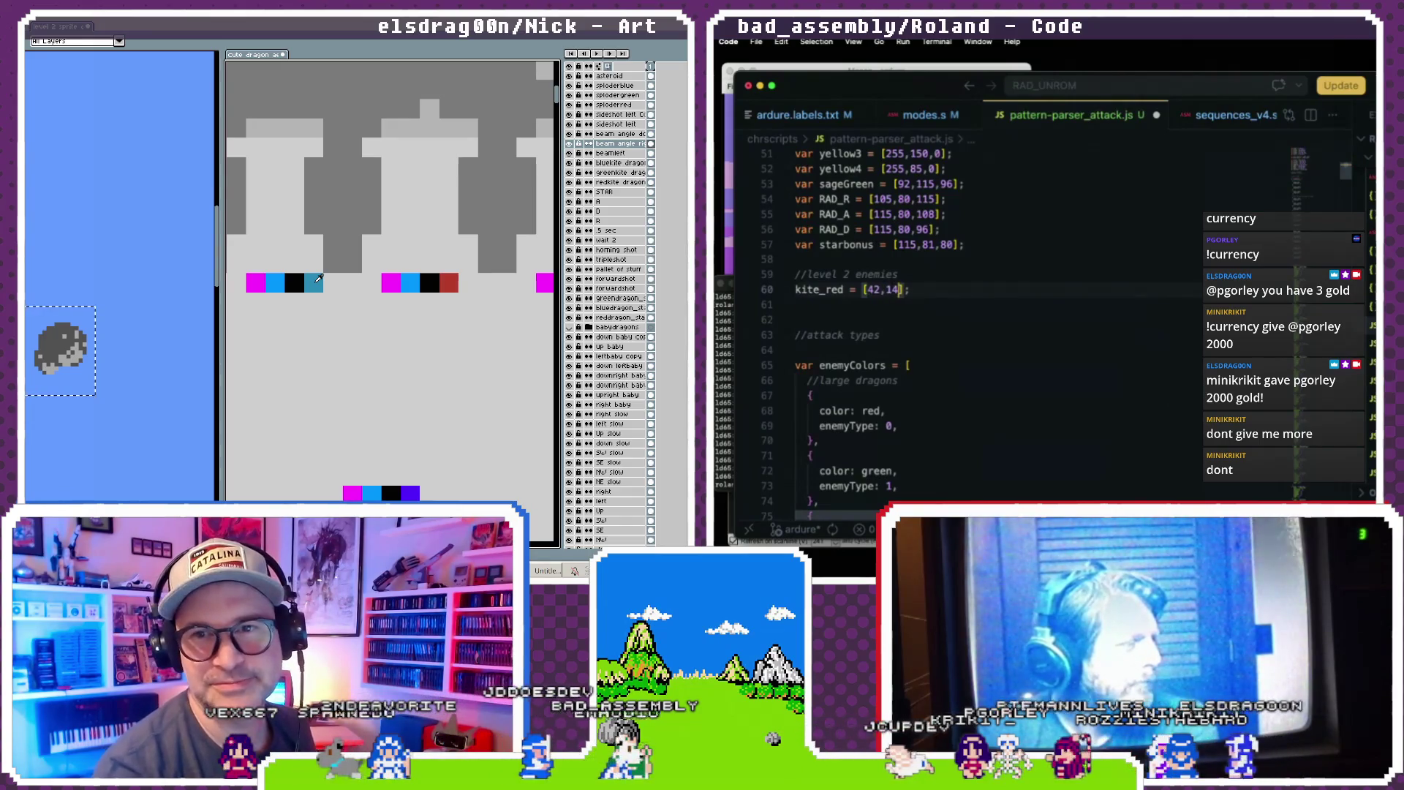
type("0,180")
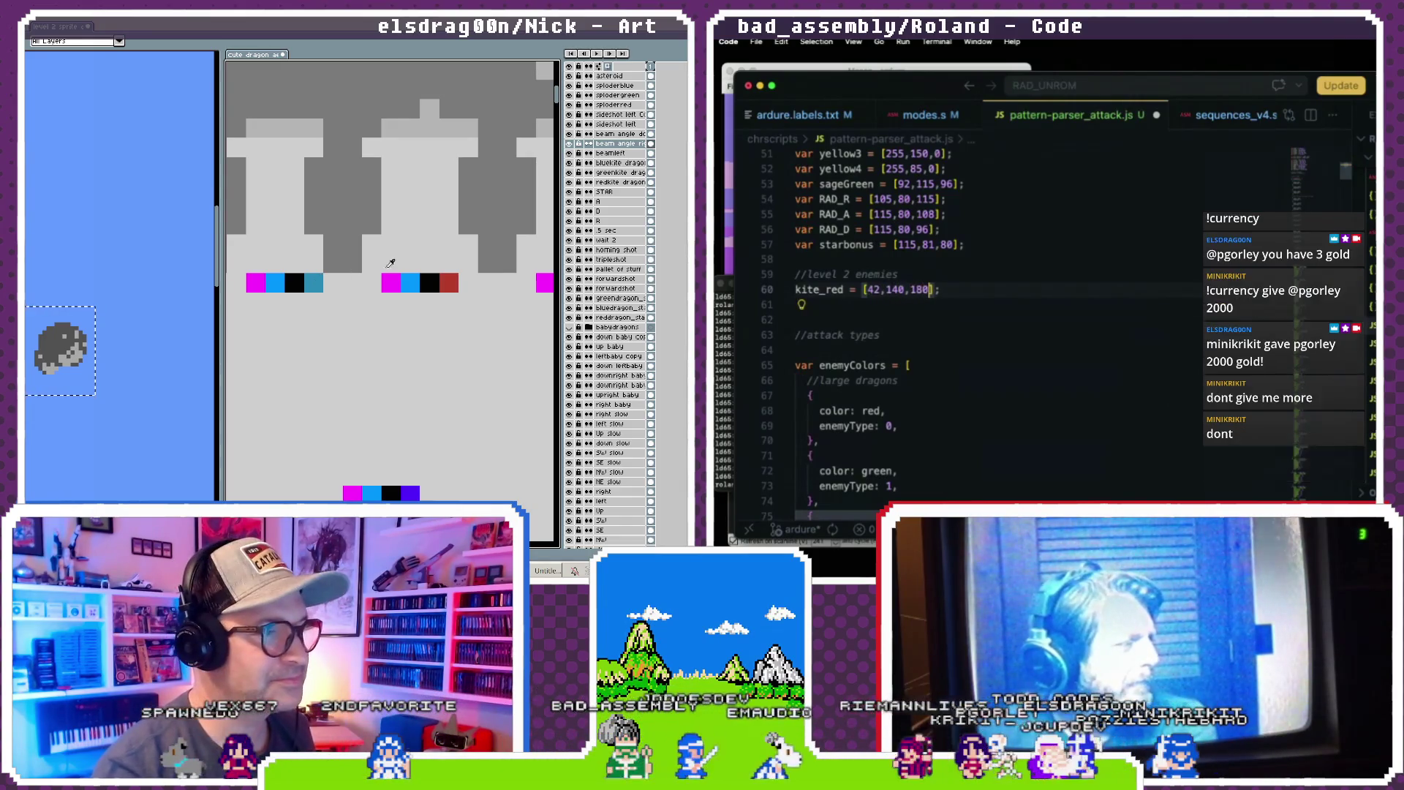
key("BackSpace")
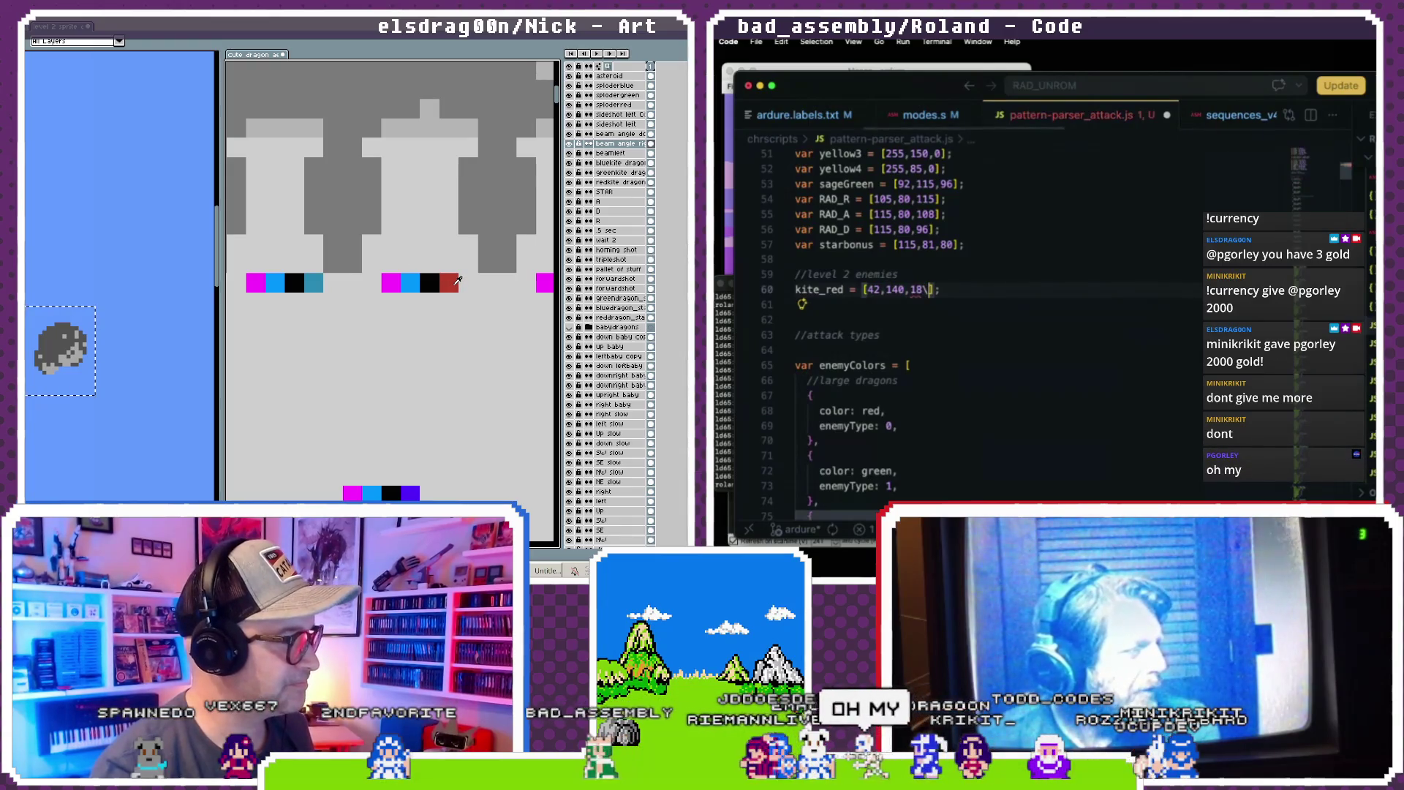
type("2")
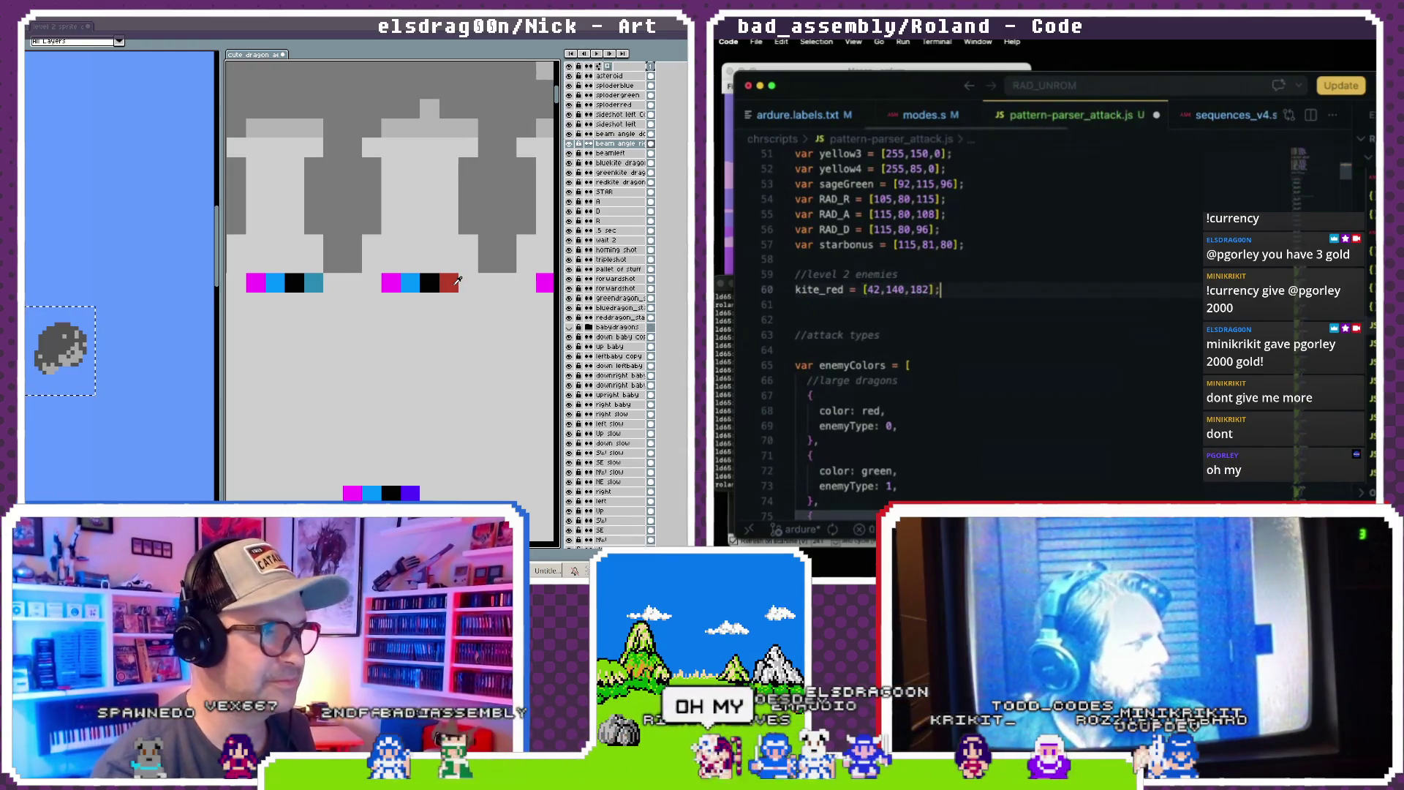
key("Return")
type("kite")
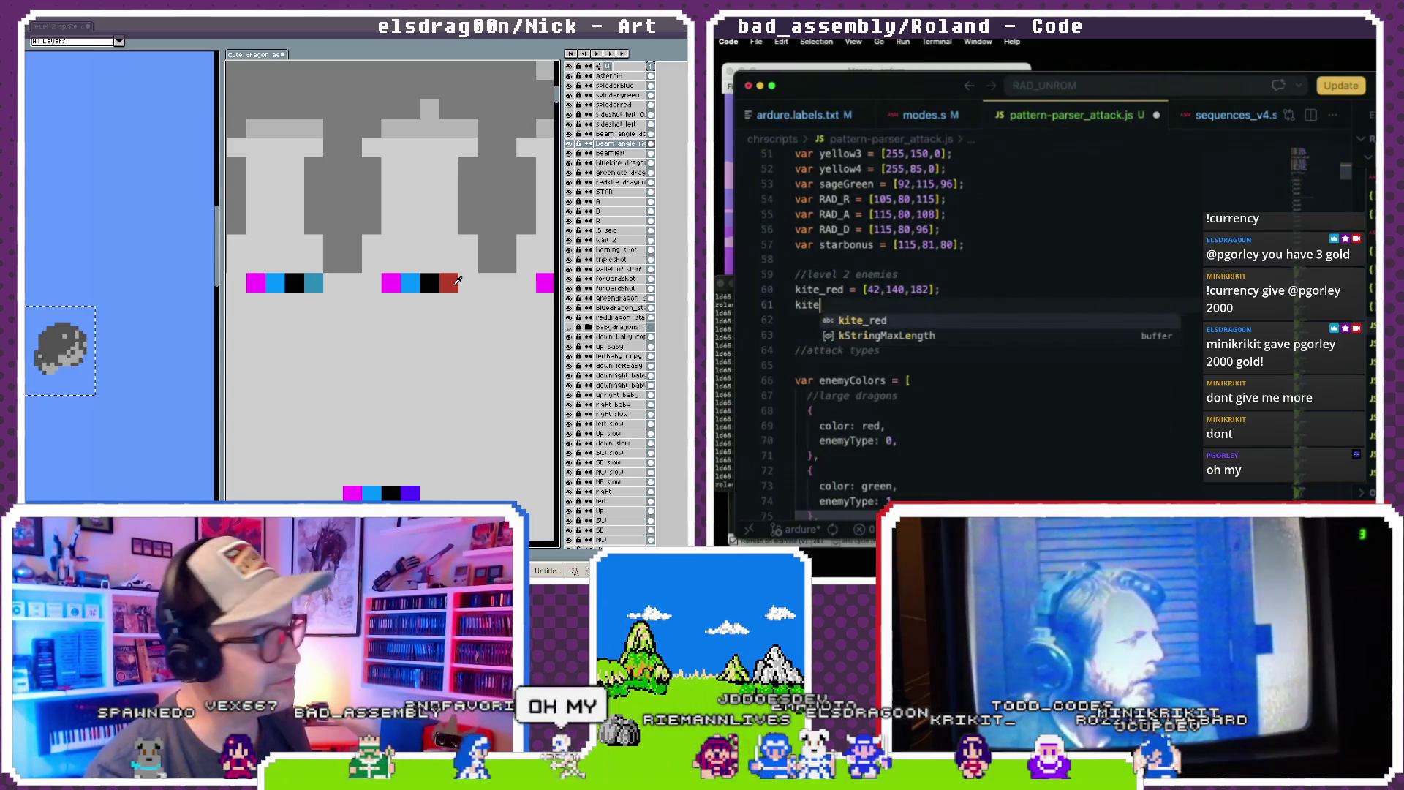
type("_")
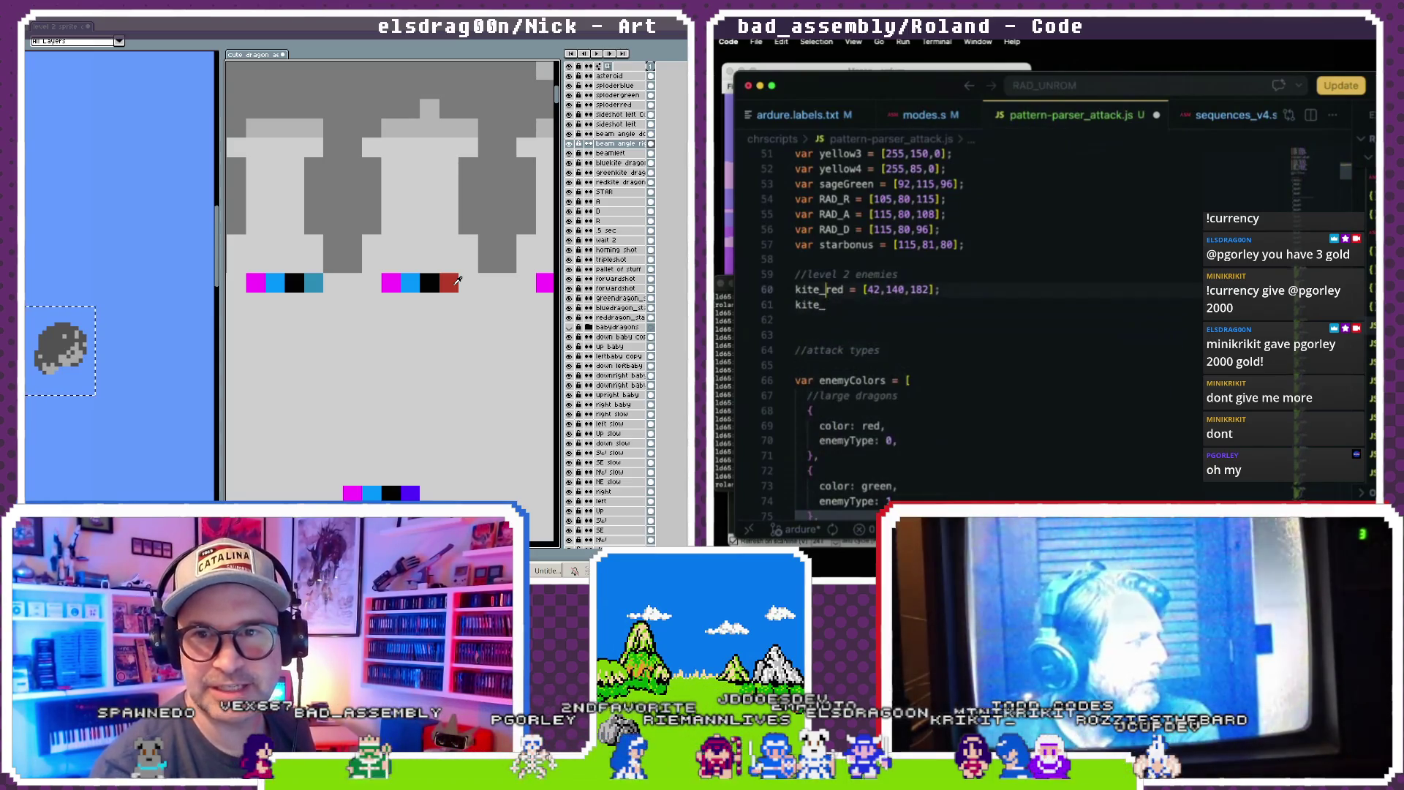
key("Delete")
key("Delete")
key("Delete")
type("blue")
- Add kite_red = [182,59,42] and kite_green = [112,182,42] below kite_blue
key("Down")
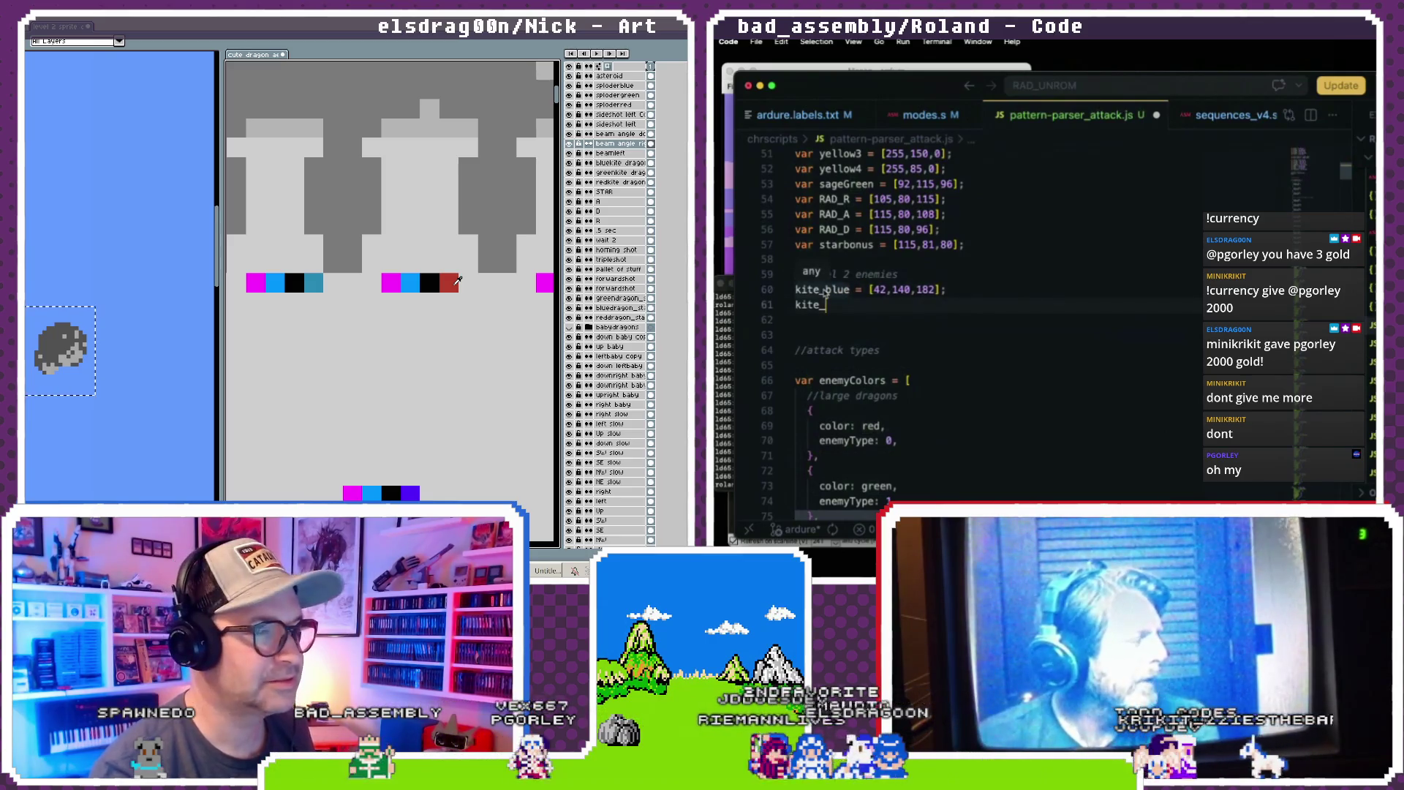
type("red ")
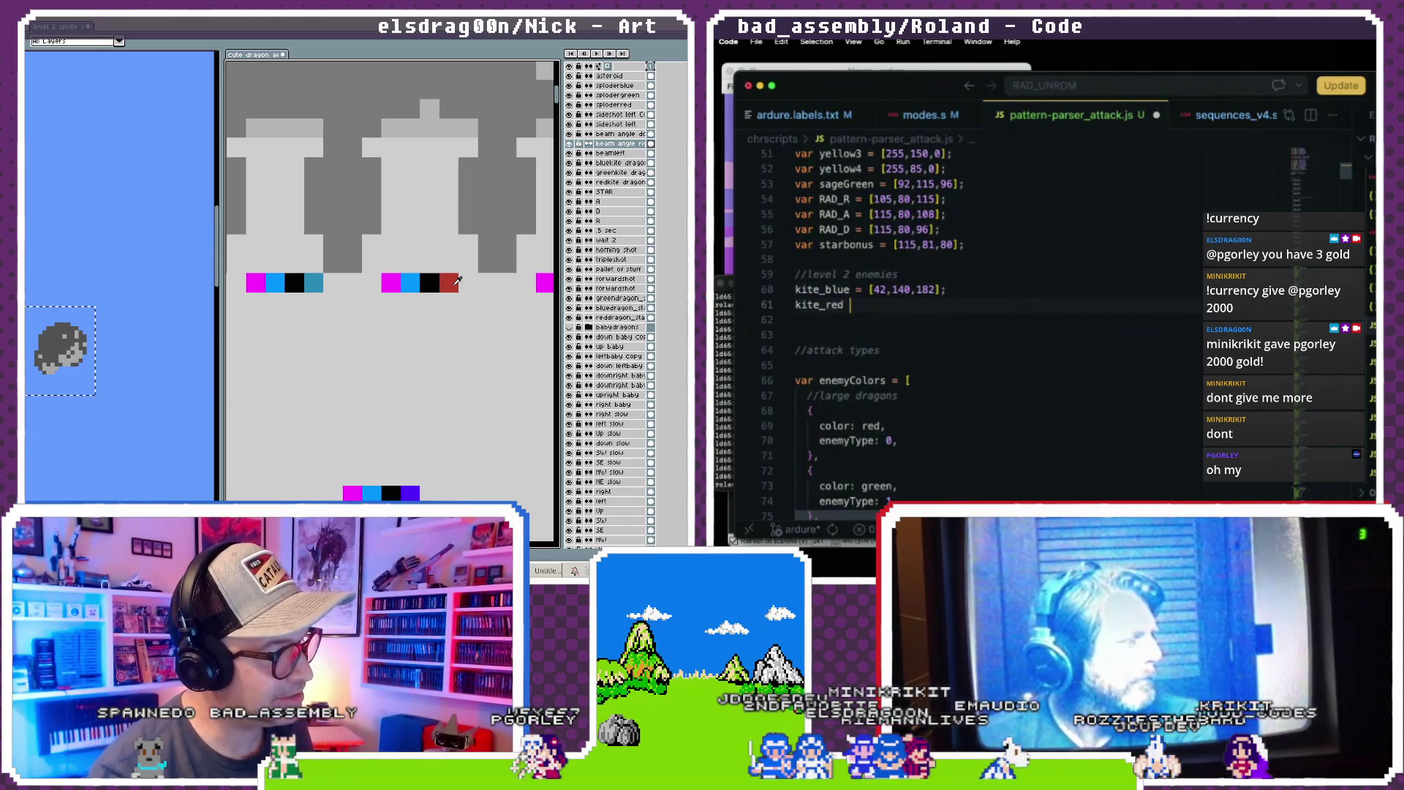
type("= [")
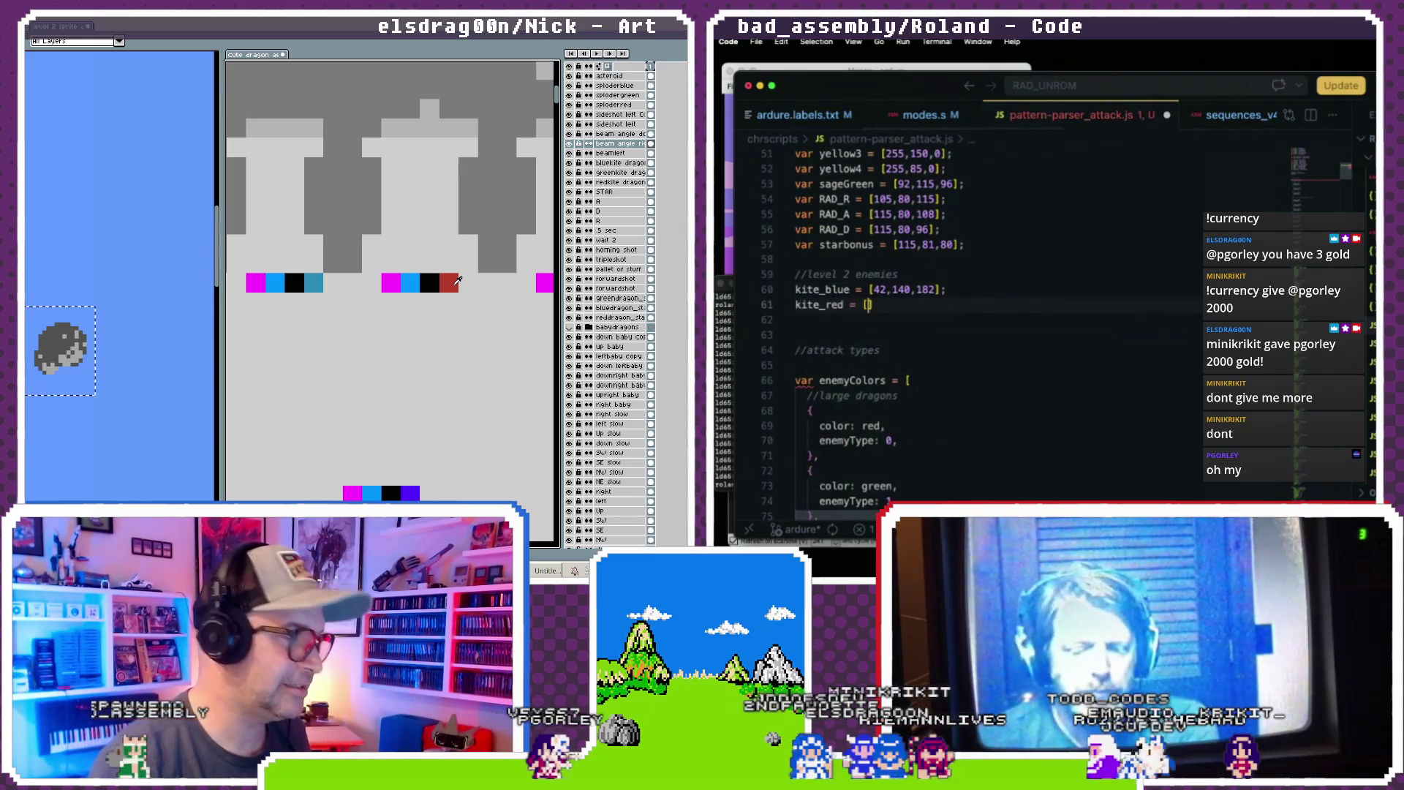
type("182,59,42]")
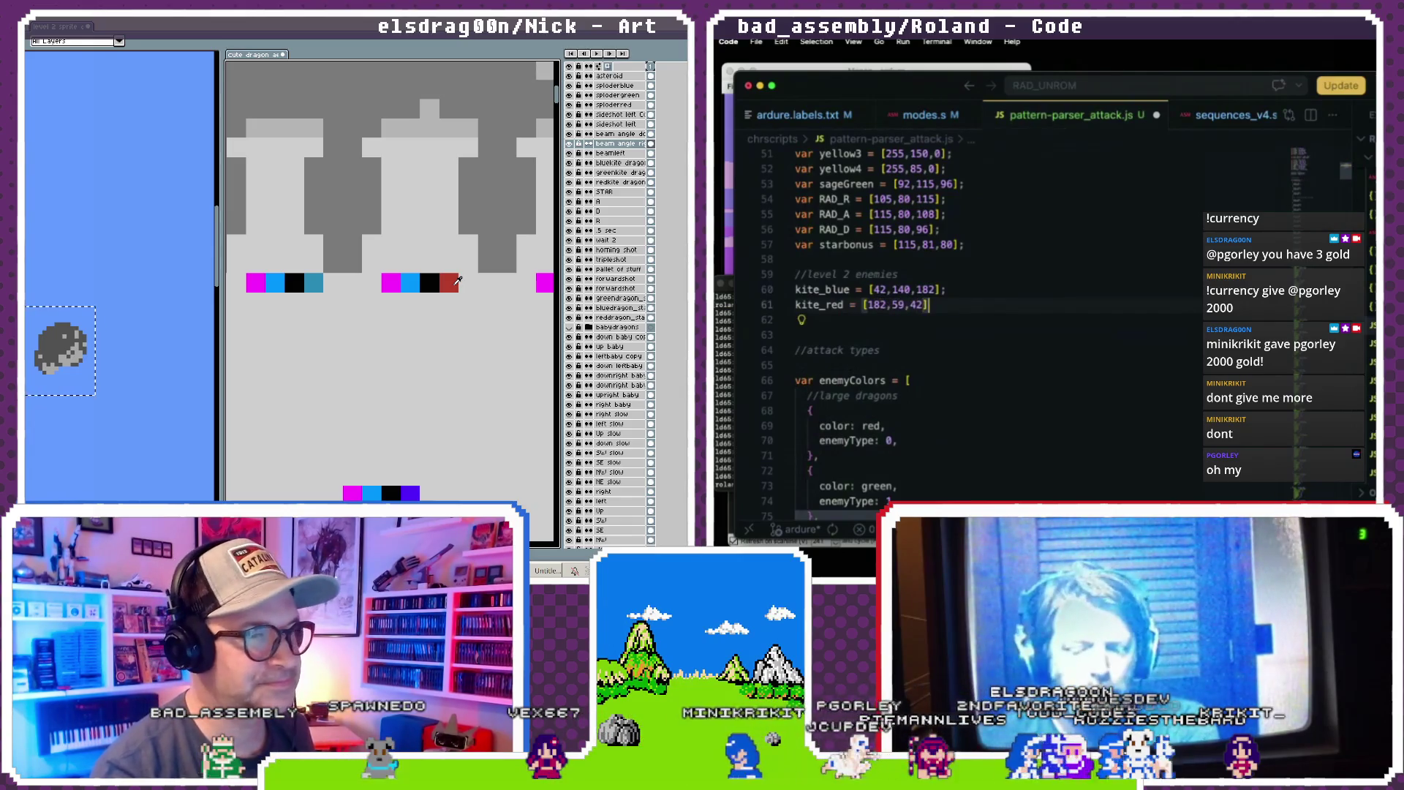
type(";")
key("Return")
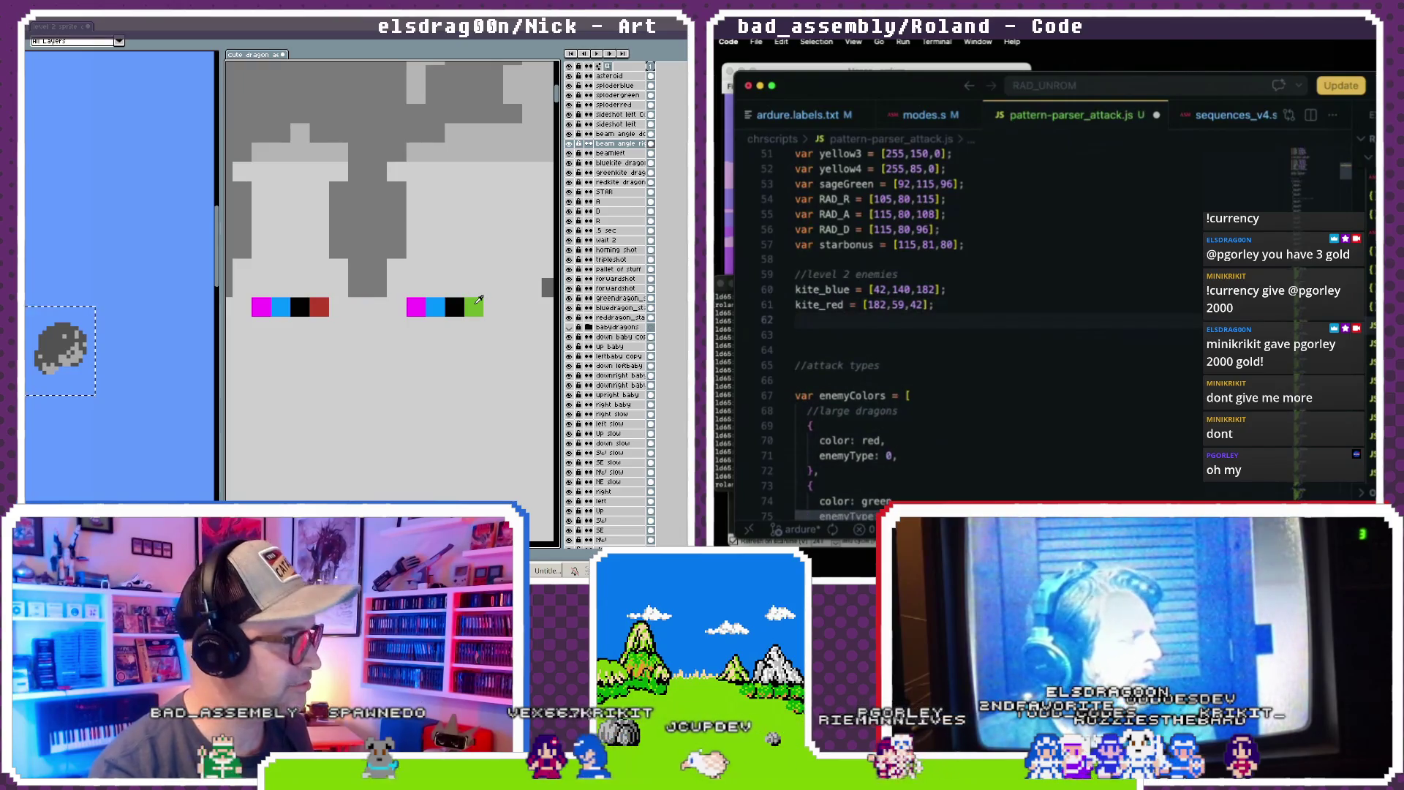
type("kite_green ")
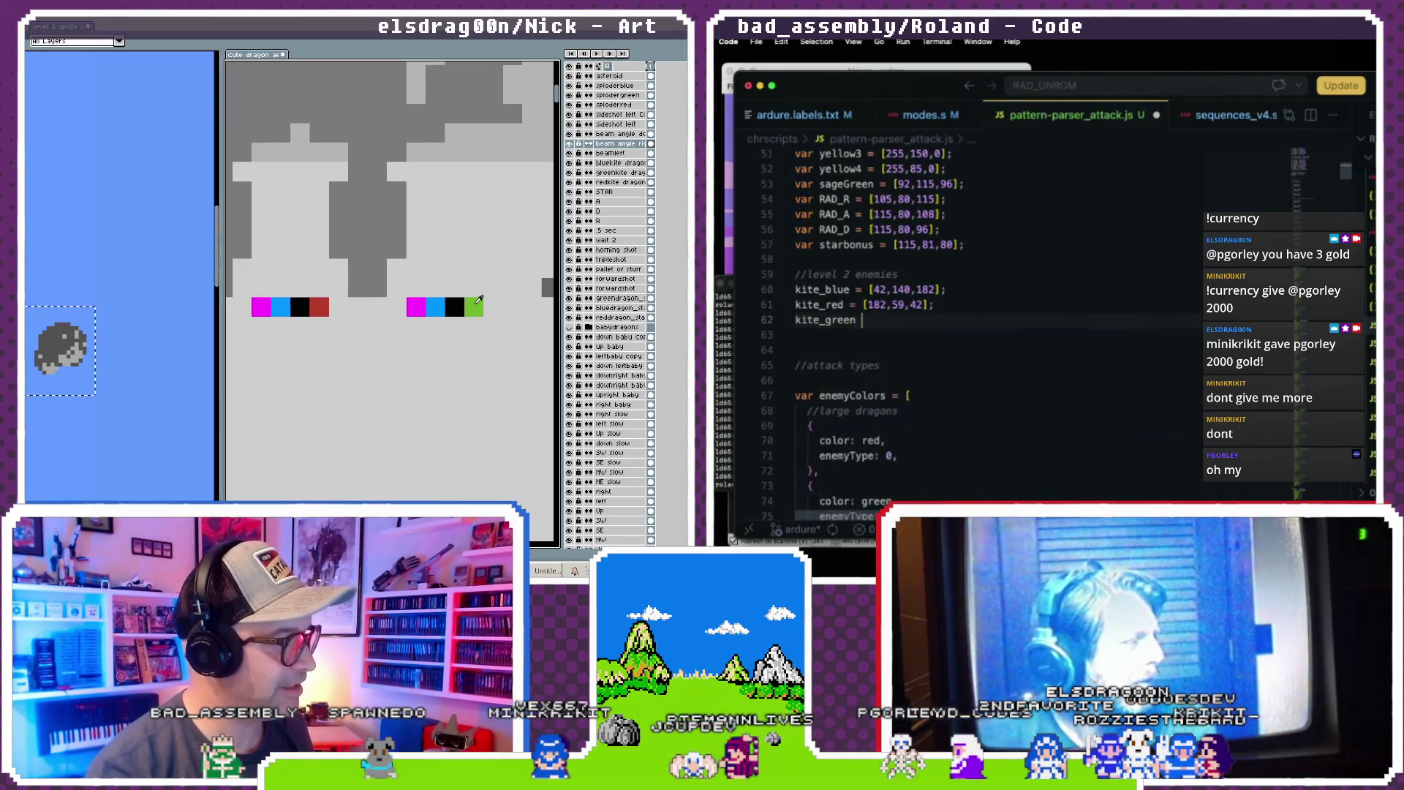
type("= [112,182")
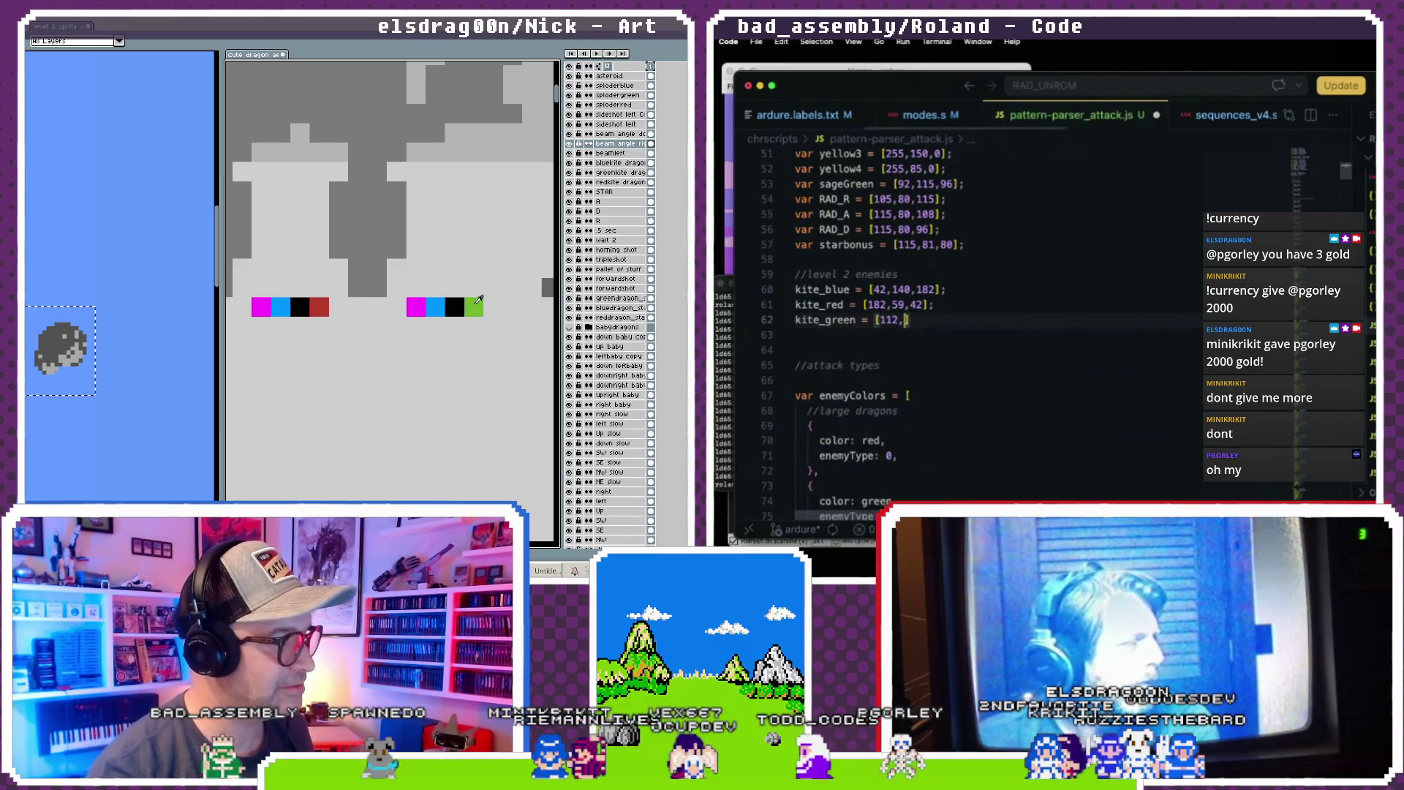
type(",")
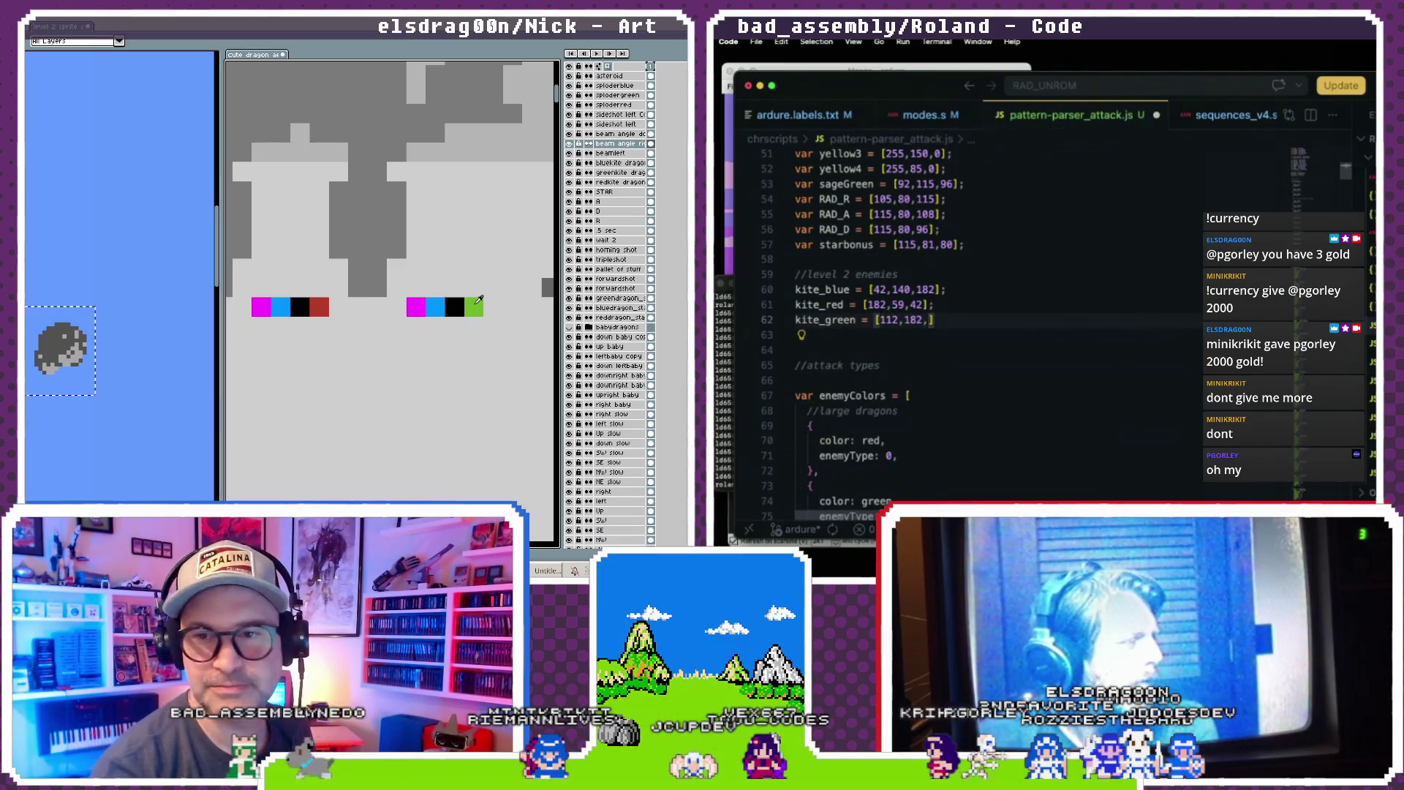
key("End")
type(";")
key("Return")
key("Return")
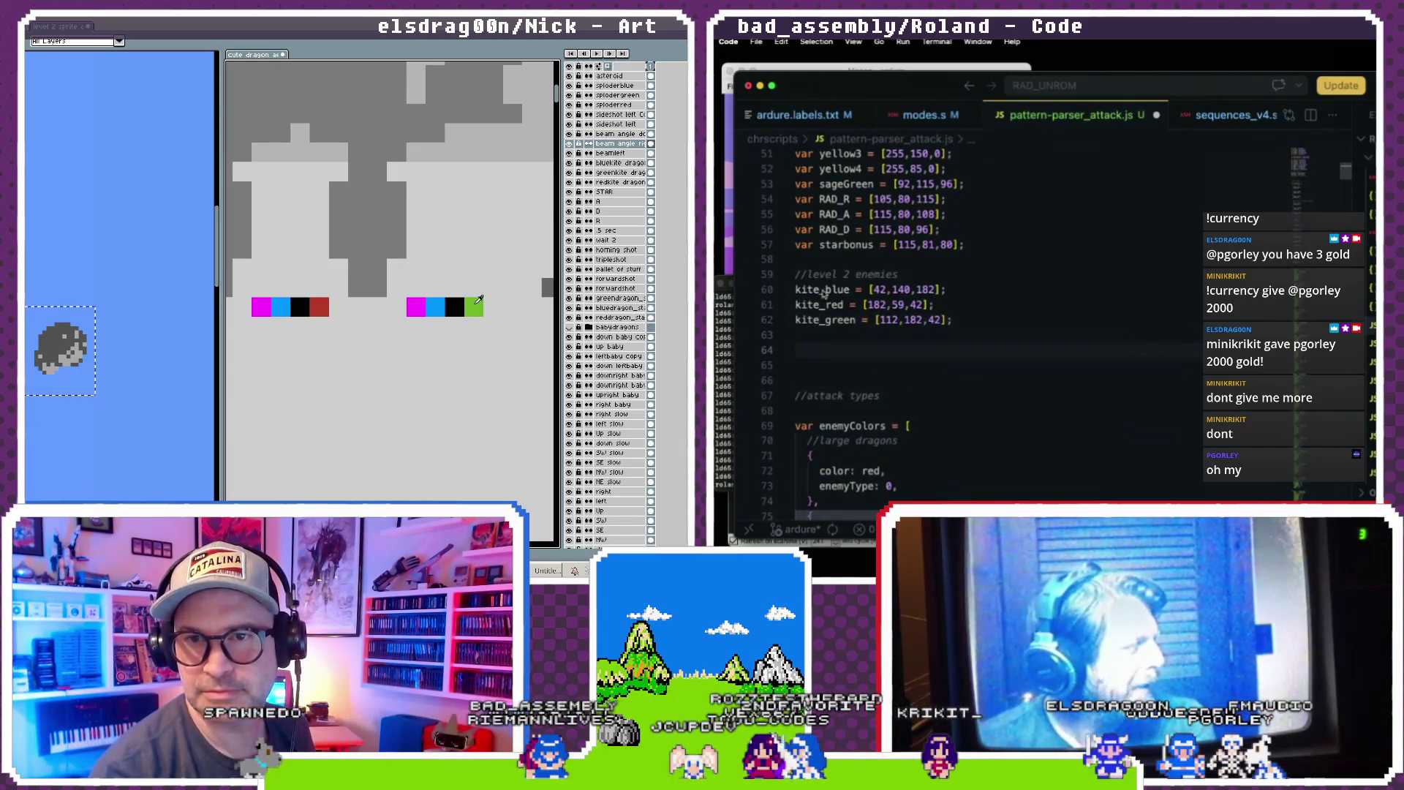
- Paste a copy of the three kite colour lines below them and start renaming to sploder
mouse_move(960, 327)
left_mouse_down()
mouse_move(797, 302)
mouse_move(796, 287)
left_mouse_up()
left_click(822, 356)
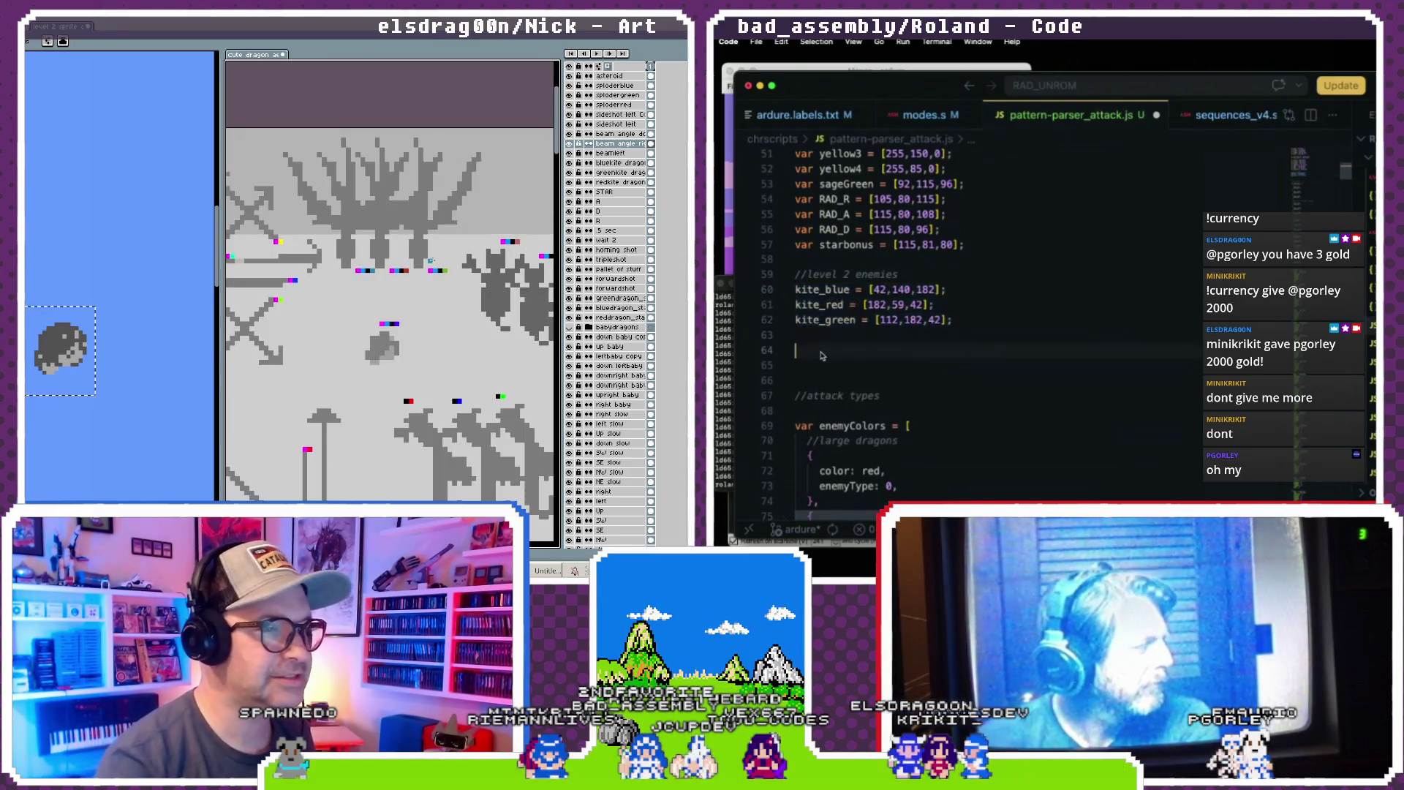
type("kite_blue = [42,140,182]; kite_red = [182,59,42]; kite_green = [112,182,42];")
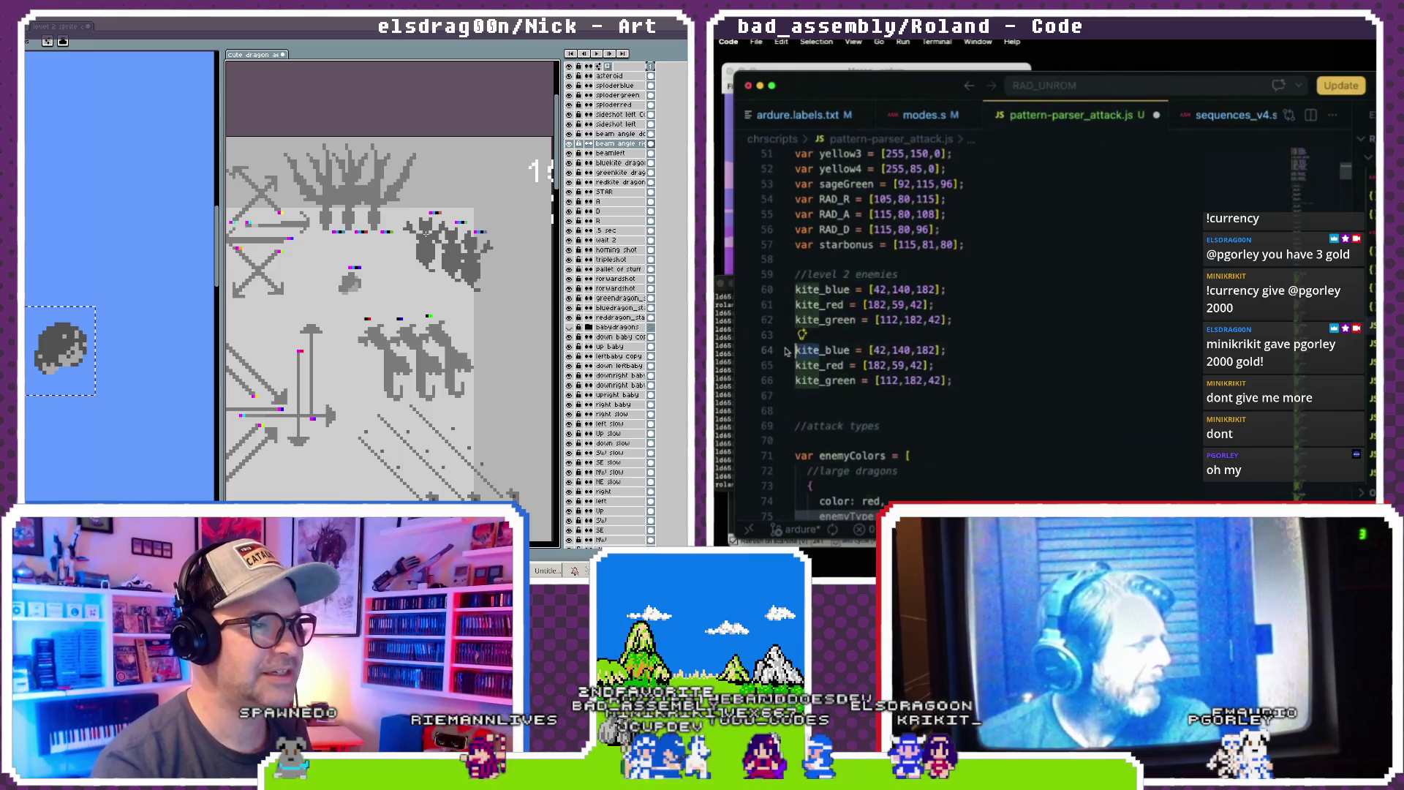
scroll(425, 234, "up", 5)
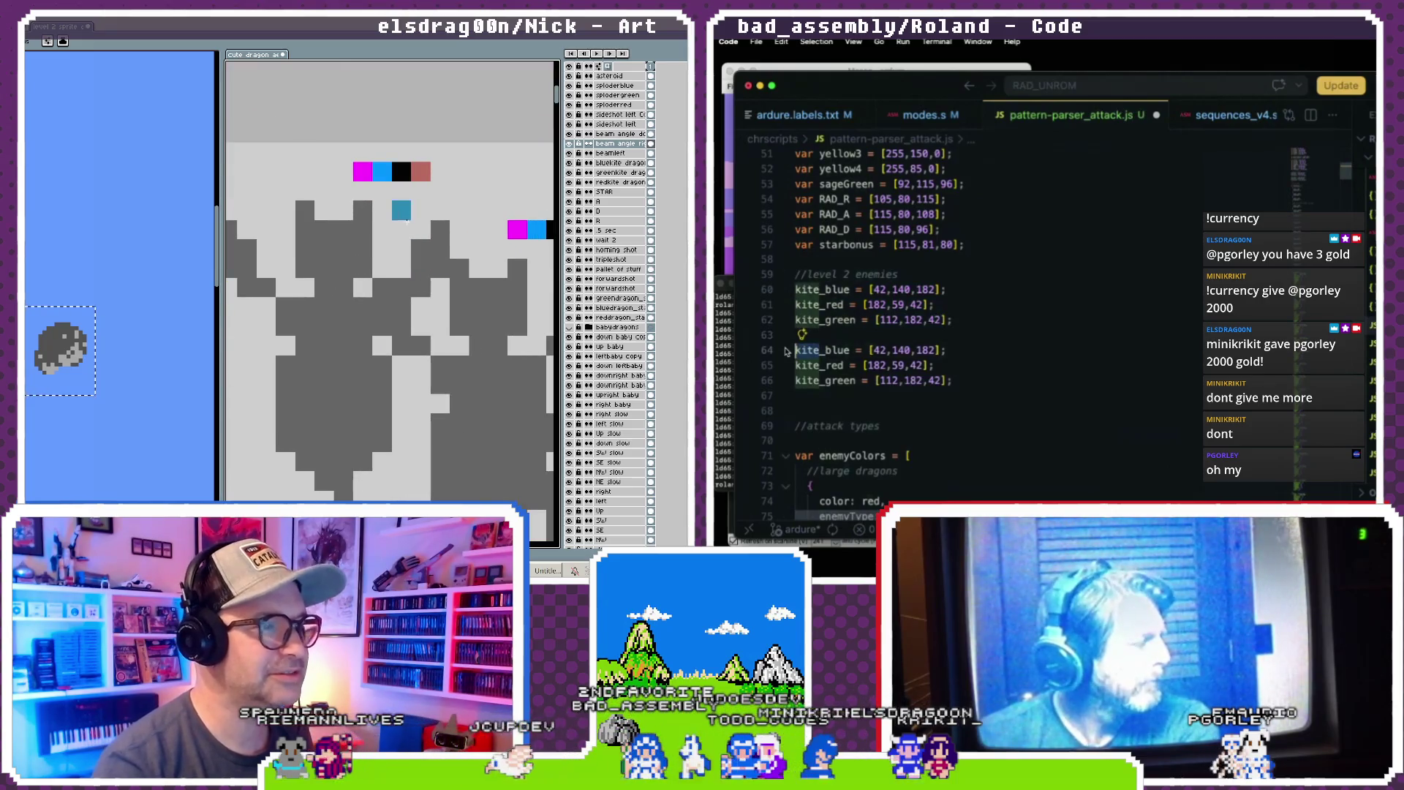
scroll(408, 220, "down", 5)
type("sploder")
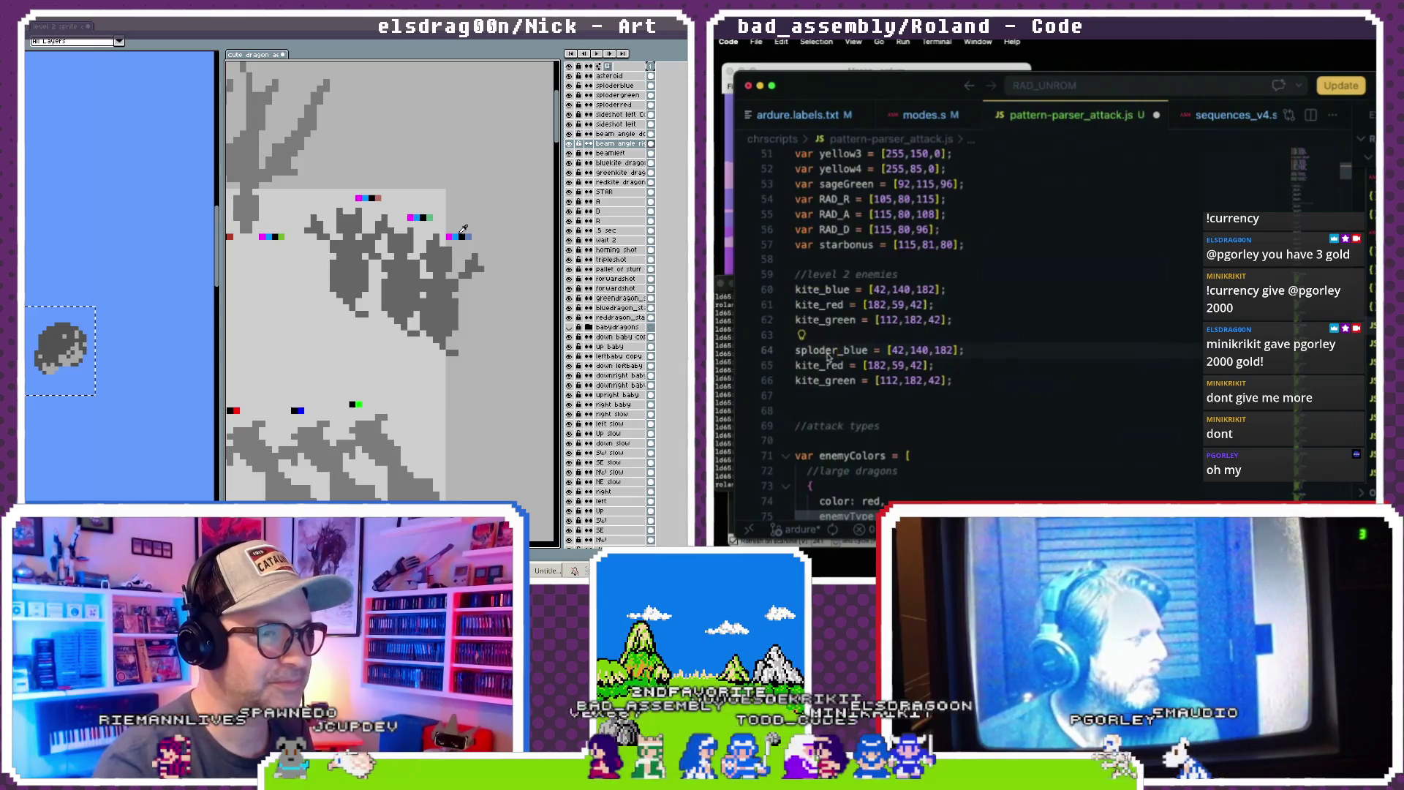
- Change the sploder_blue values to [96,124,185]
double_click(900, 352)
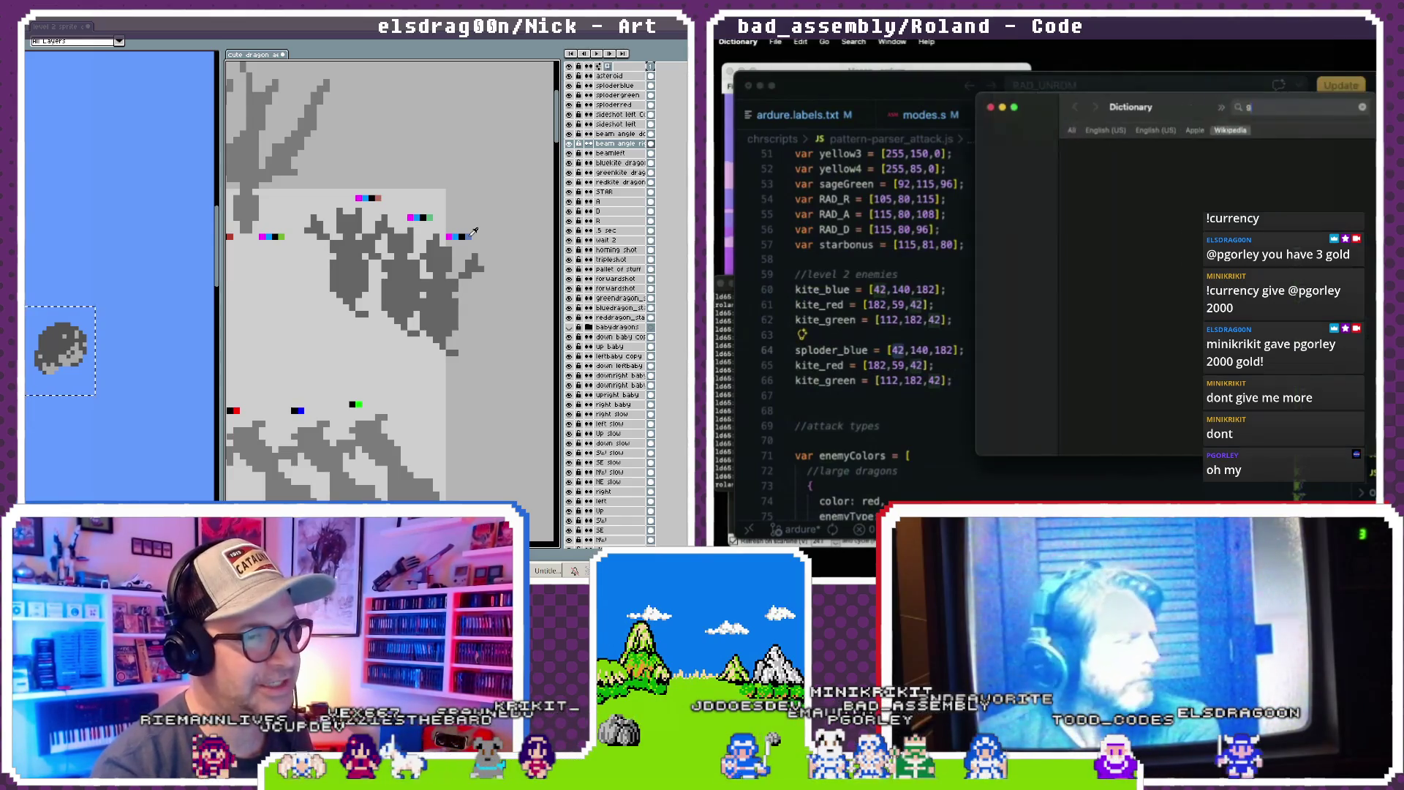
type("9")
left_click(992, 106)
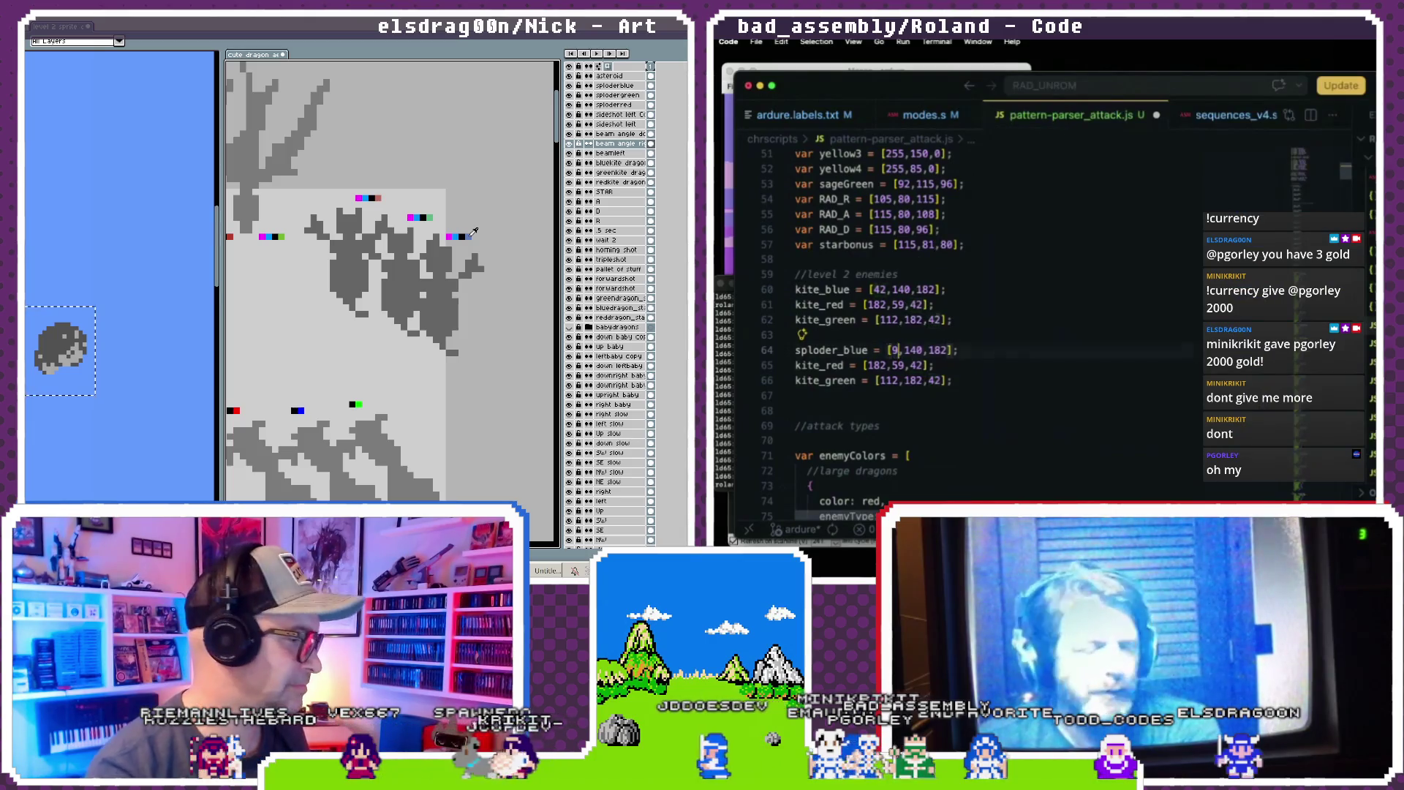
double_click(946, 350)
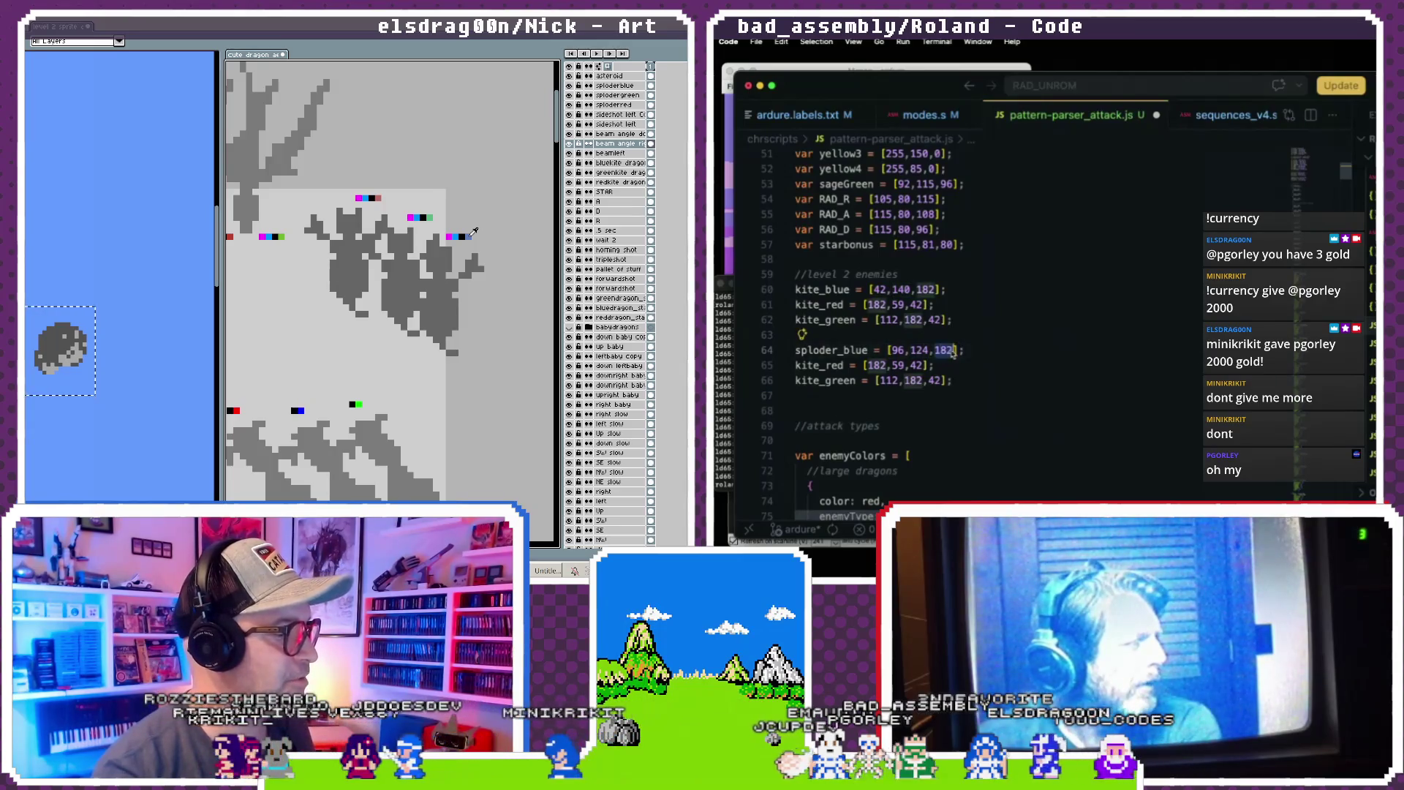
type("18")
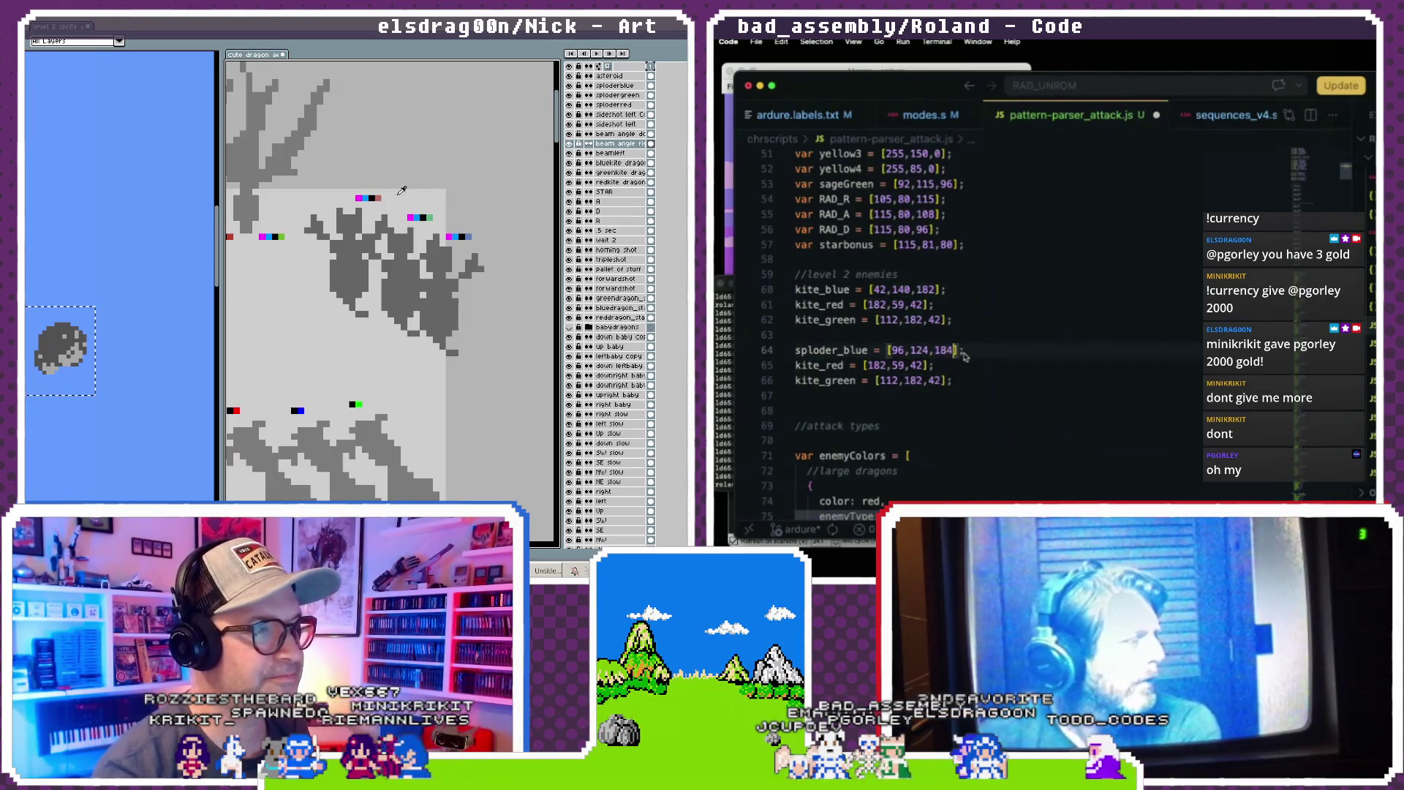
scroll(991, 324, "down", 1)
- Rename the red copy to sploder_red with values [185,107,96]
left_click(845, 319)
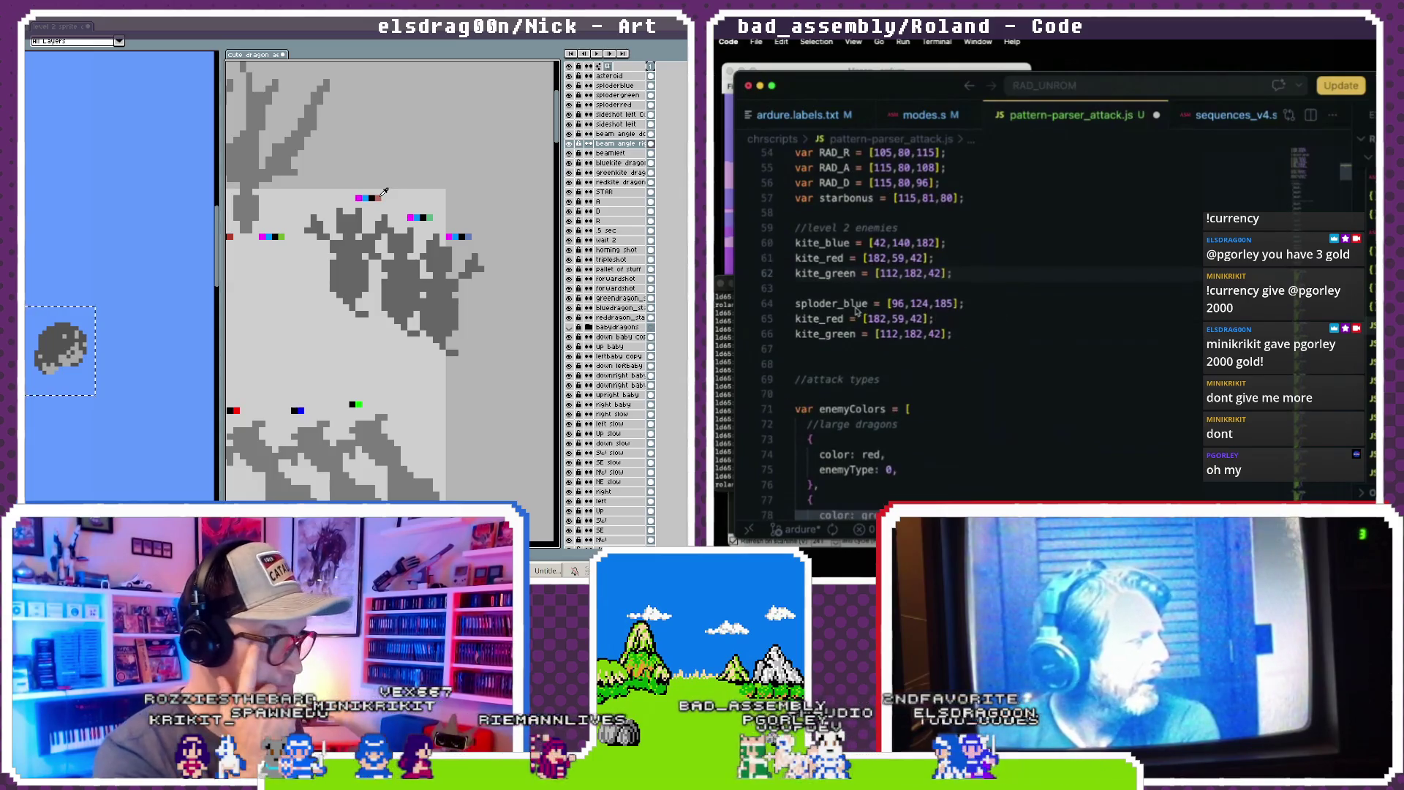
left_click(818, 319)
key("BackSpace")
key("BackSpace")
key("BackSpace")
type("sploder")
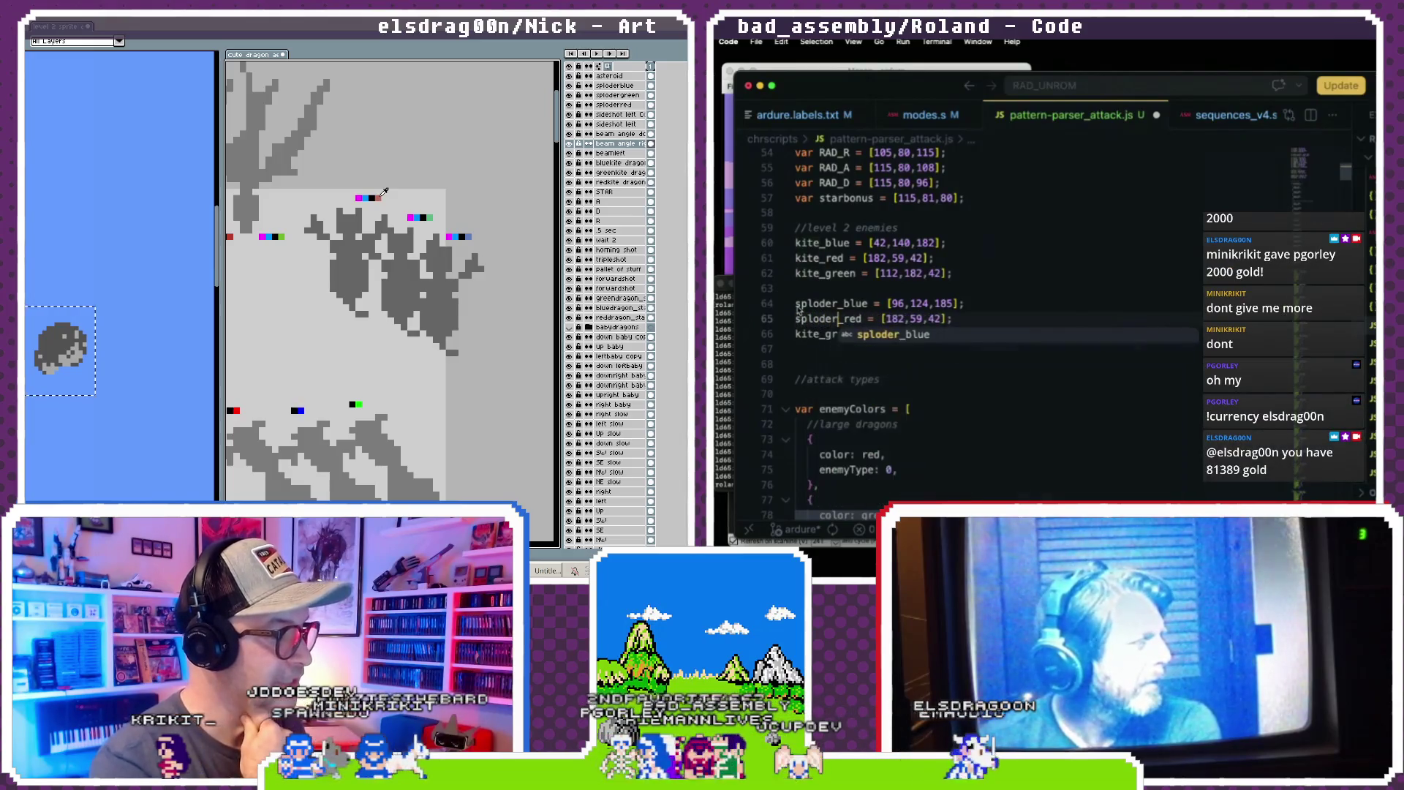
key("Up")
key("Home")
type("sp")
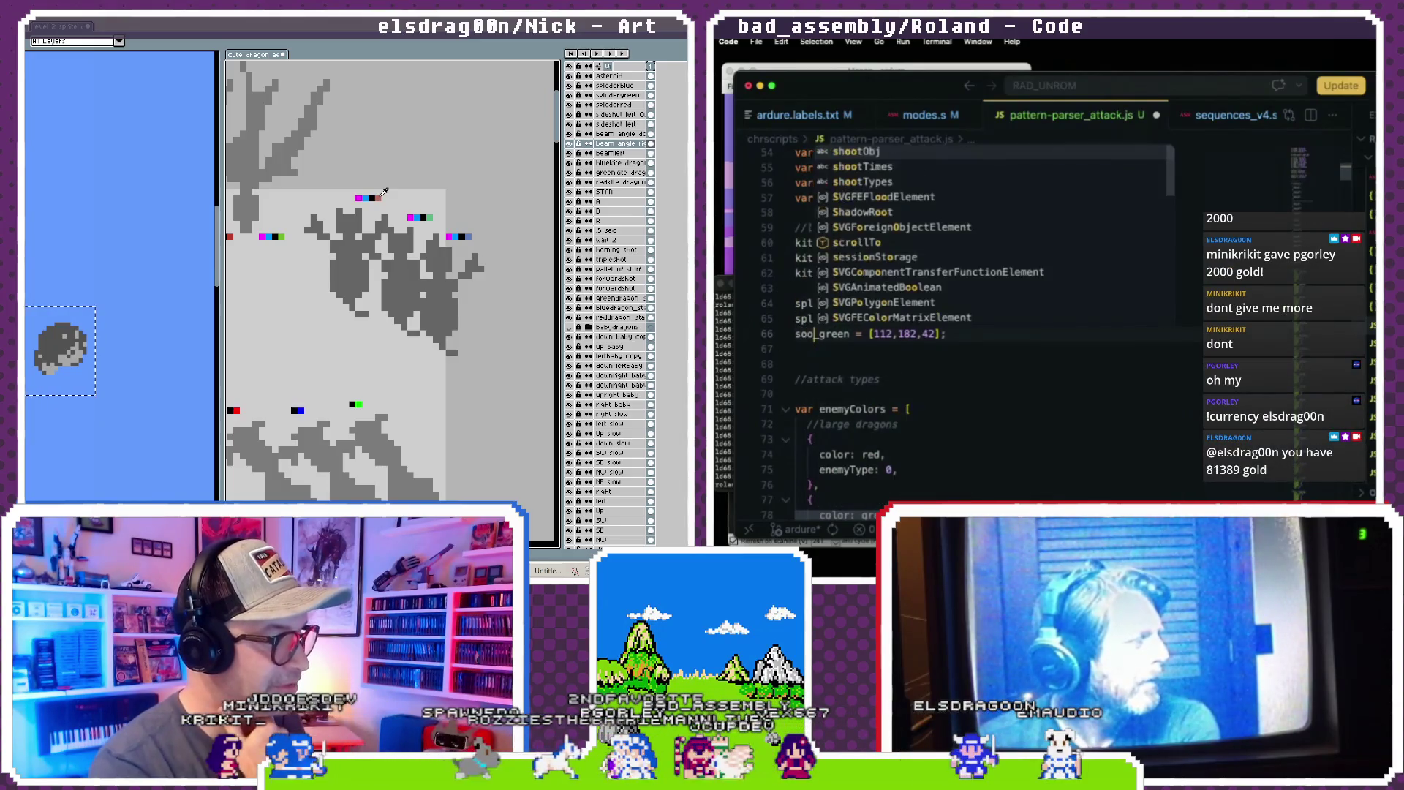
type("loder_red = [")
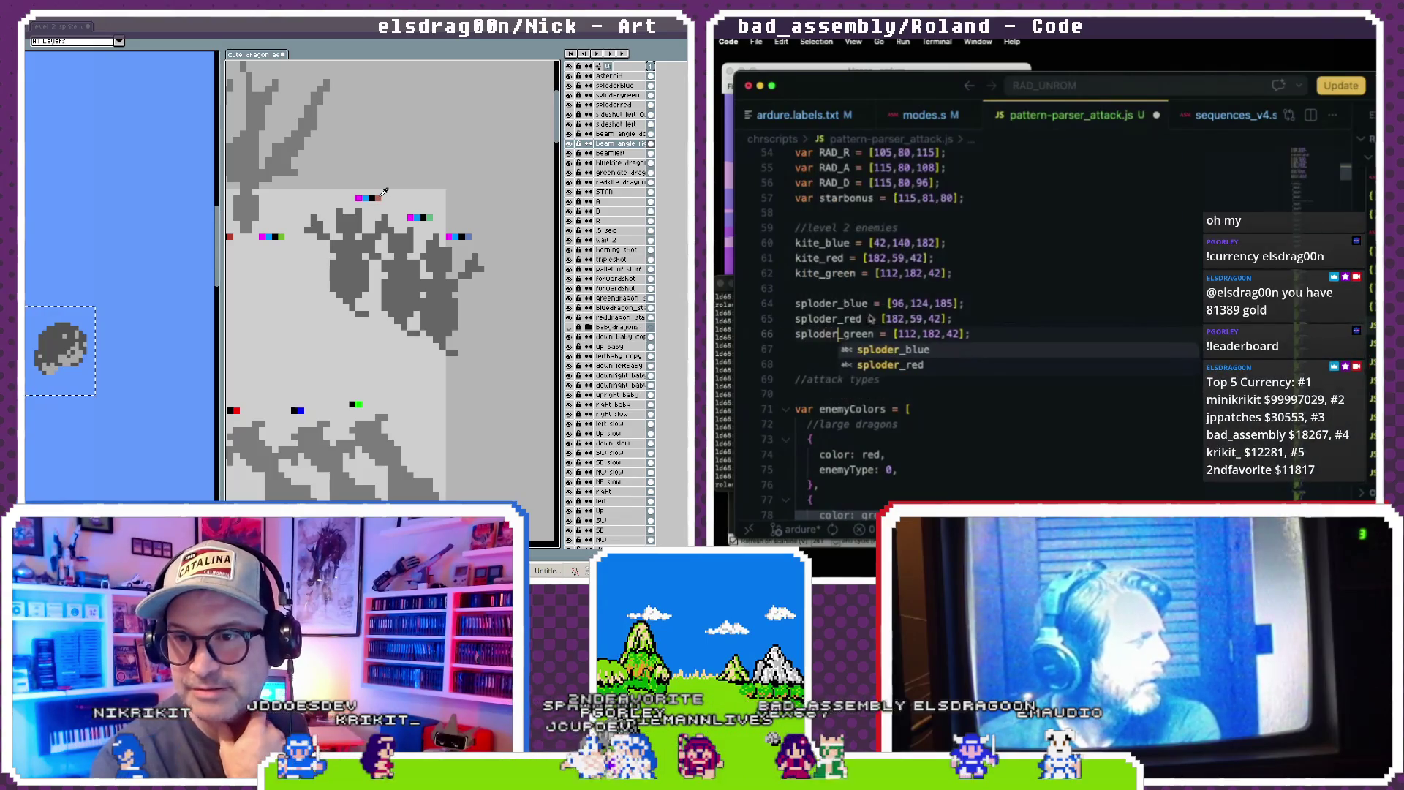
type("185,10")
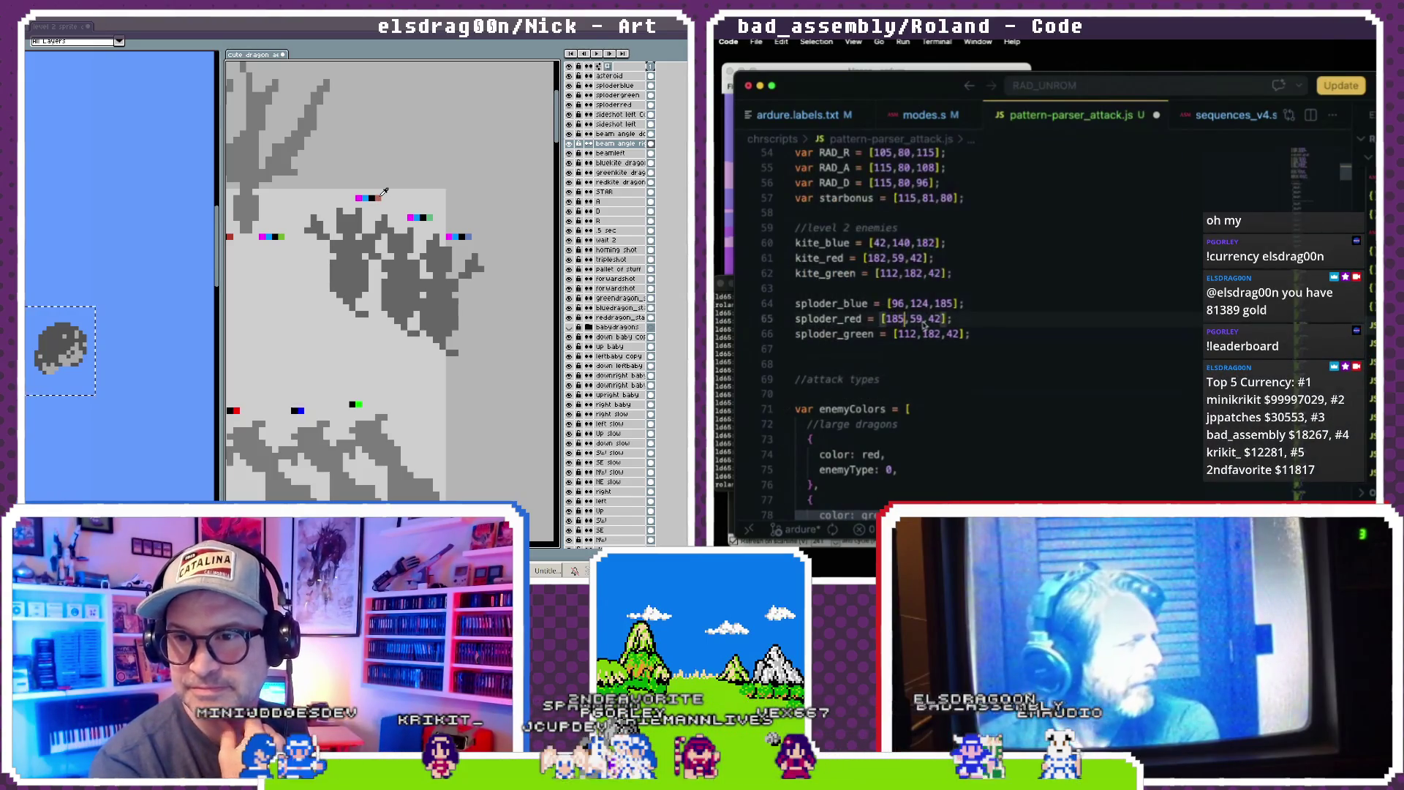
type("7")
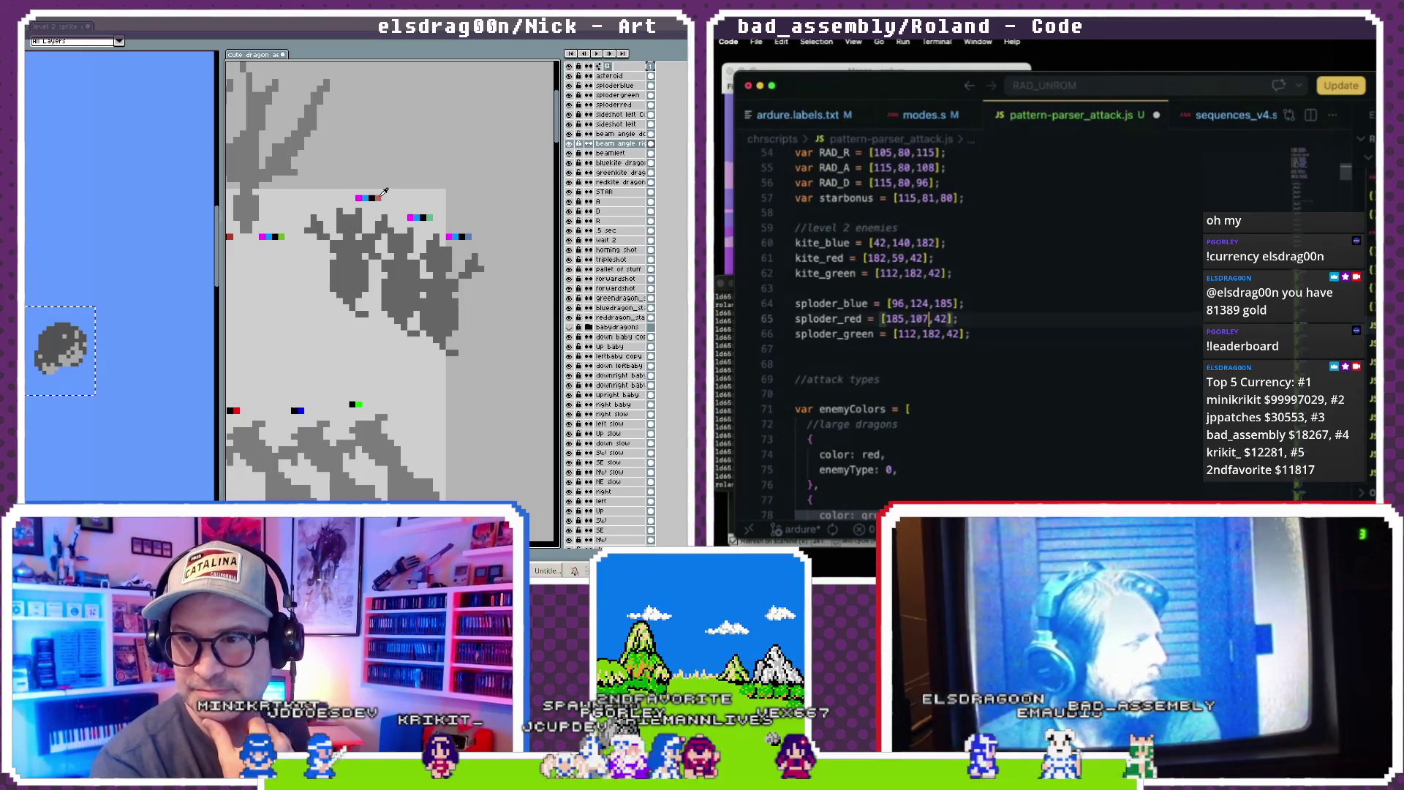
double_click(942, 319)
type("96")
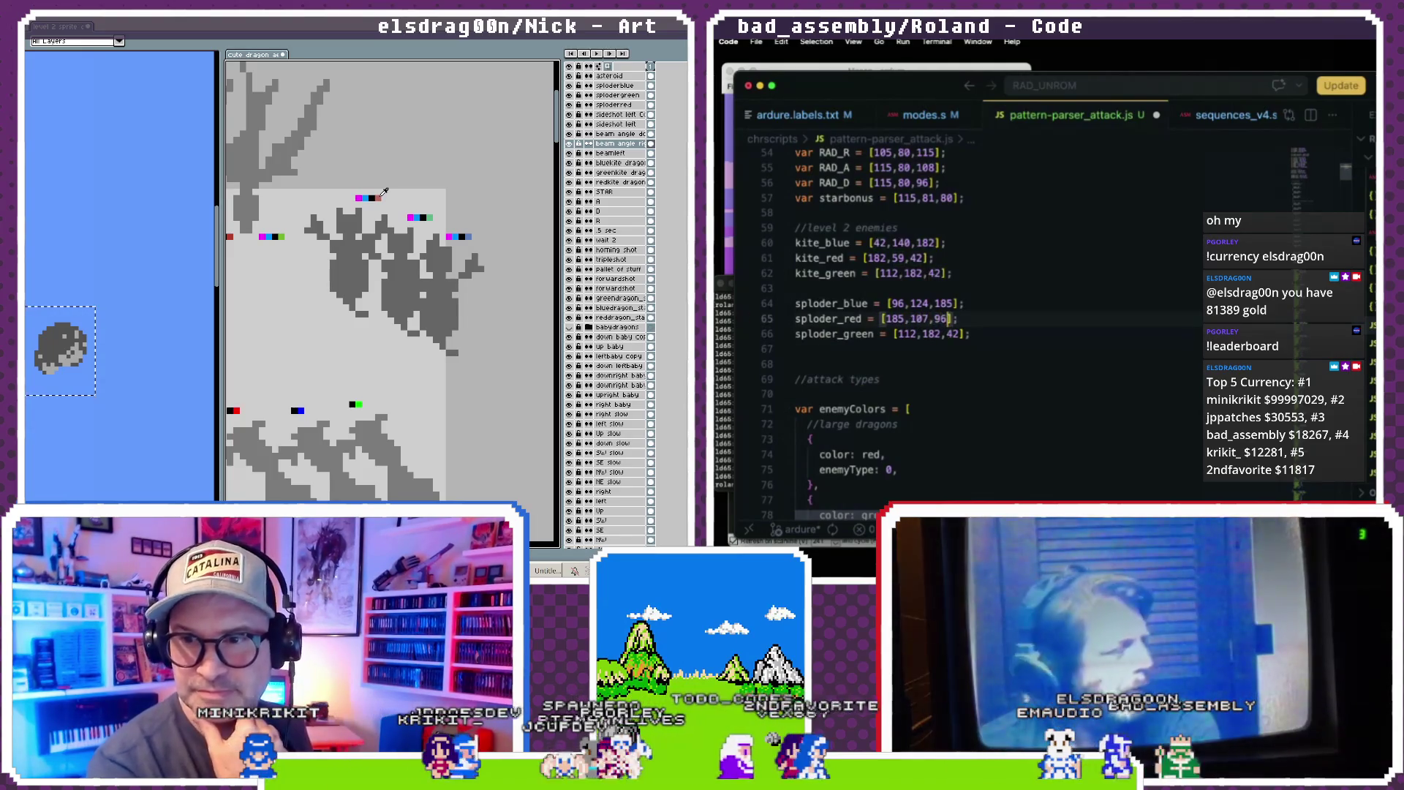
- Set sploder_green to [96,185,132] and add a blank line after the sploder colours
scroll(930, 275, "down", 1)
double_click(908, 285)
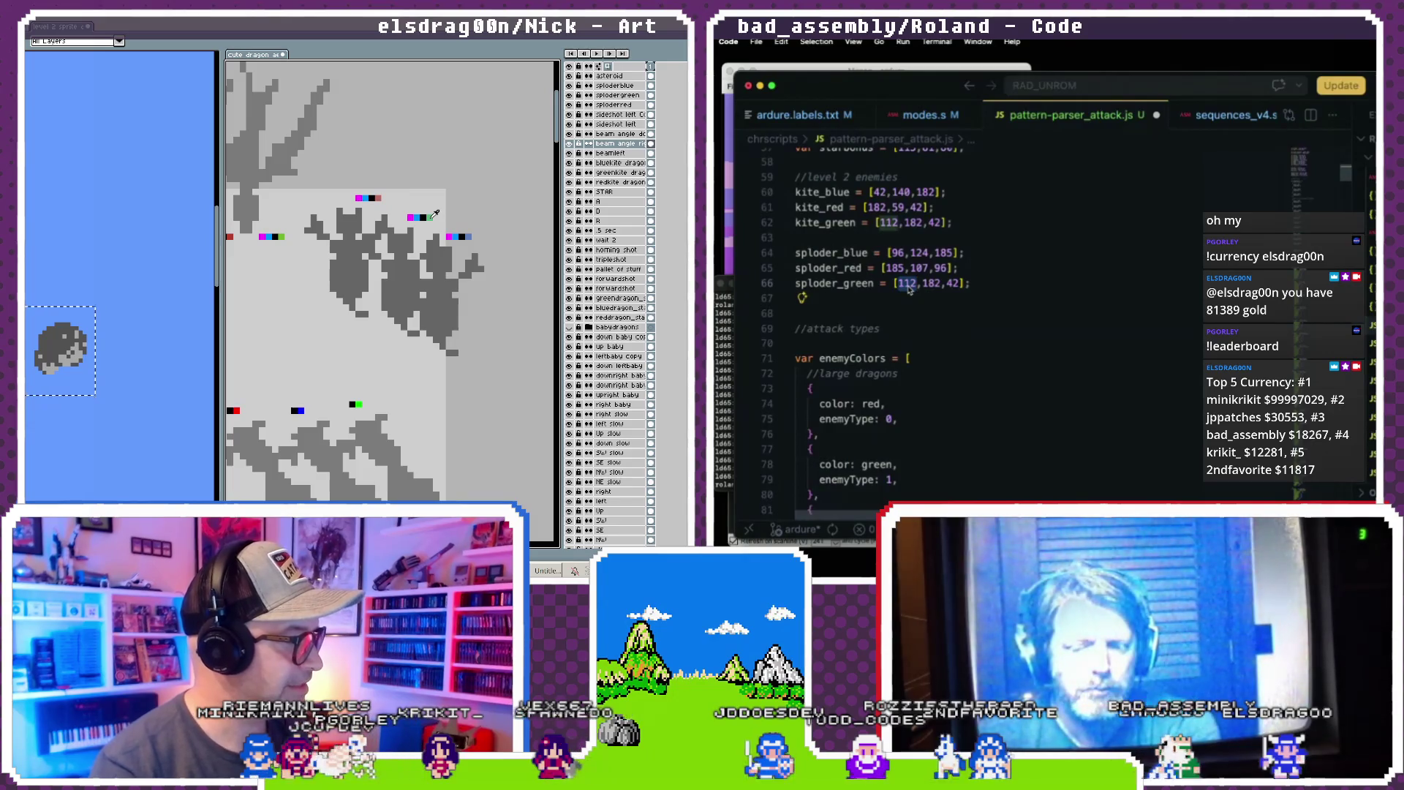
type("95")
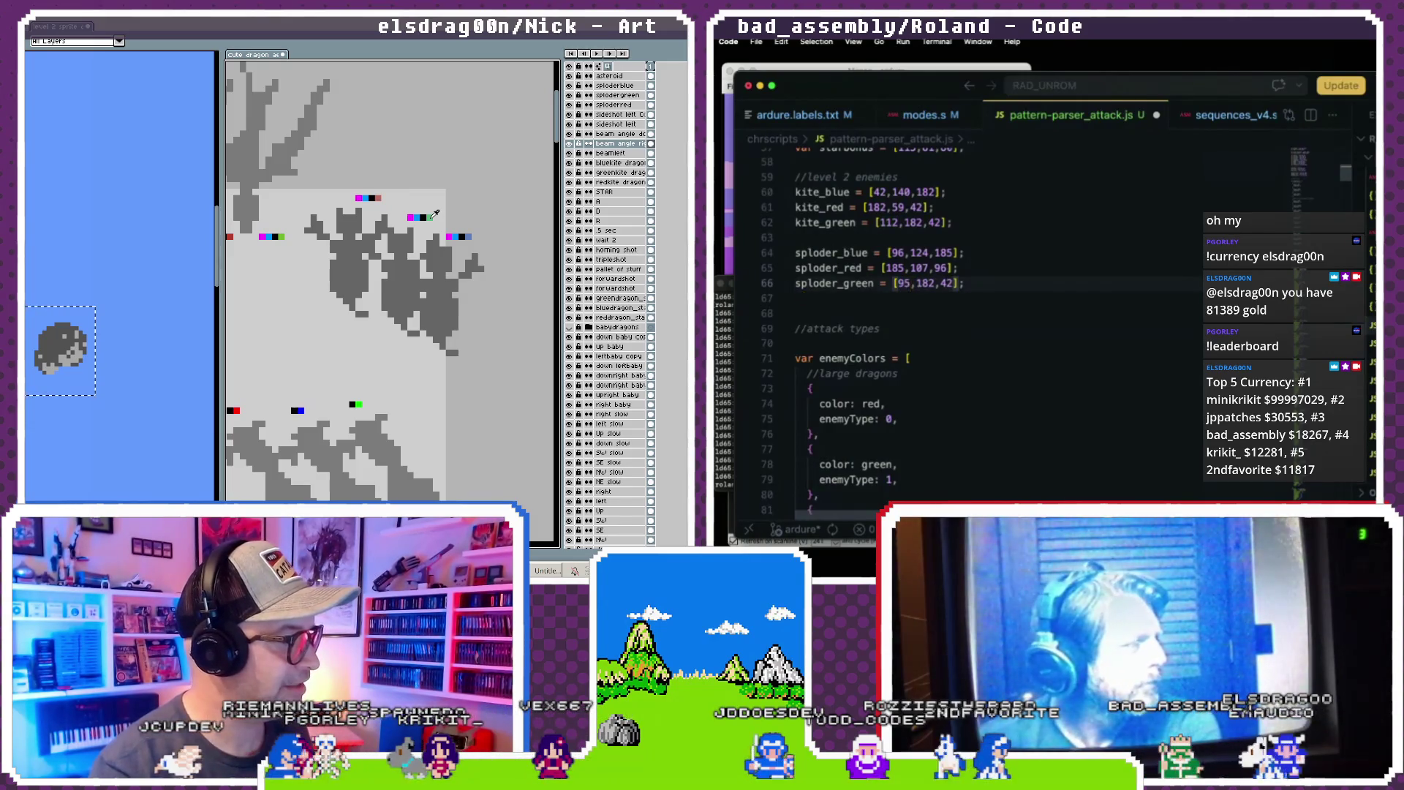
key("BackSpace")
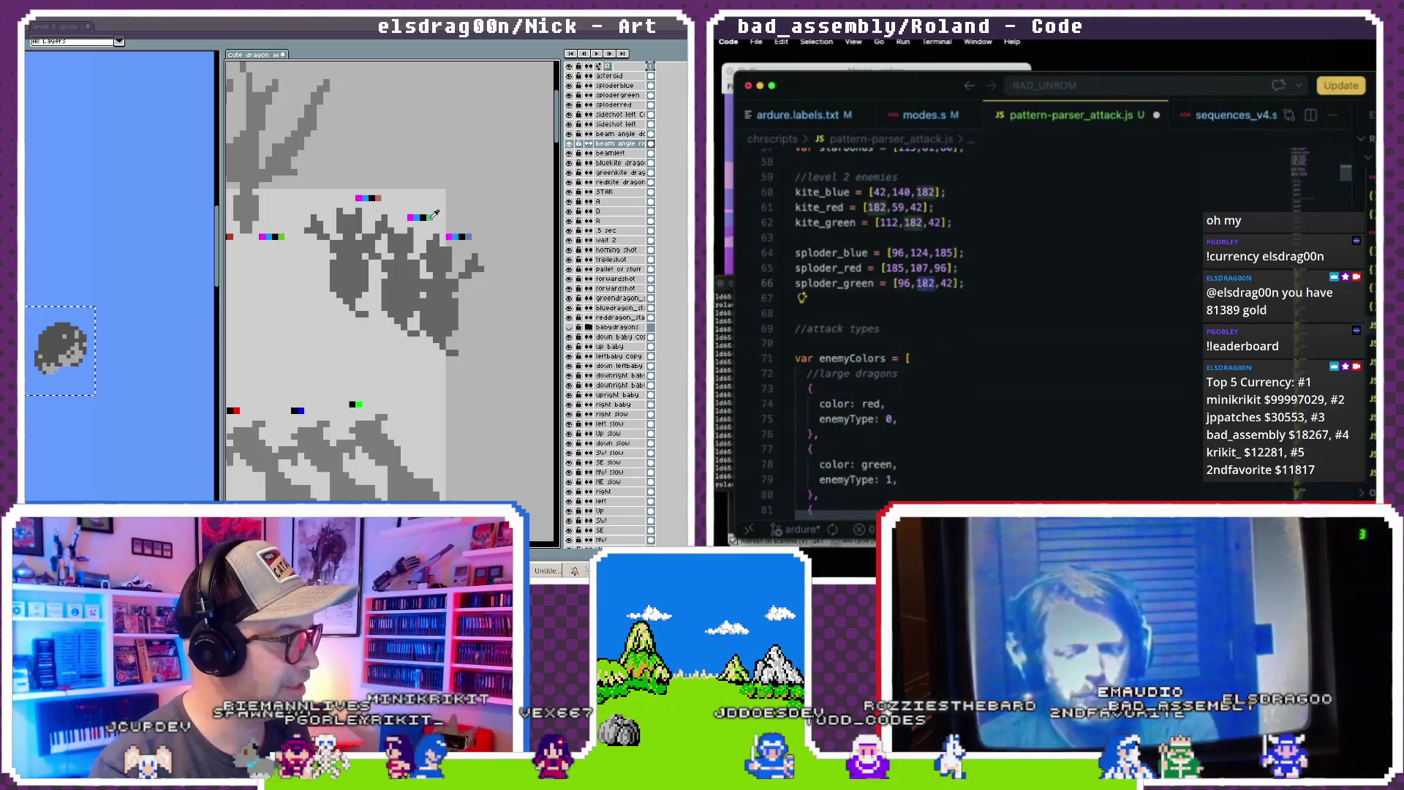
double_click(946, 284)
type("2")
scroll(872, 334, "up", 1)
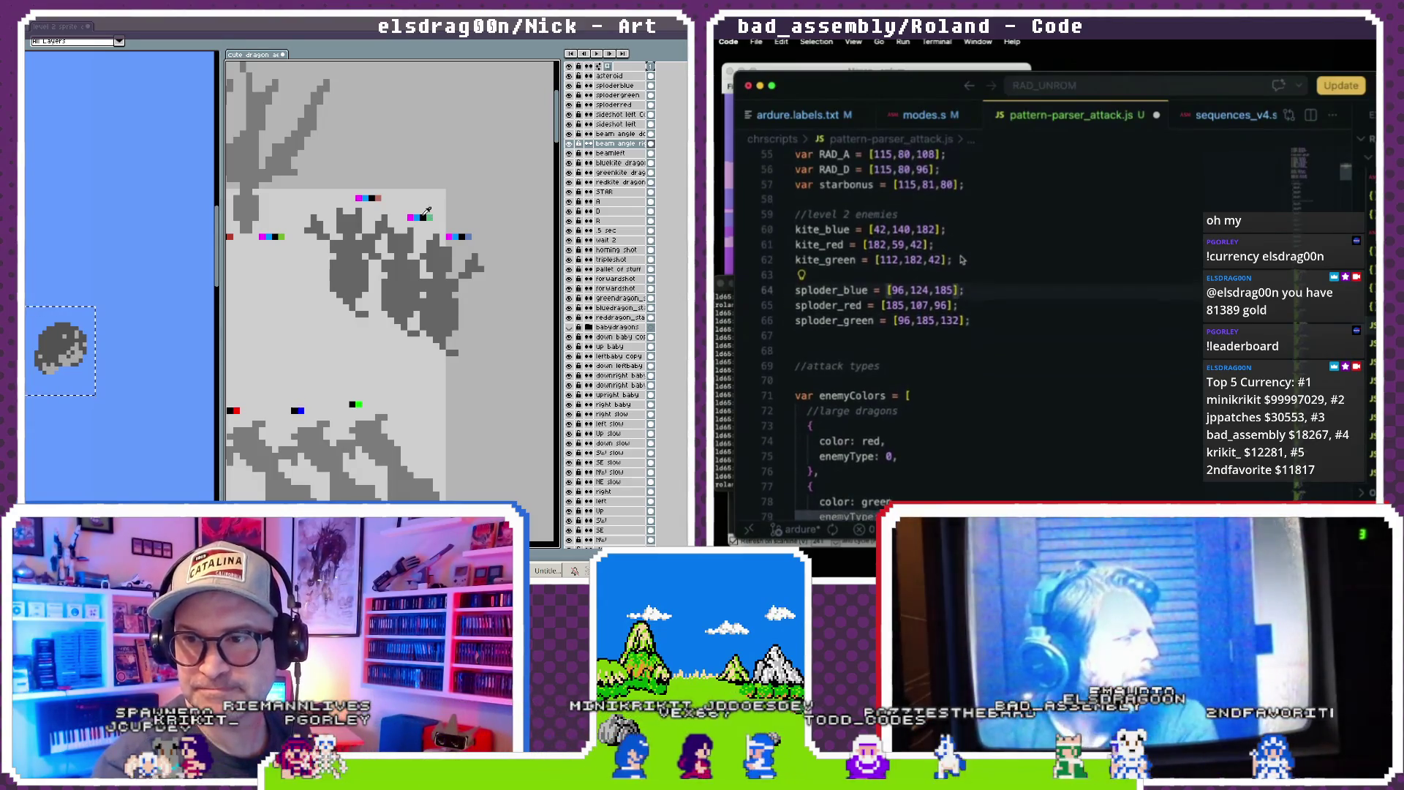
left_click(872, 334)
key("Return")
key("Return")
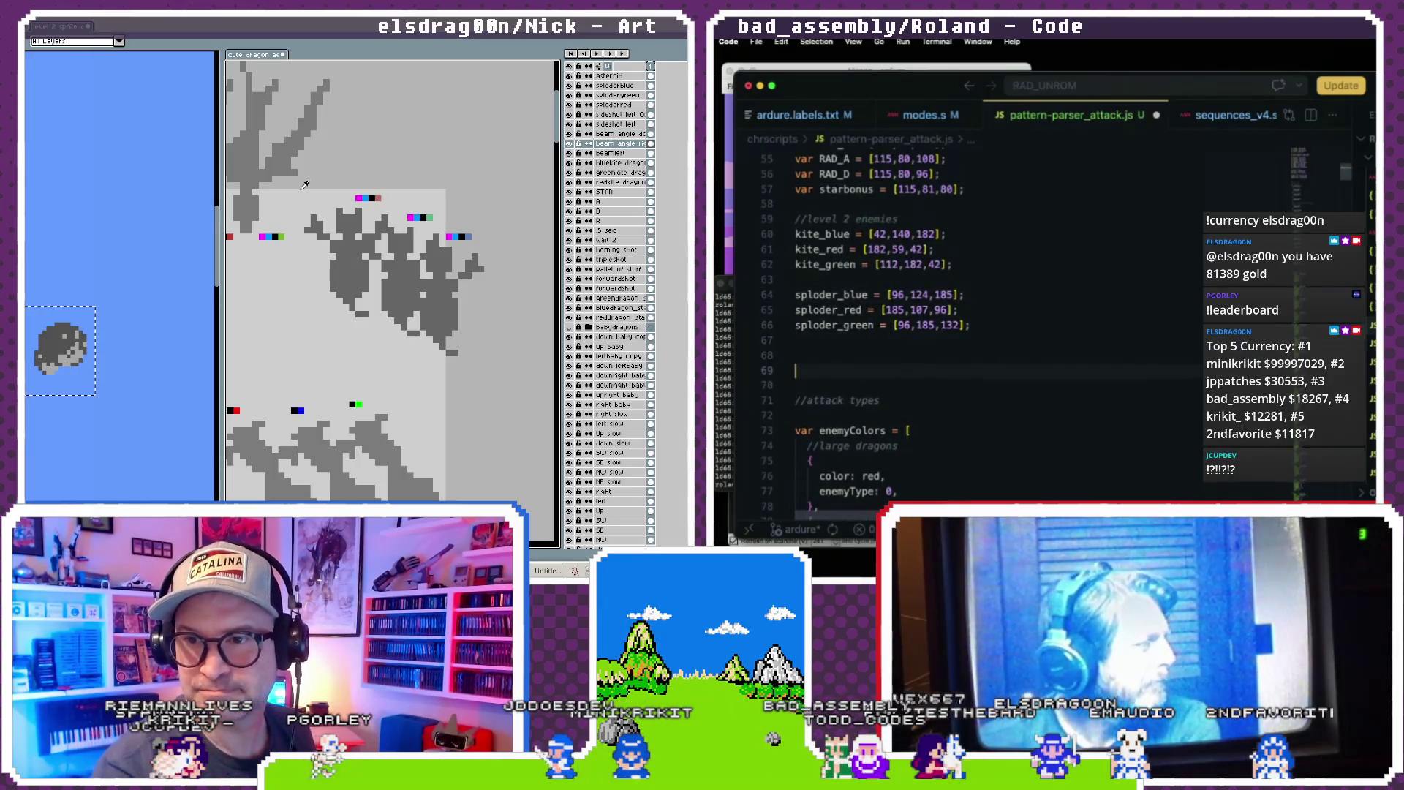
left_click(874, 358)
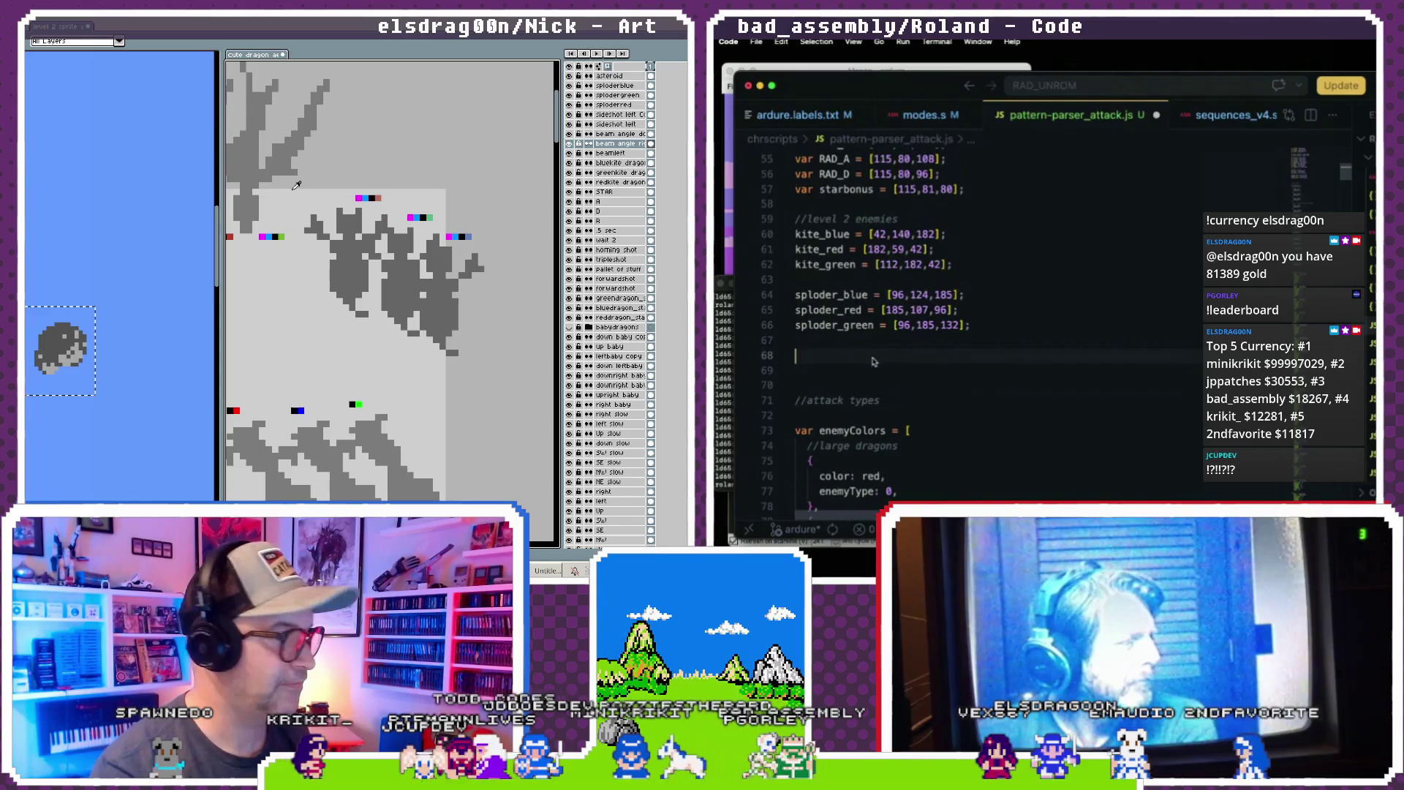
- Complete meteor = [82,0,255]; and select the level 2 colour lines from kite through meteor
scroll(329, 224, "down", 3)
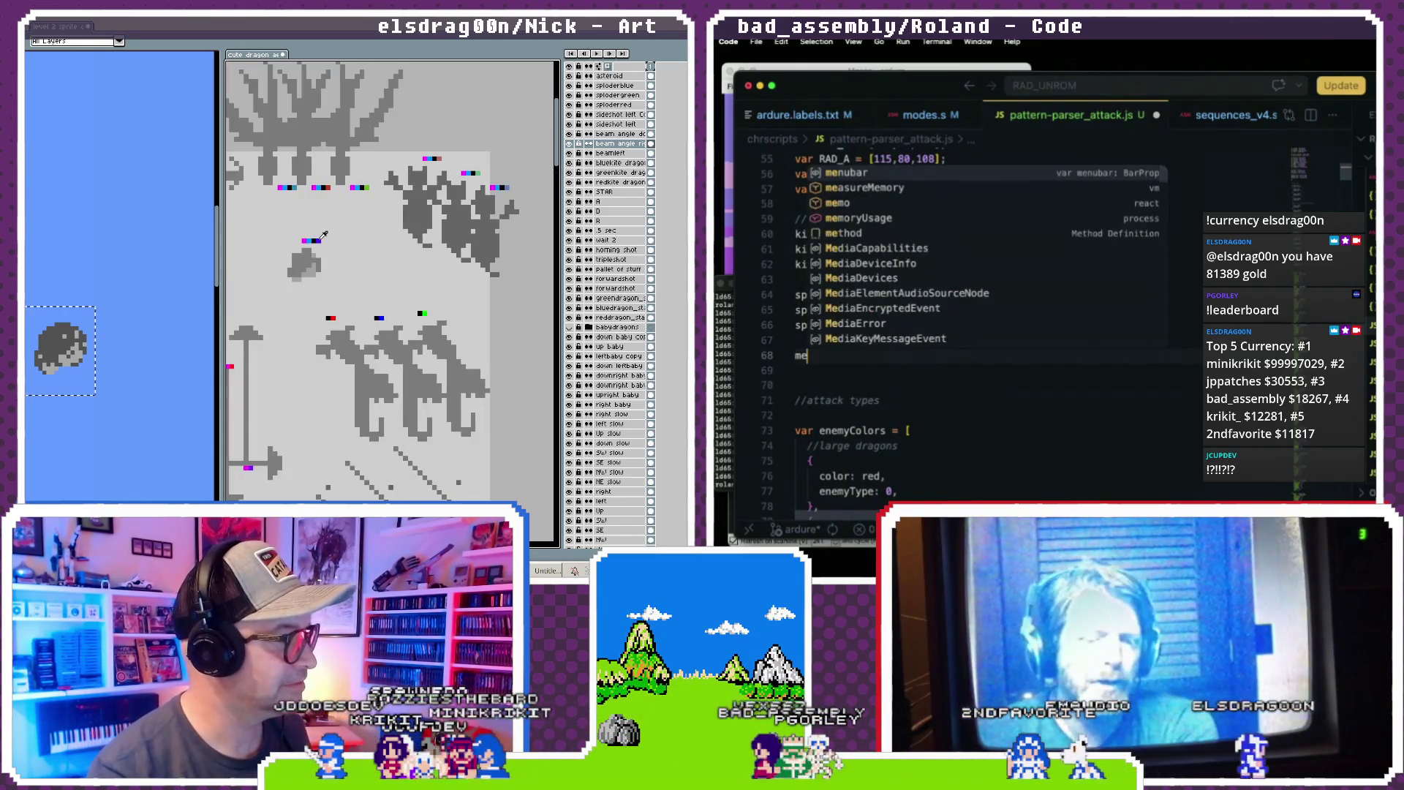
type("teor")
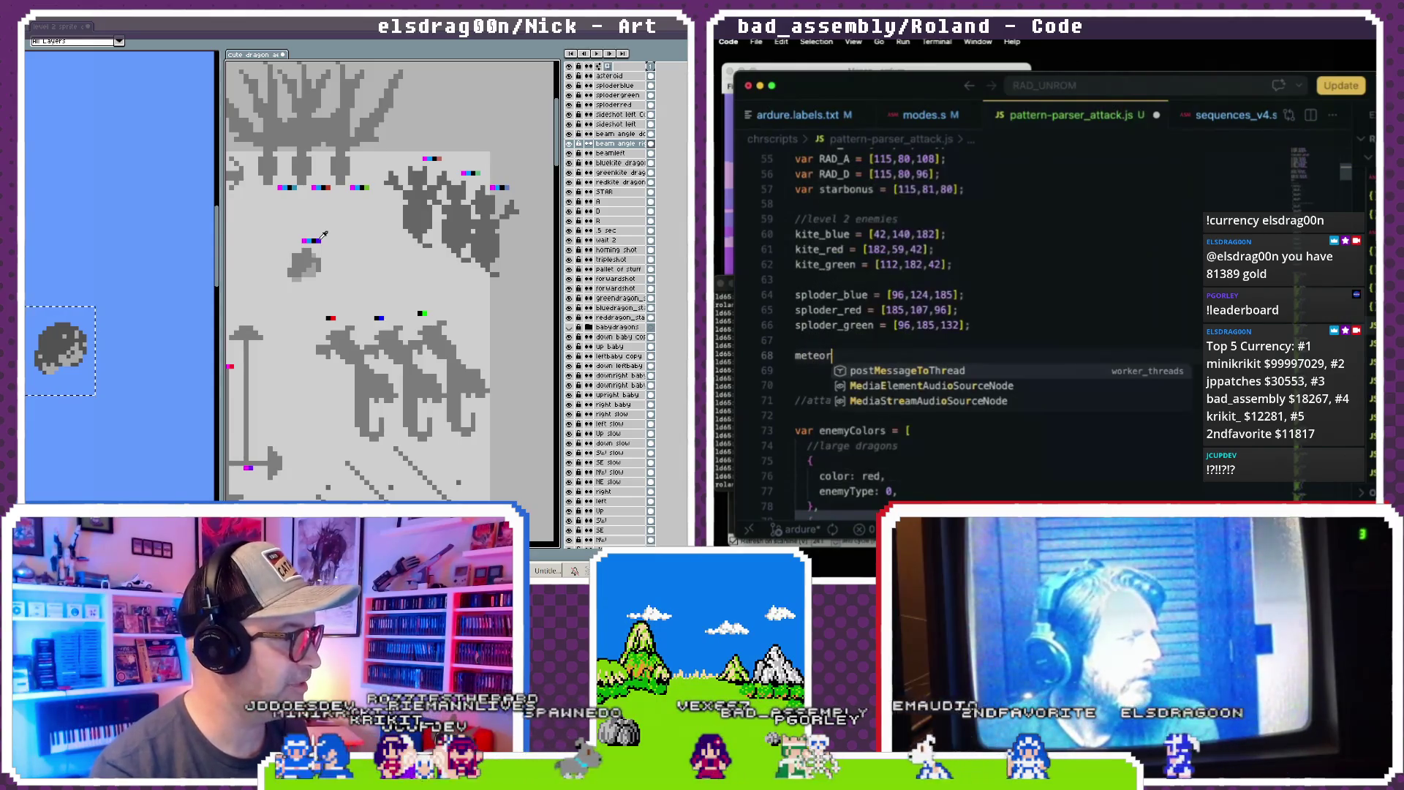
type(" = ")
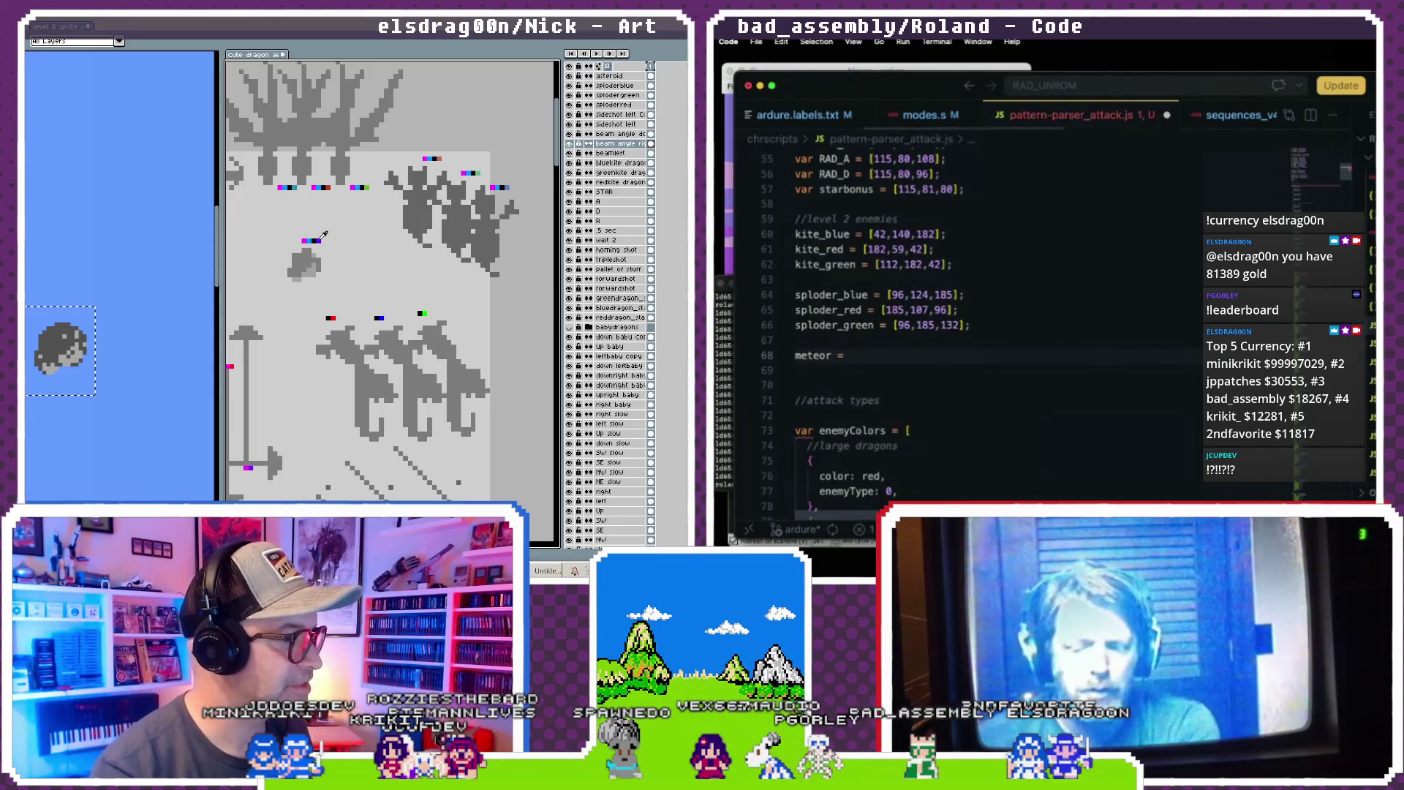
type("[8")
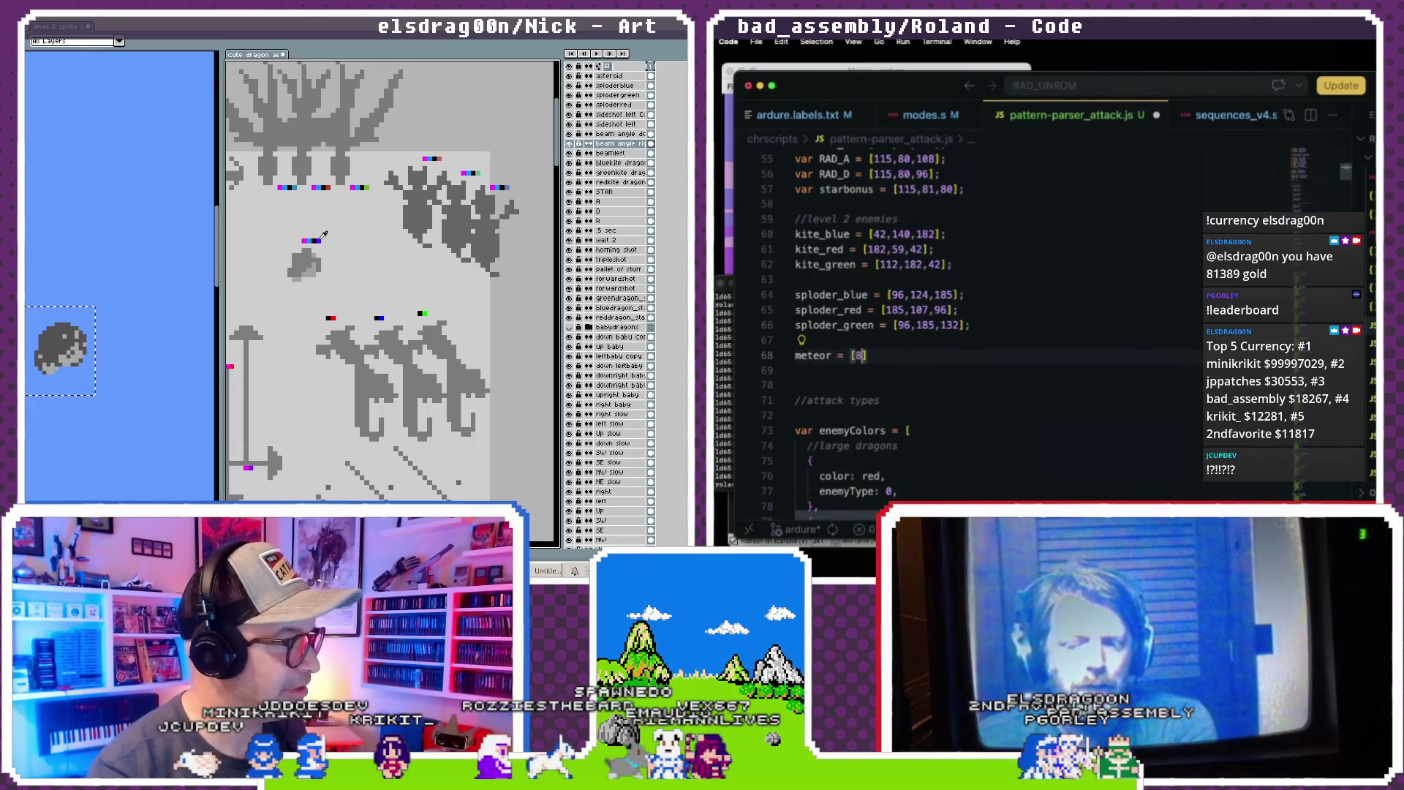
type("2,0,2")
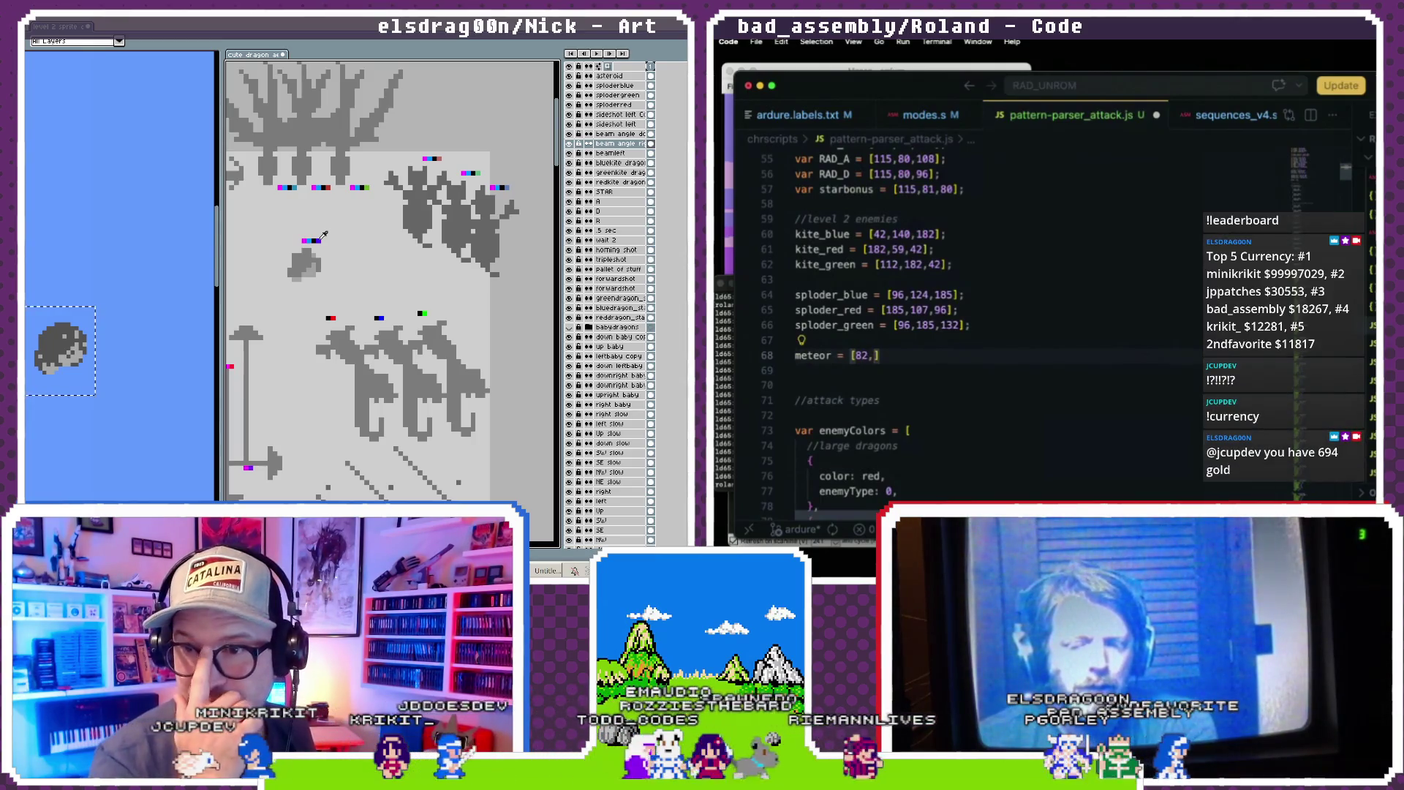
type("55]")
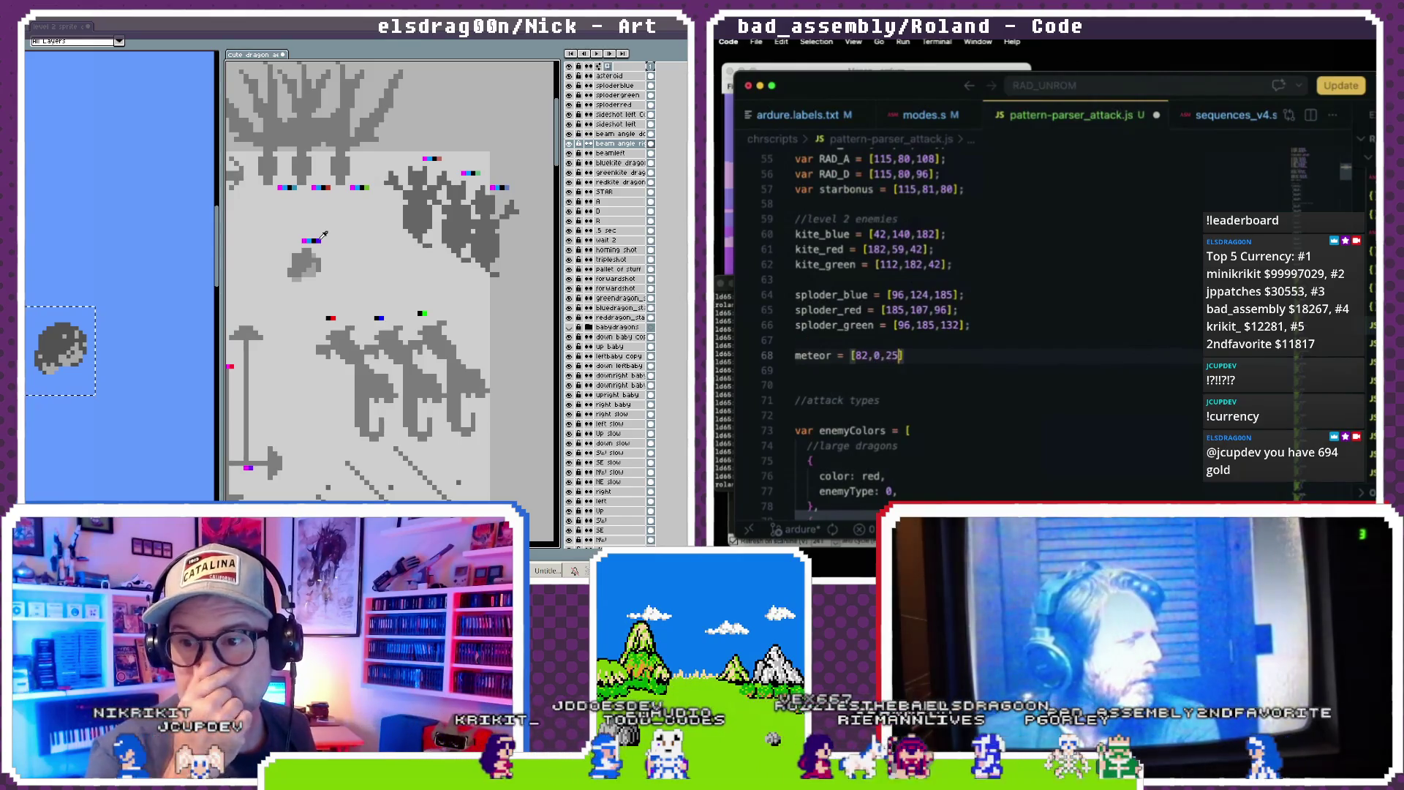
type(";")
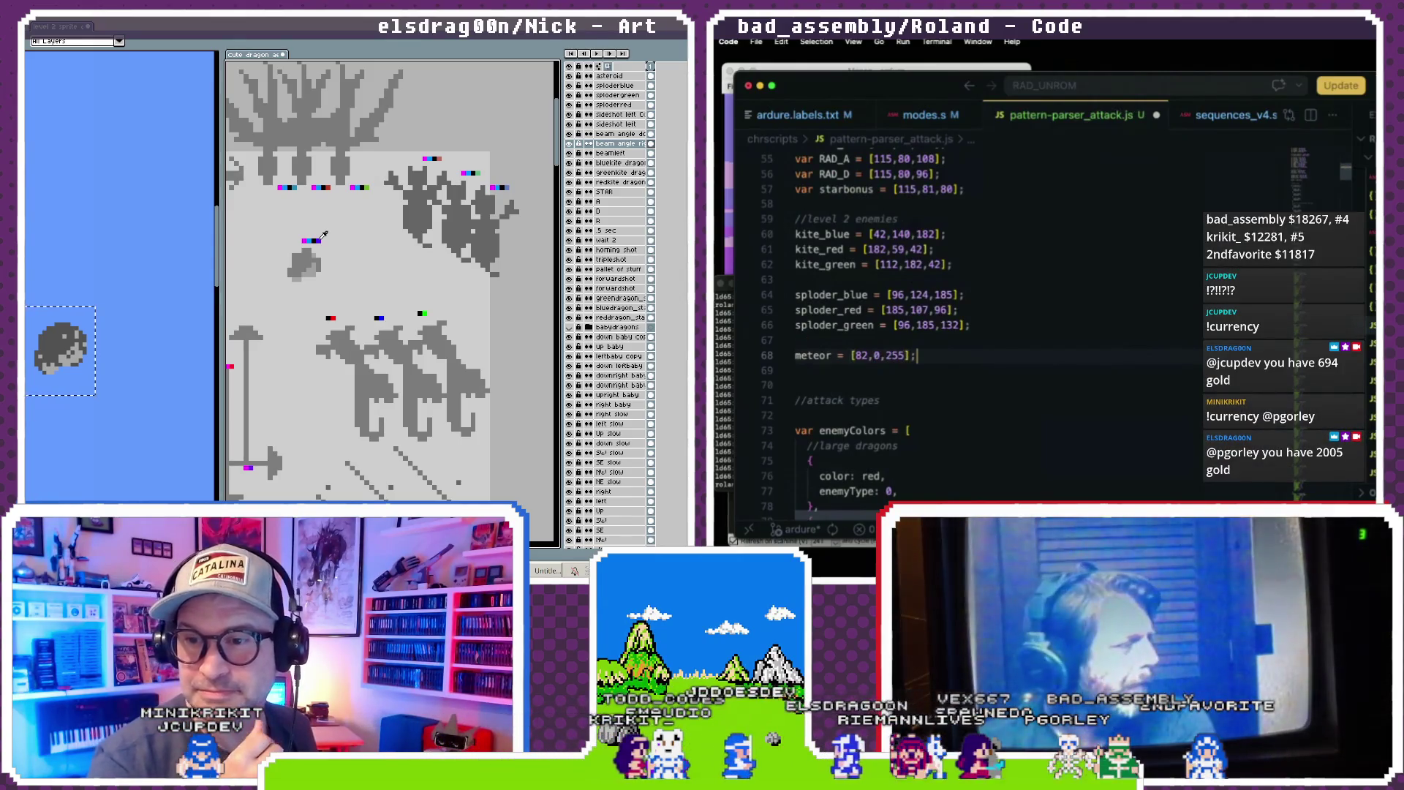
left_click(901, 310)
mouse_move(926, 362)
left_mouse_down()
mouse_move(790, 204)
mouse_move(758, 230)
left_mouse_up()
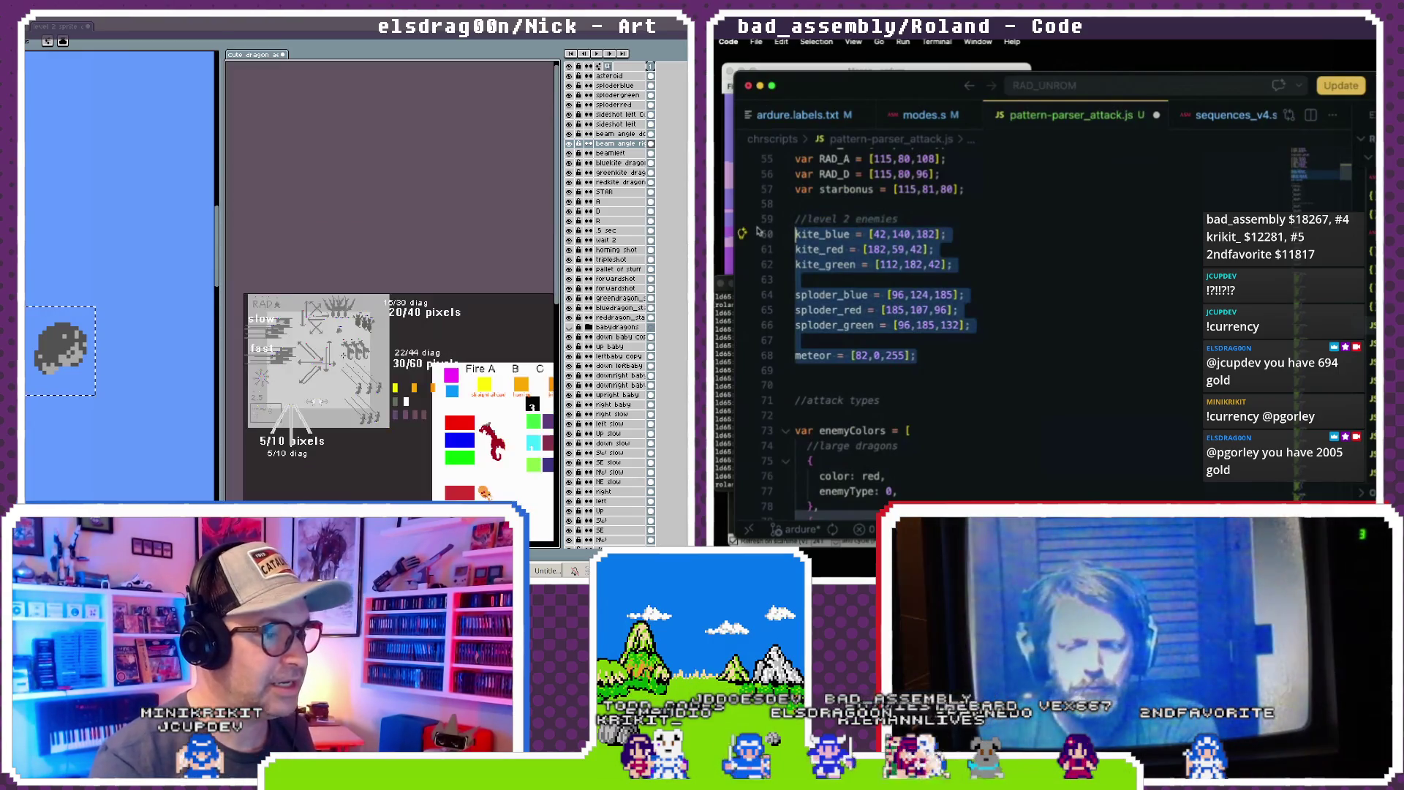
- Remove the extra blank line above //attack types and add blank lines below it
left_click(827, 370)
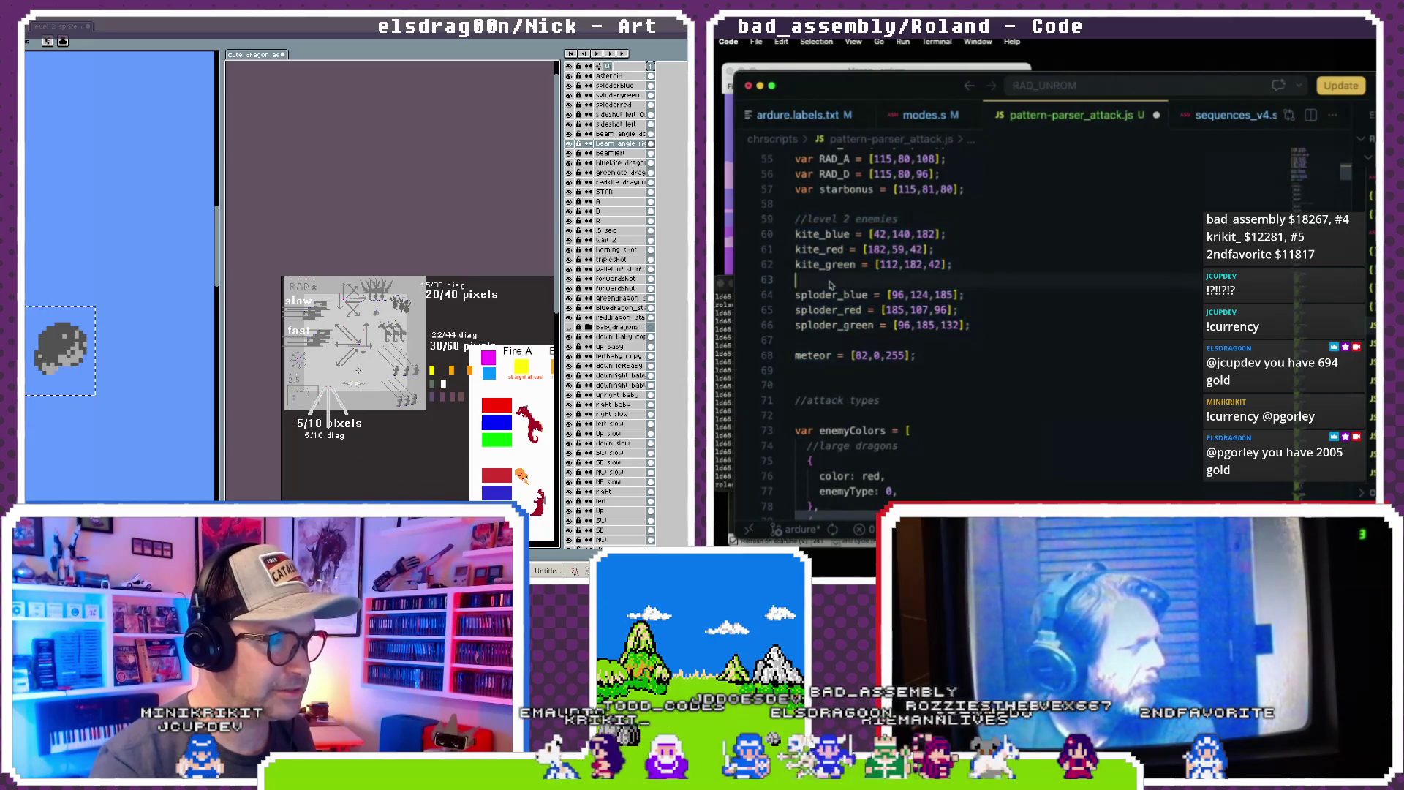
scroll(827, 363, "down", 1)
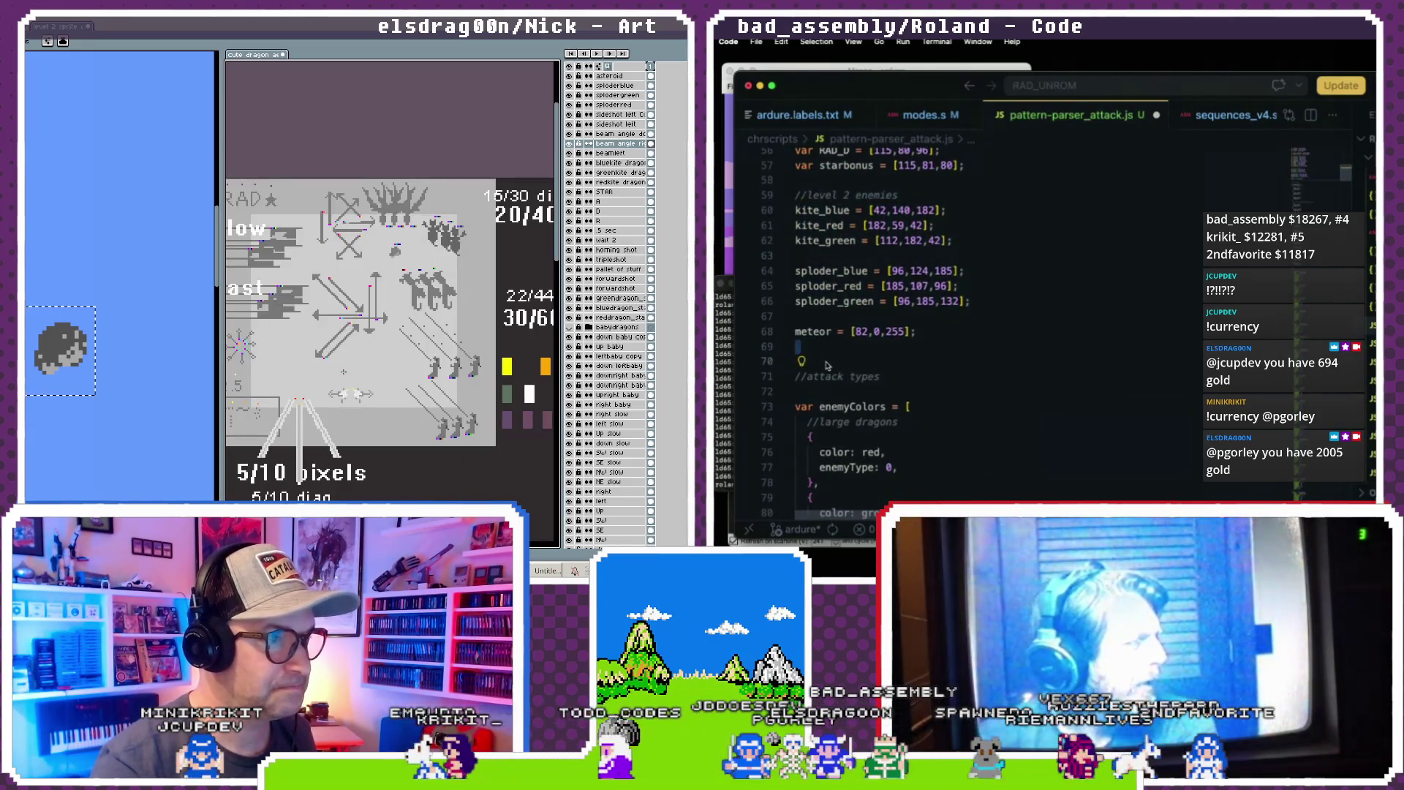
key("Delete")
key("Return")
key("Return")
key("Return")
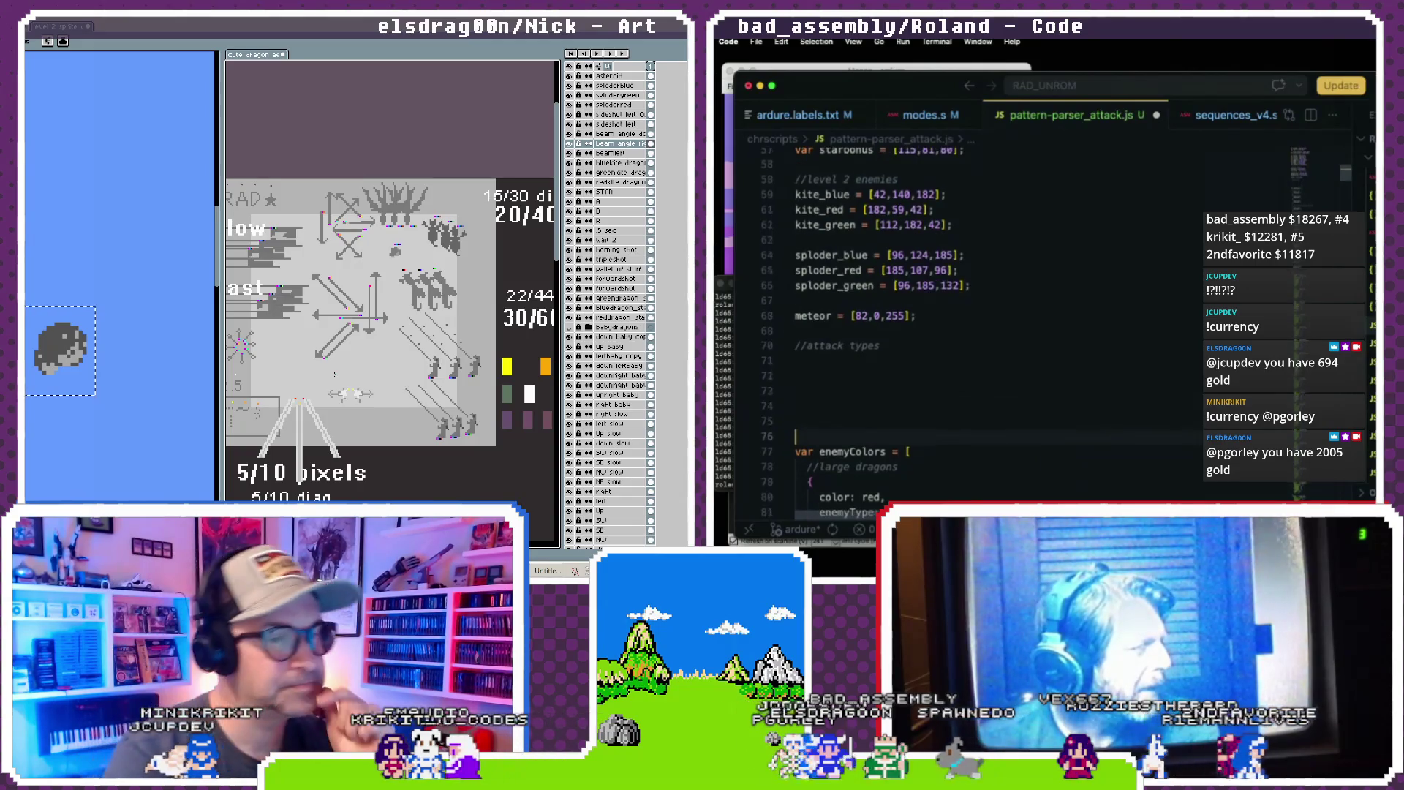
key("Up")
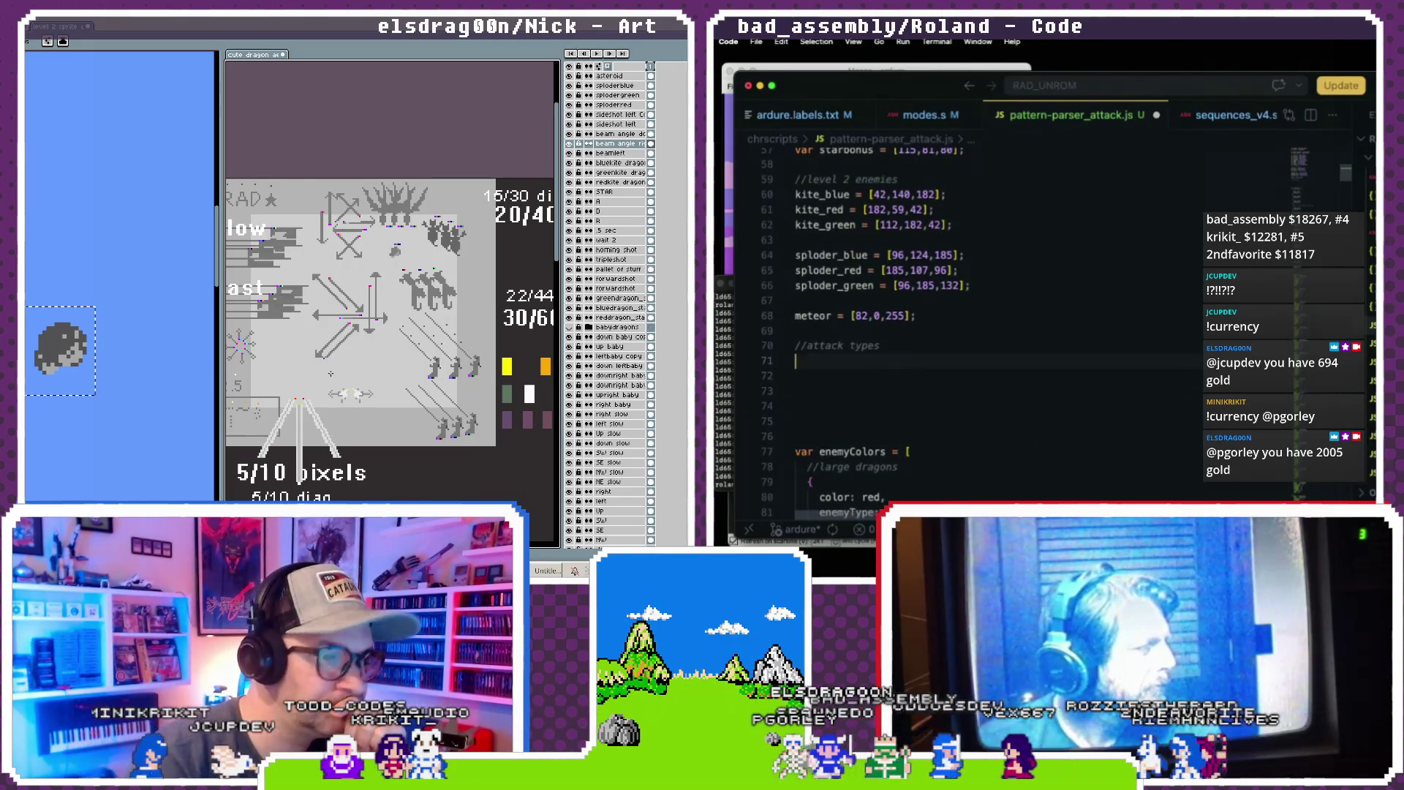
scroll(861, 352, "down", 3)
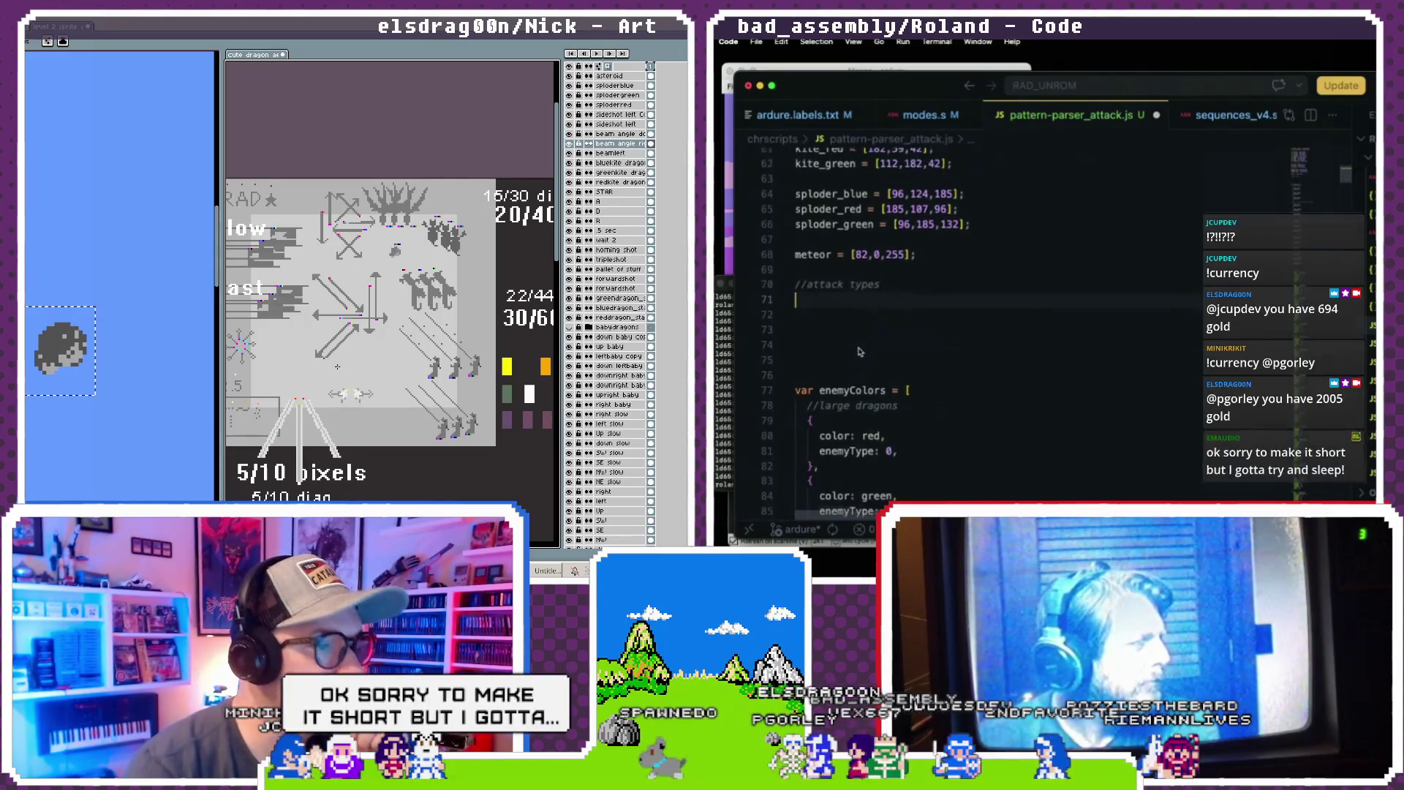
left_click_drag(348, 370, 384, 364)
scroll(861, 352, "down", 3)
scroll(860, 352, "up", 4)
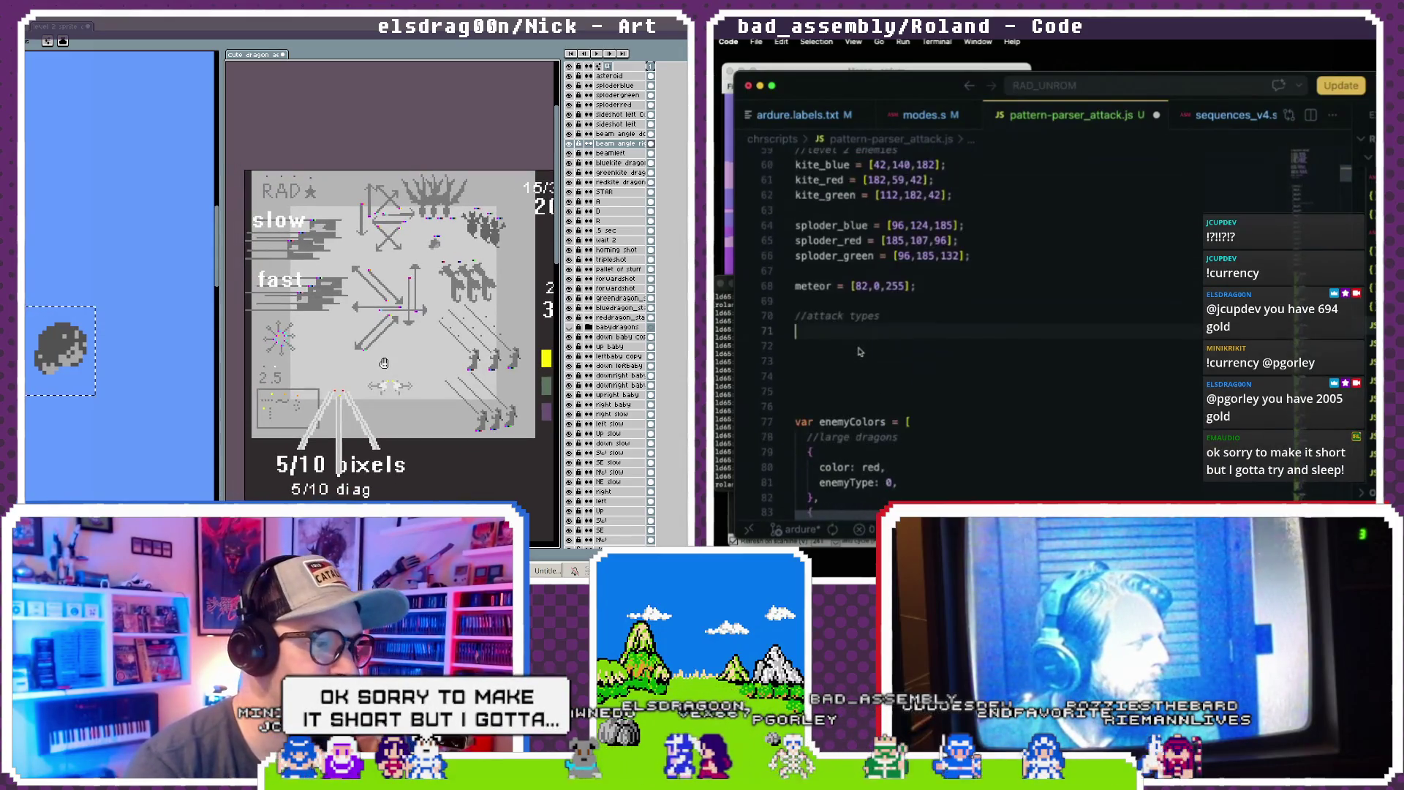
scroll(860, 351, "up", 1)
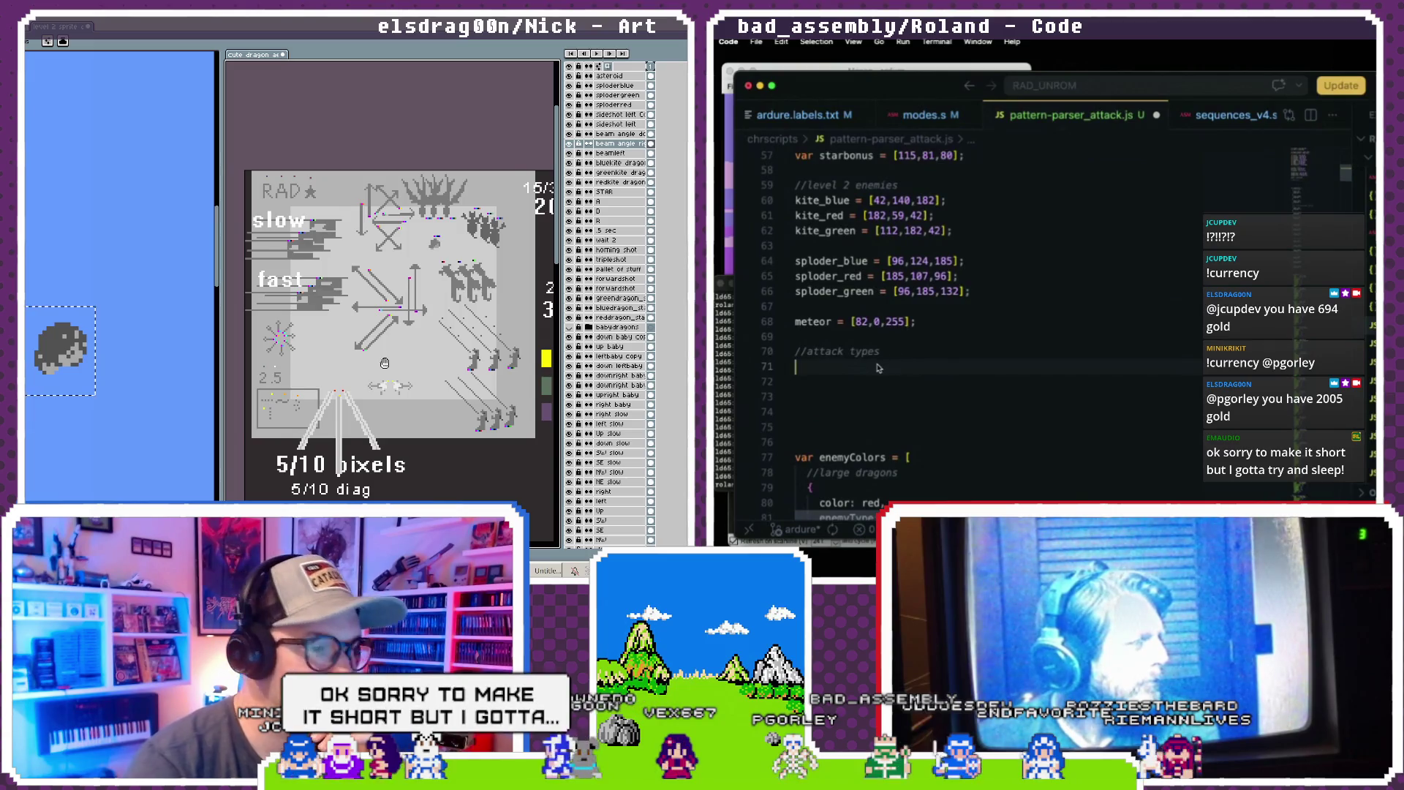
scroll(385, 363, "up", 2)
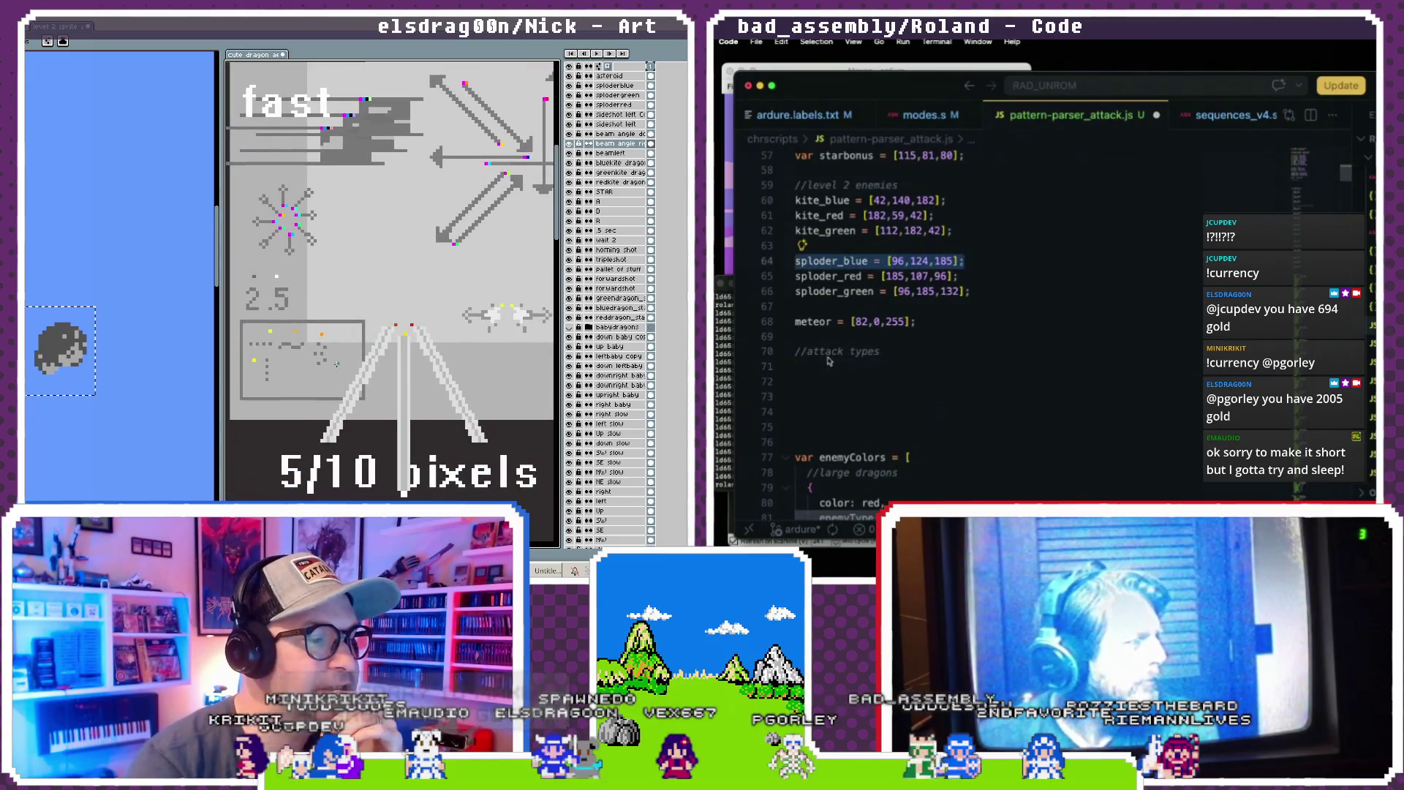
- Paste the sploder_blue = [96,124,185]; line under //attack types and begin renaming it
left_click(838, 370)
type("sploder_blue = [96,124,185];")
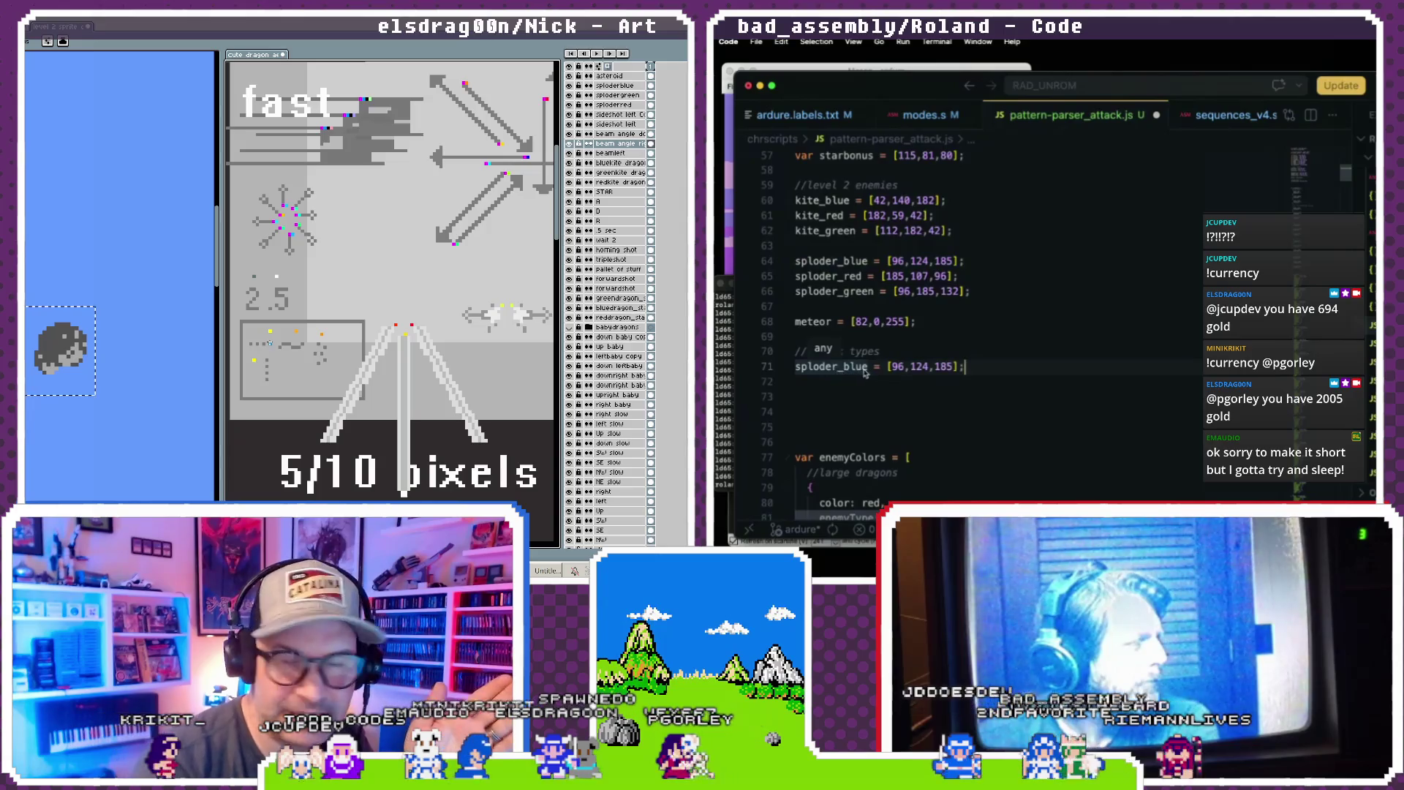
left_click_drag(869, 372, 791, 369)
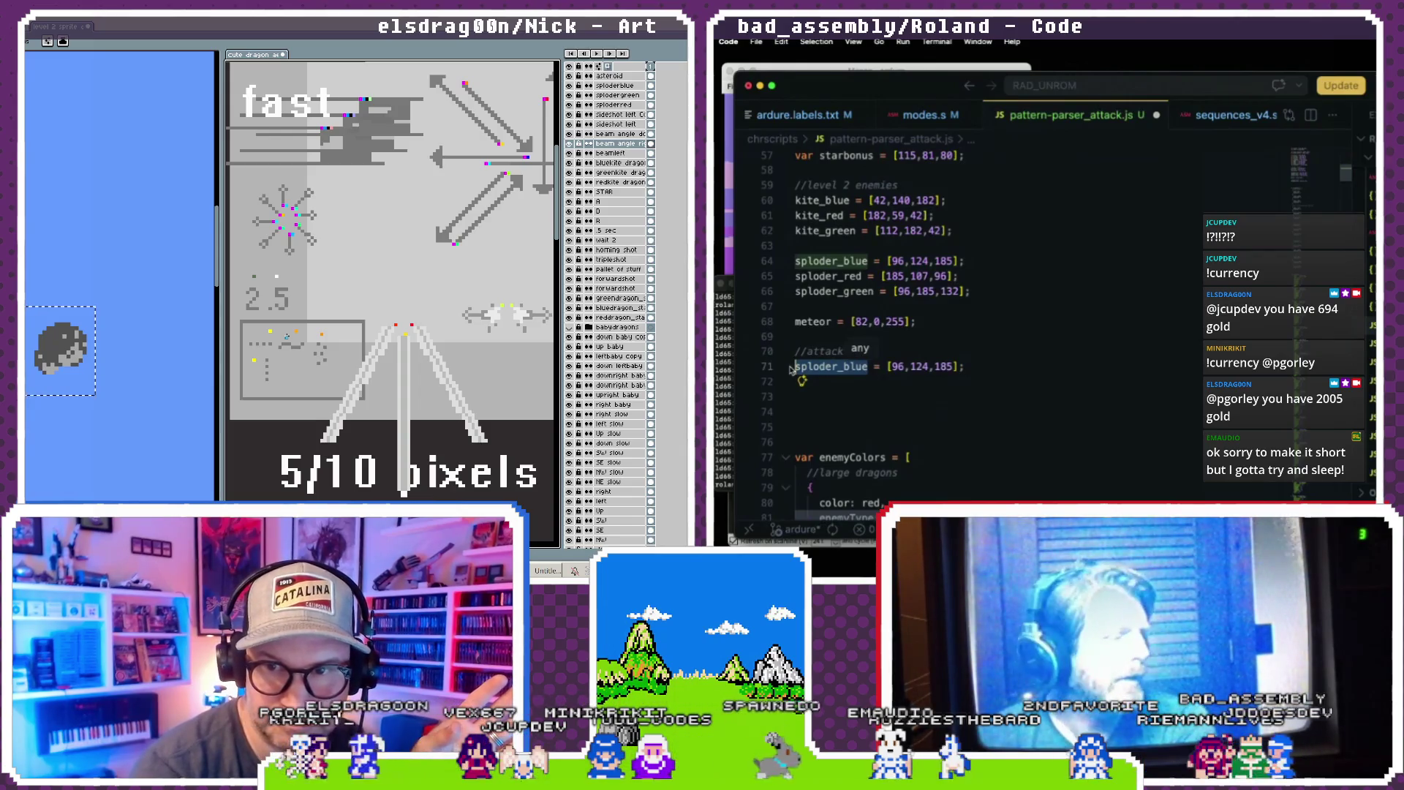
type("types")
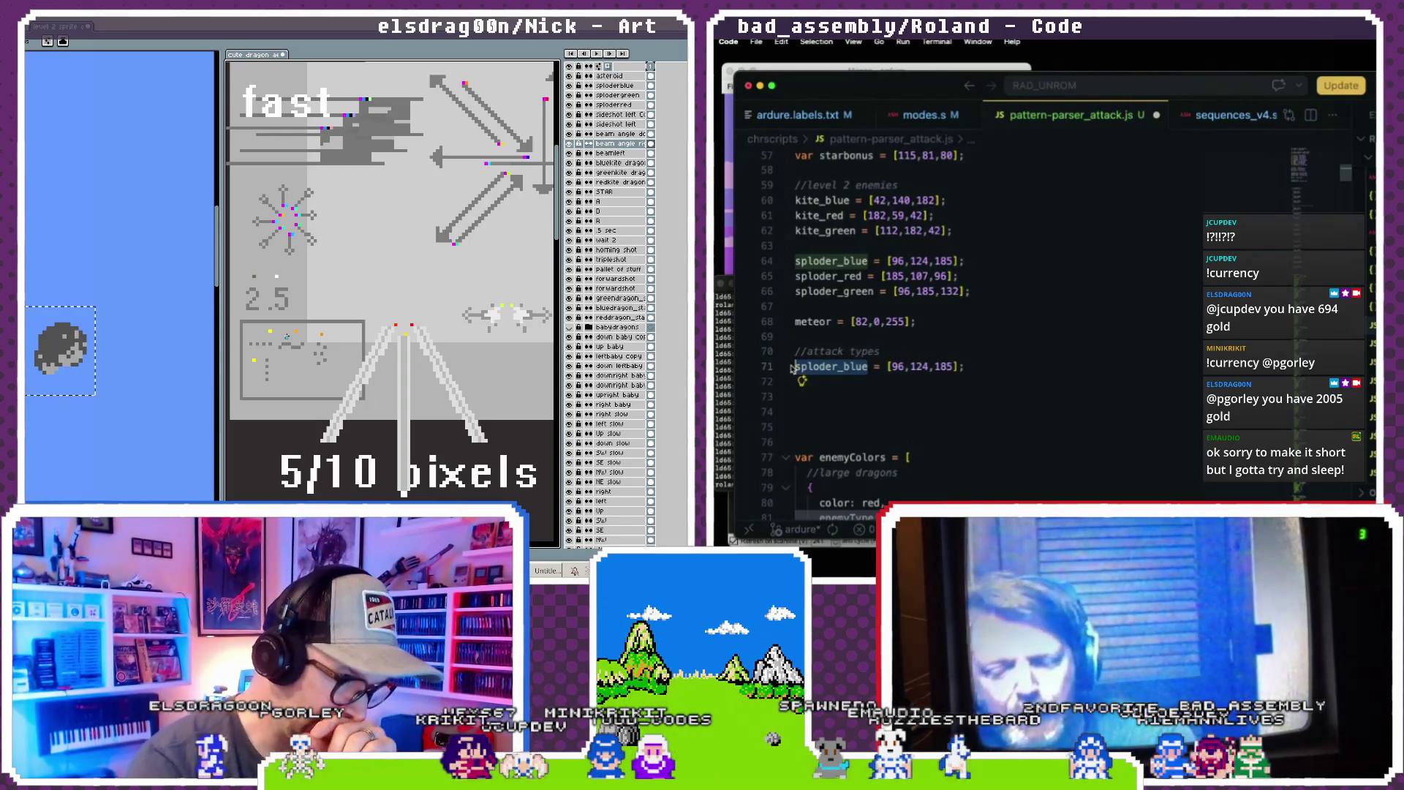
left_click(794, 366)
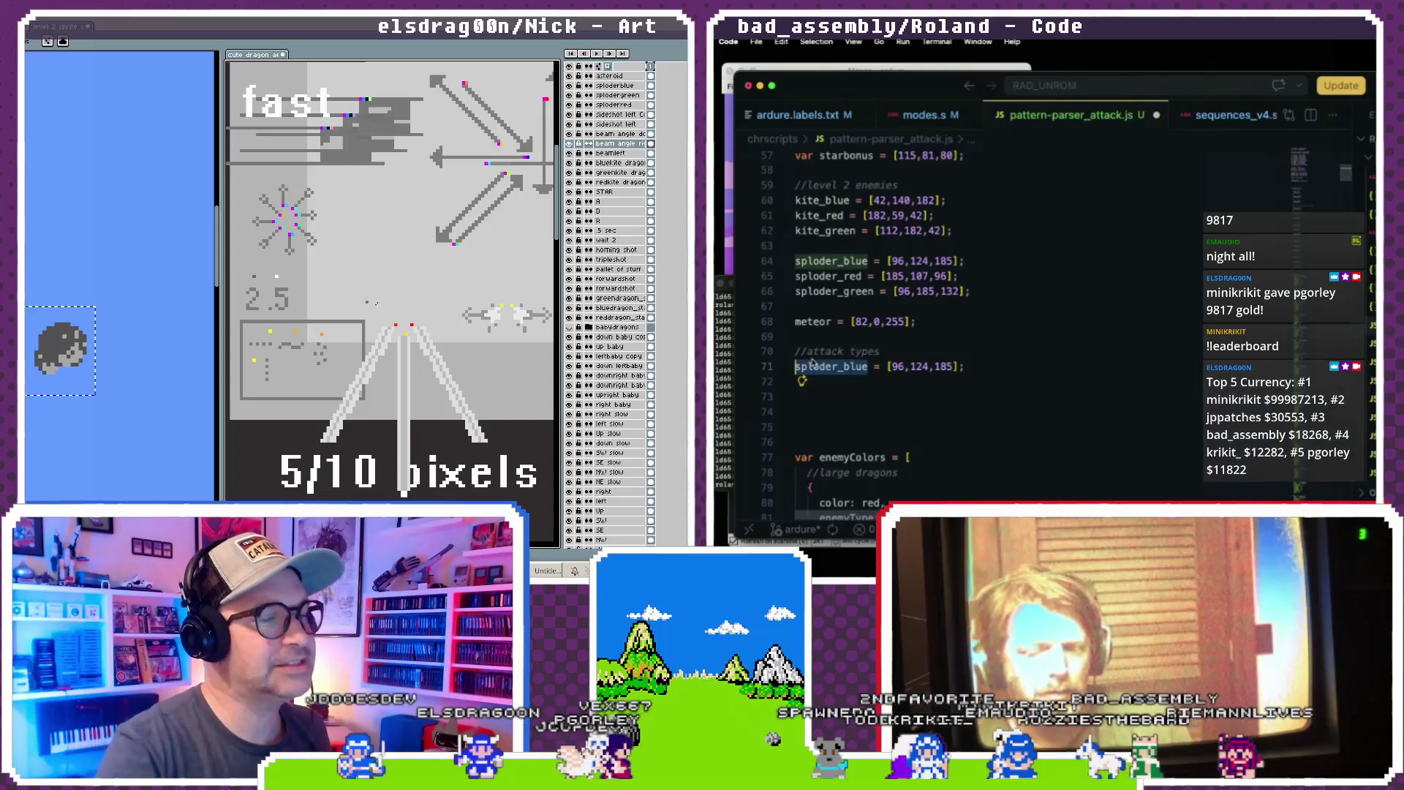
left_click_drag(474, 348, 345, 348)
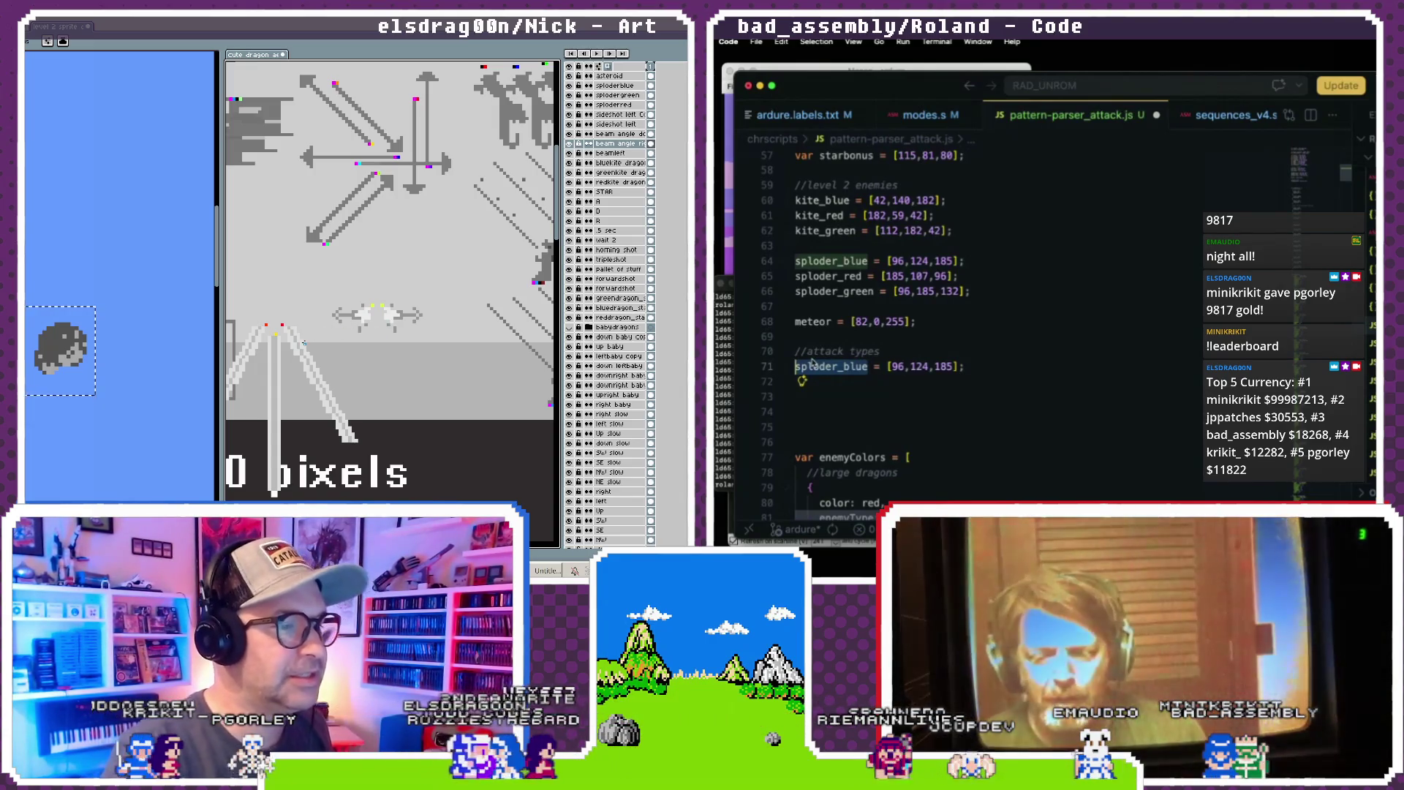
scroll(298, 343, "up", 5)
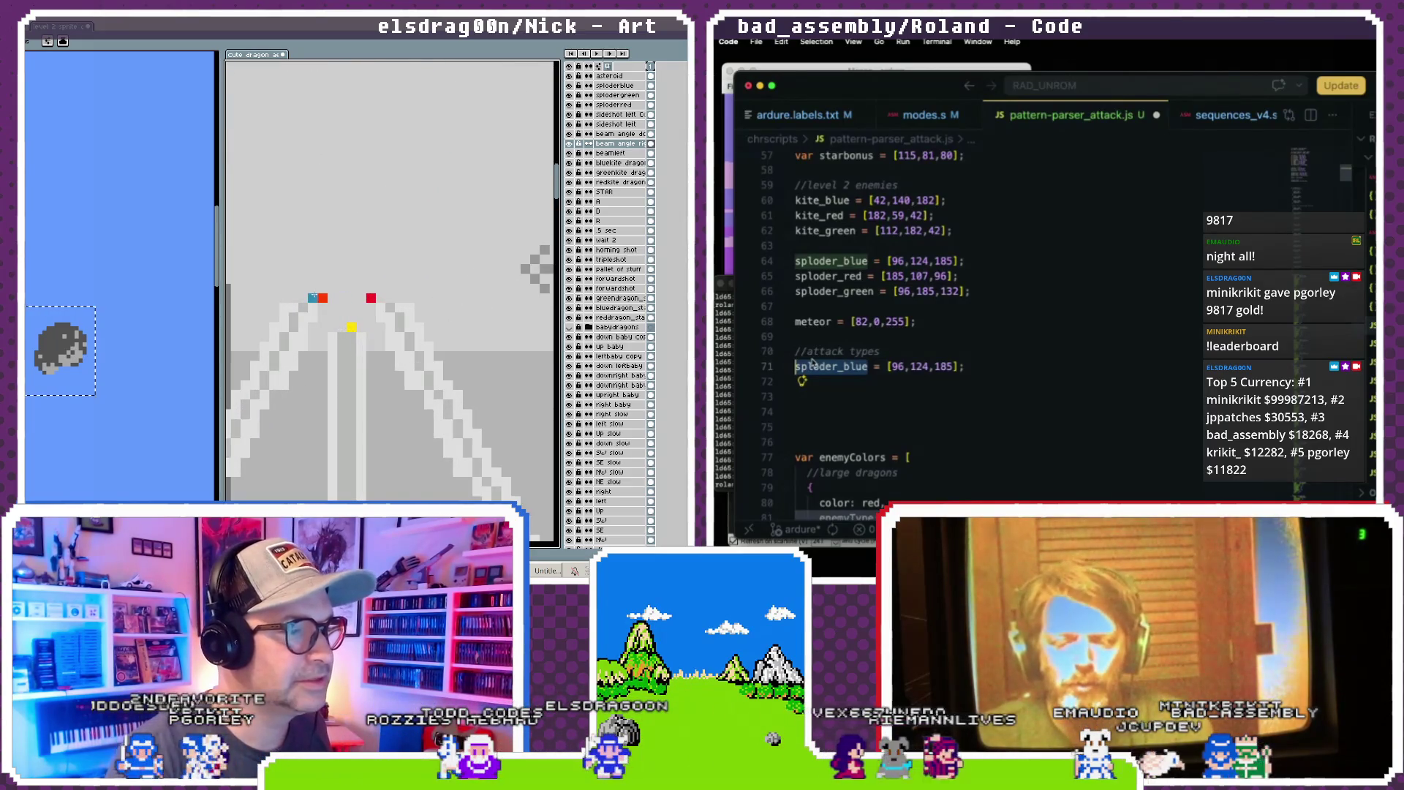
- Rename the copied line to beam_down and set its colour to [255,224,0]
key("ctrl")
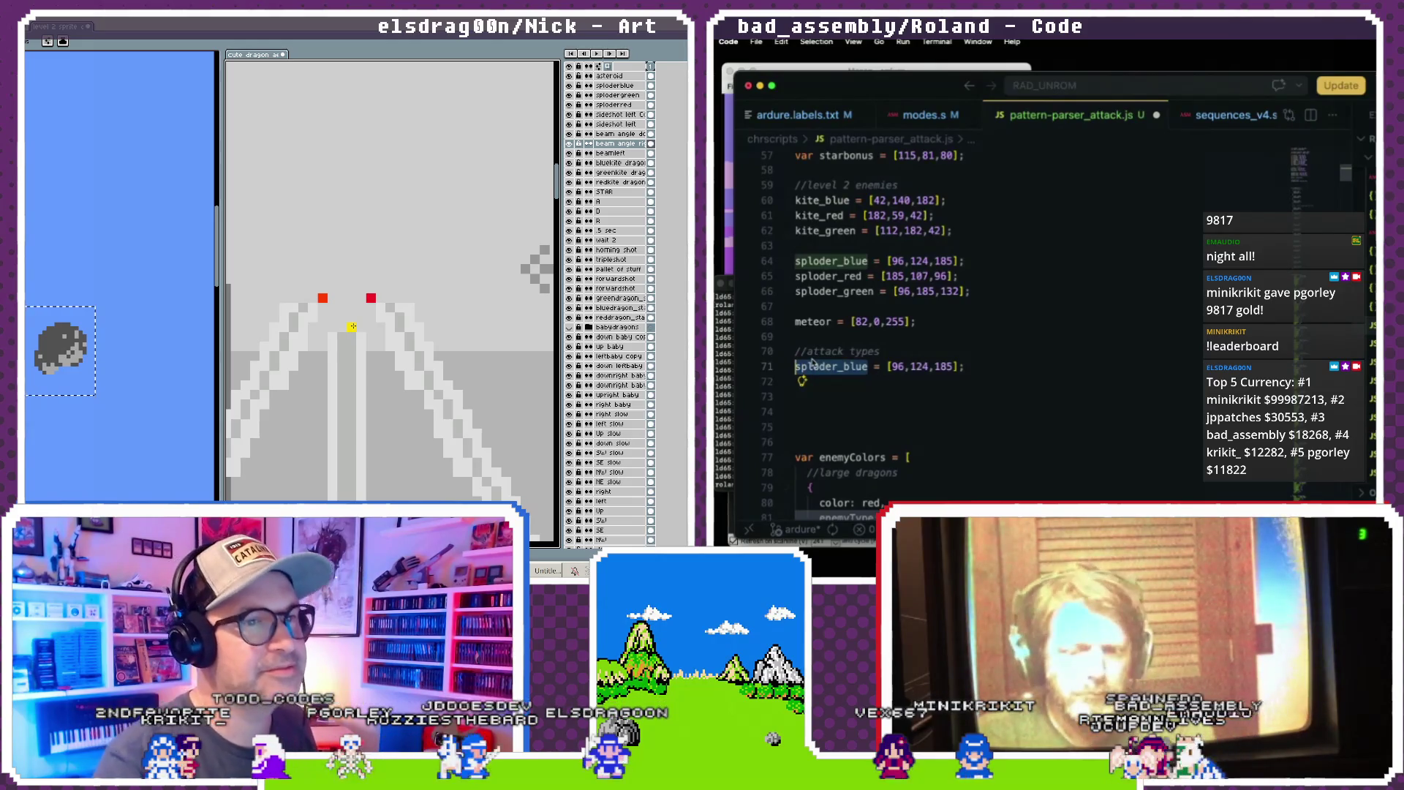
key("ctrl")
type("beam")
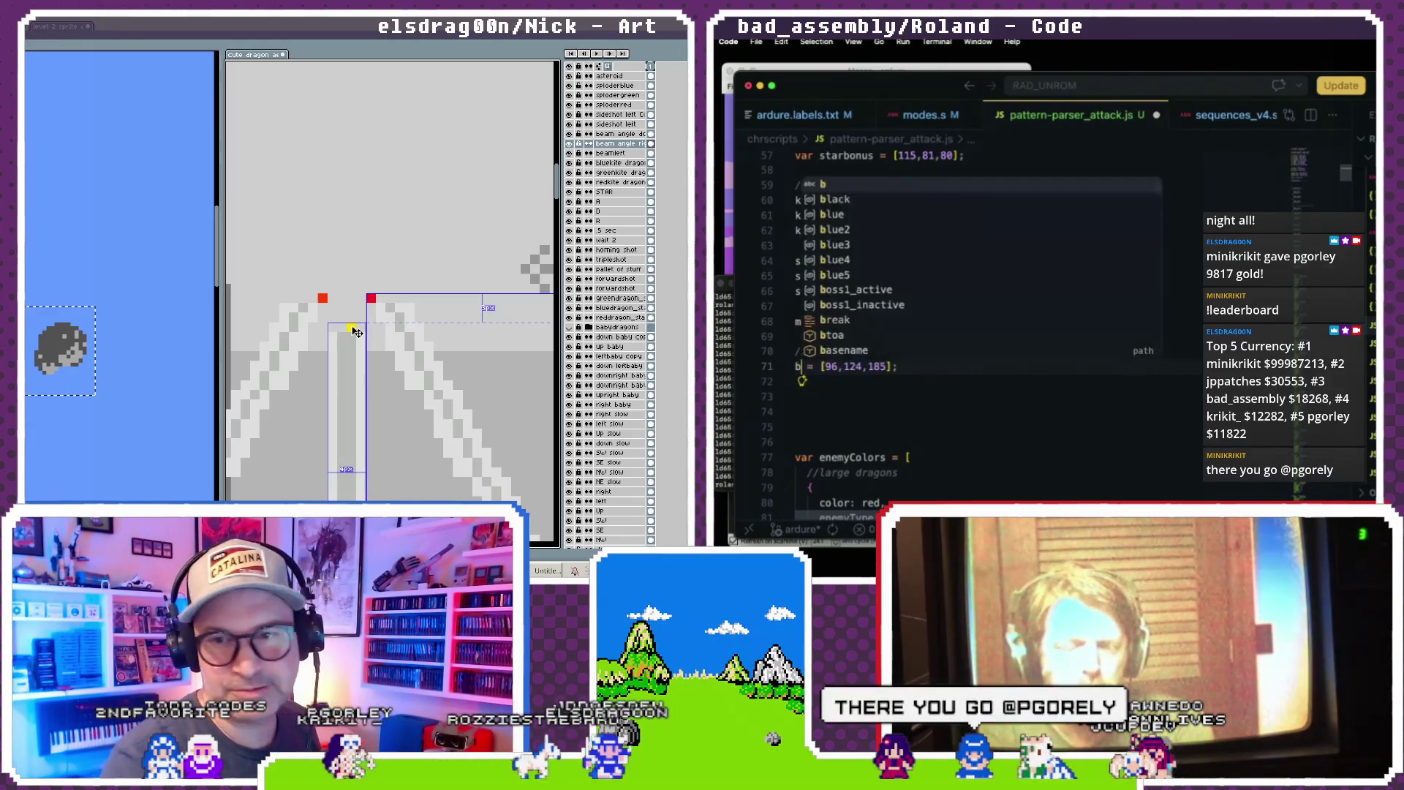
type("_down")
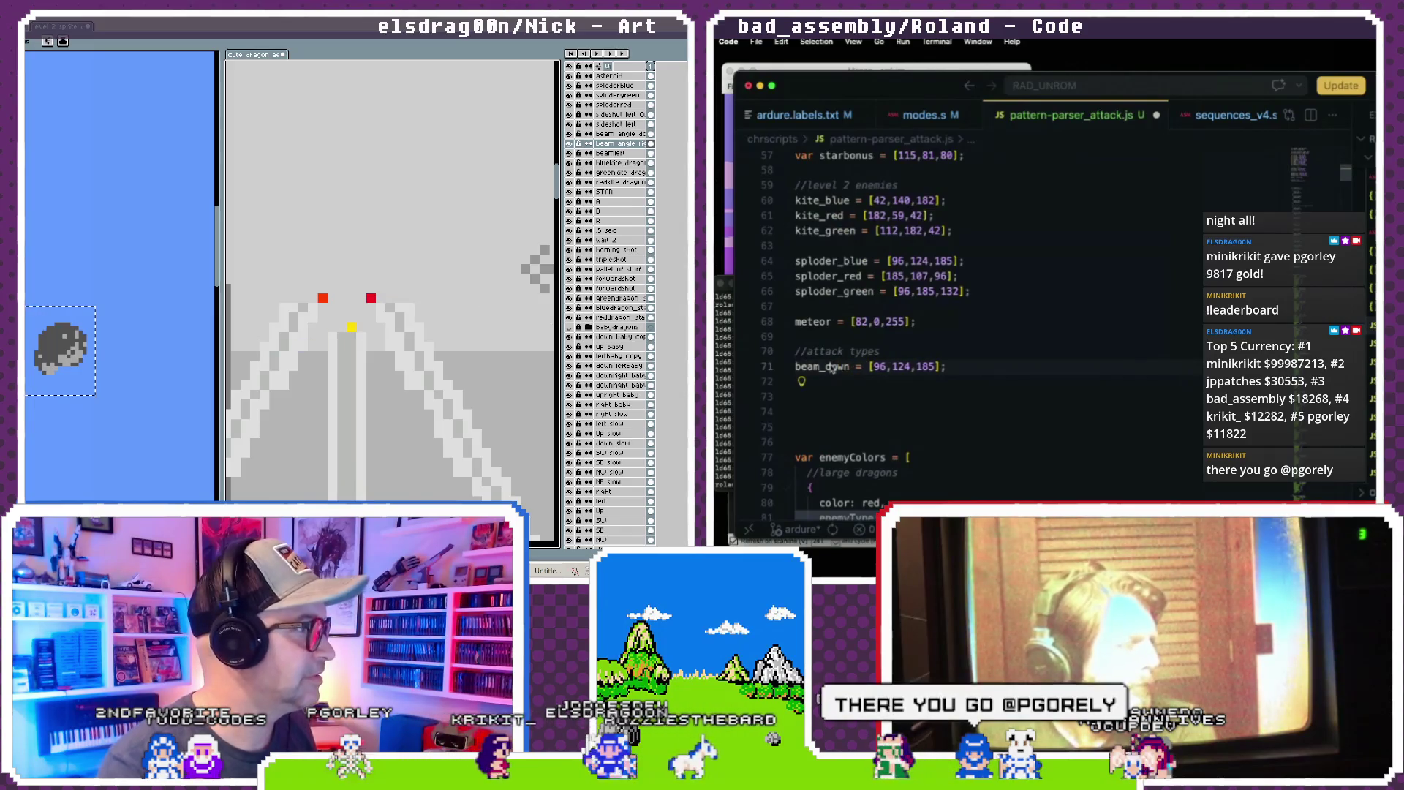
type("i")
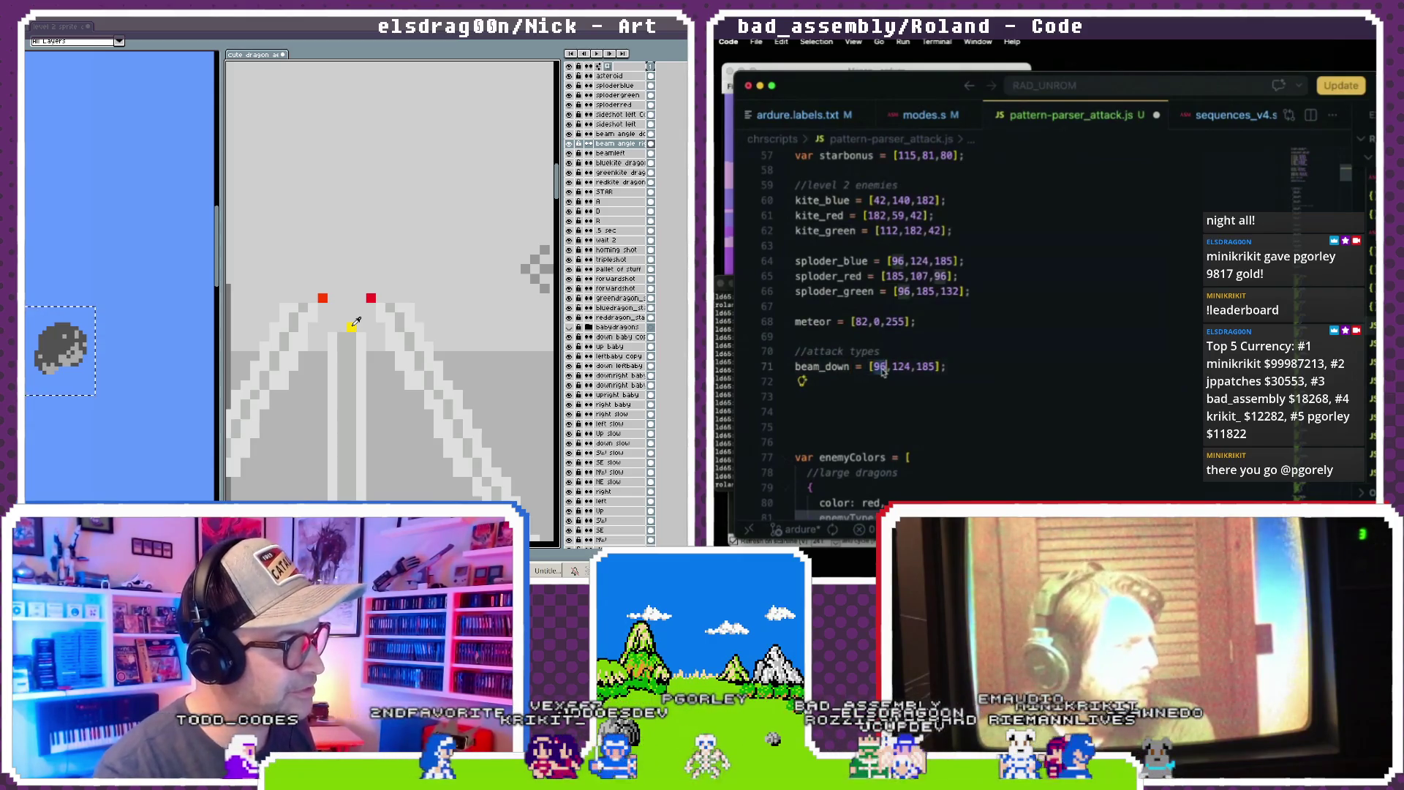
double_click(877, 366)
type("255")
double_click(907, 367)
type("224")
double_click(932, 367)
type("0")
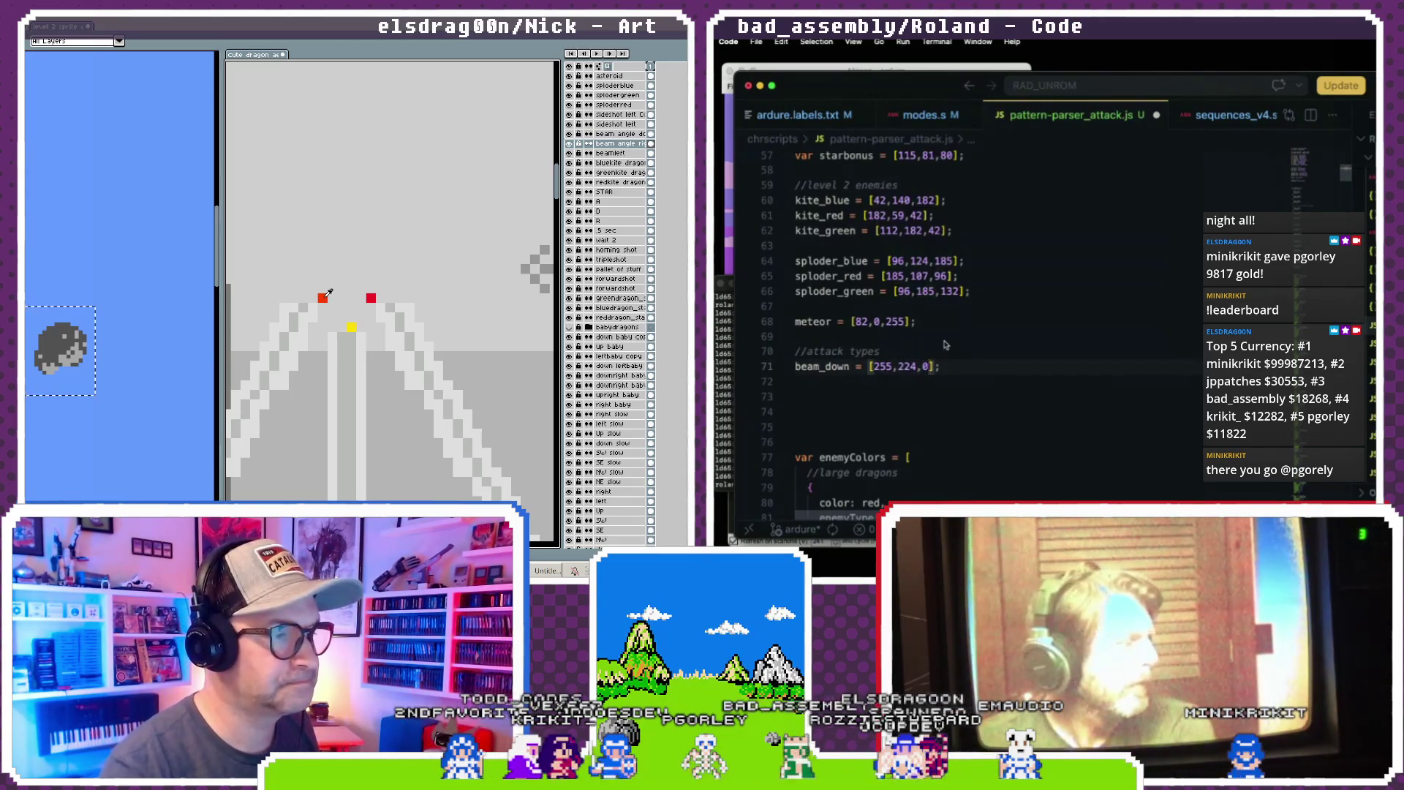
- Add a beam_left_angle colour line below beam_down
key("Return")
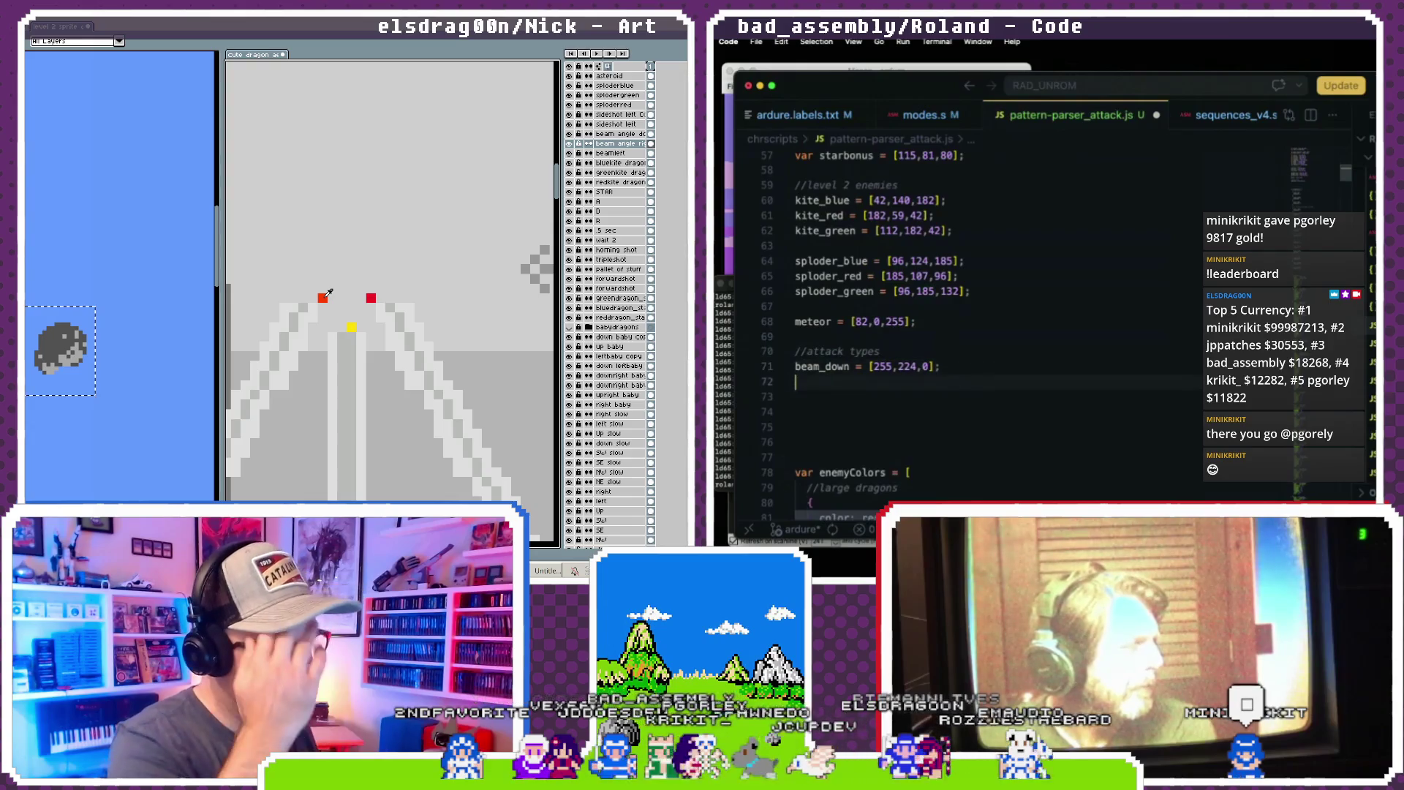
type("bean_left")
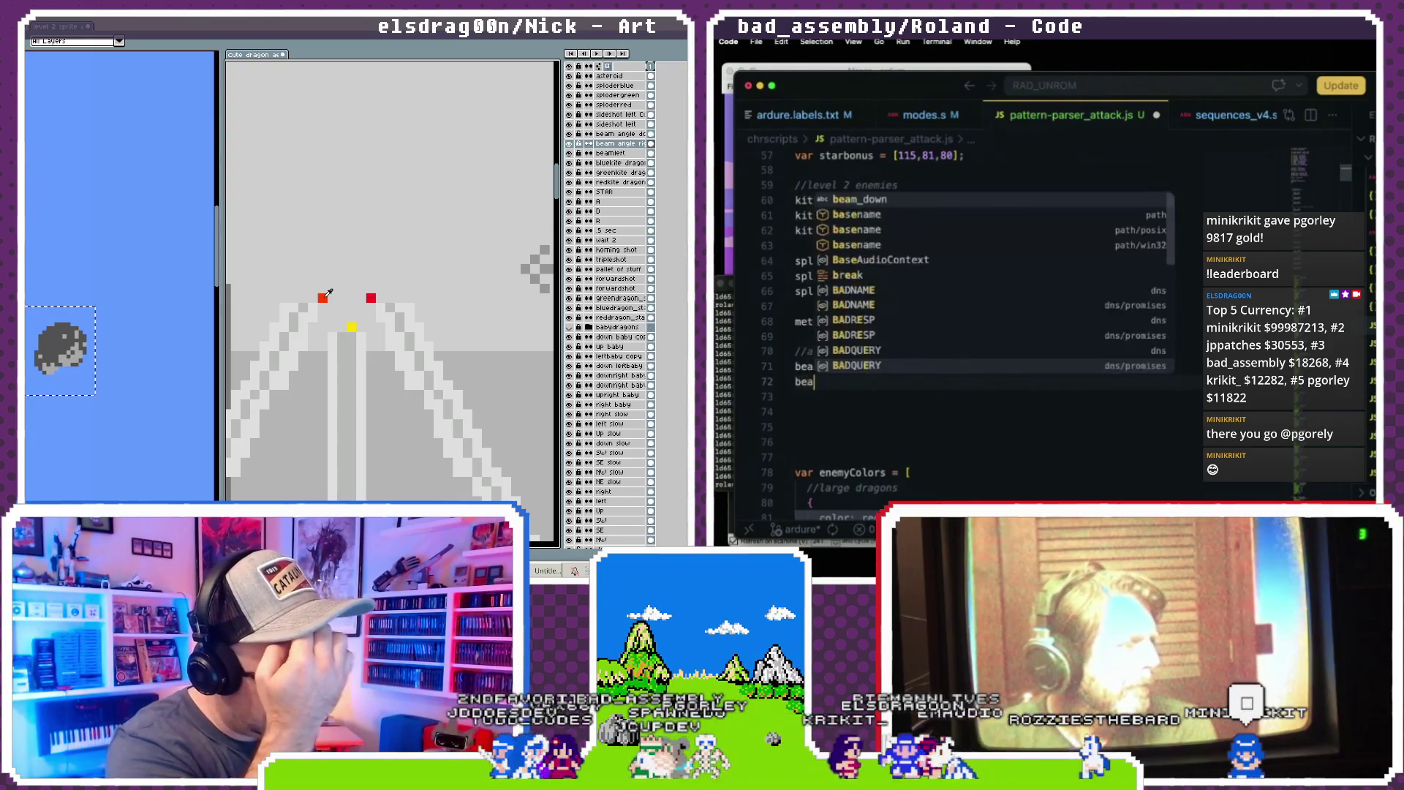
key("BackSpace")
key("BackSpace")
key("BackSpace")
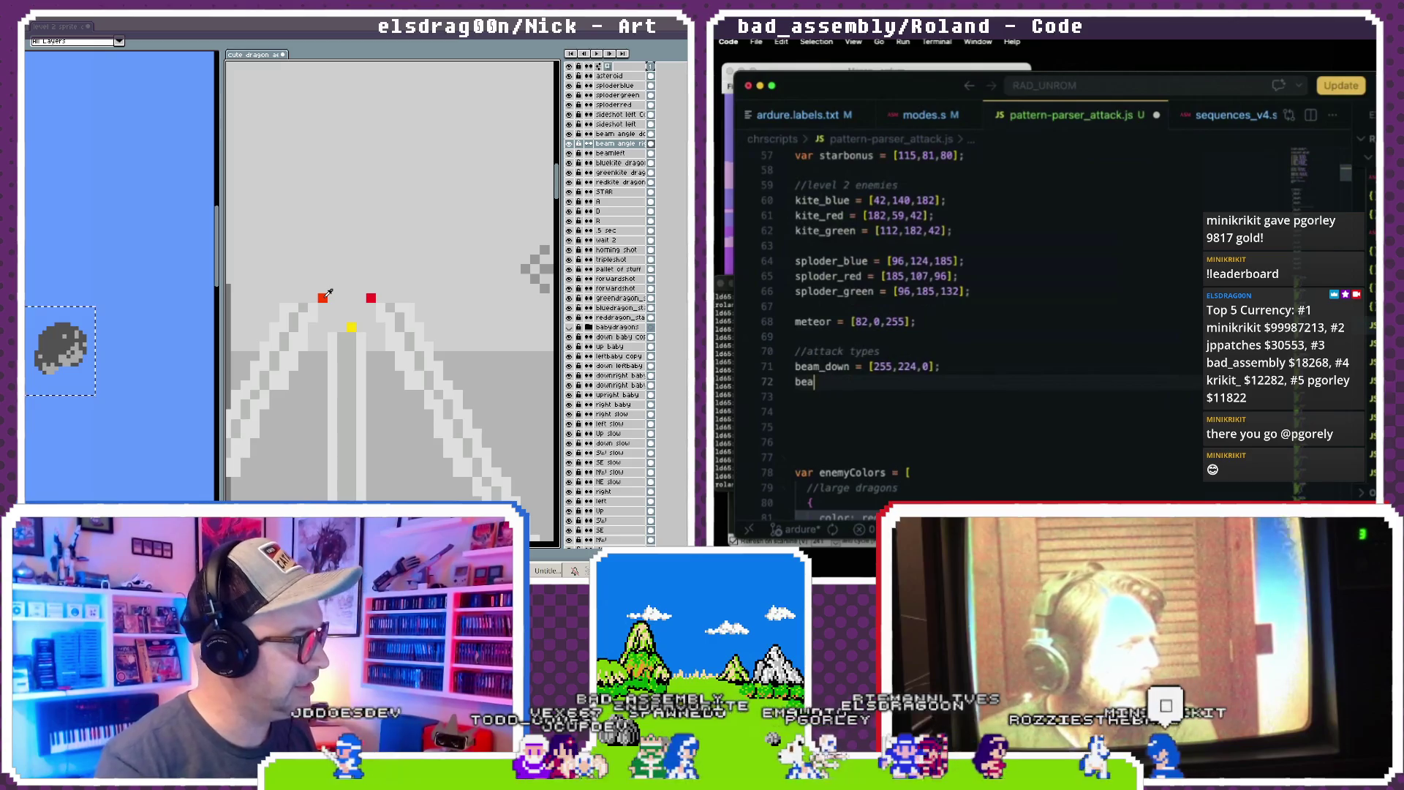
type("m_left = [")
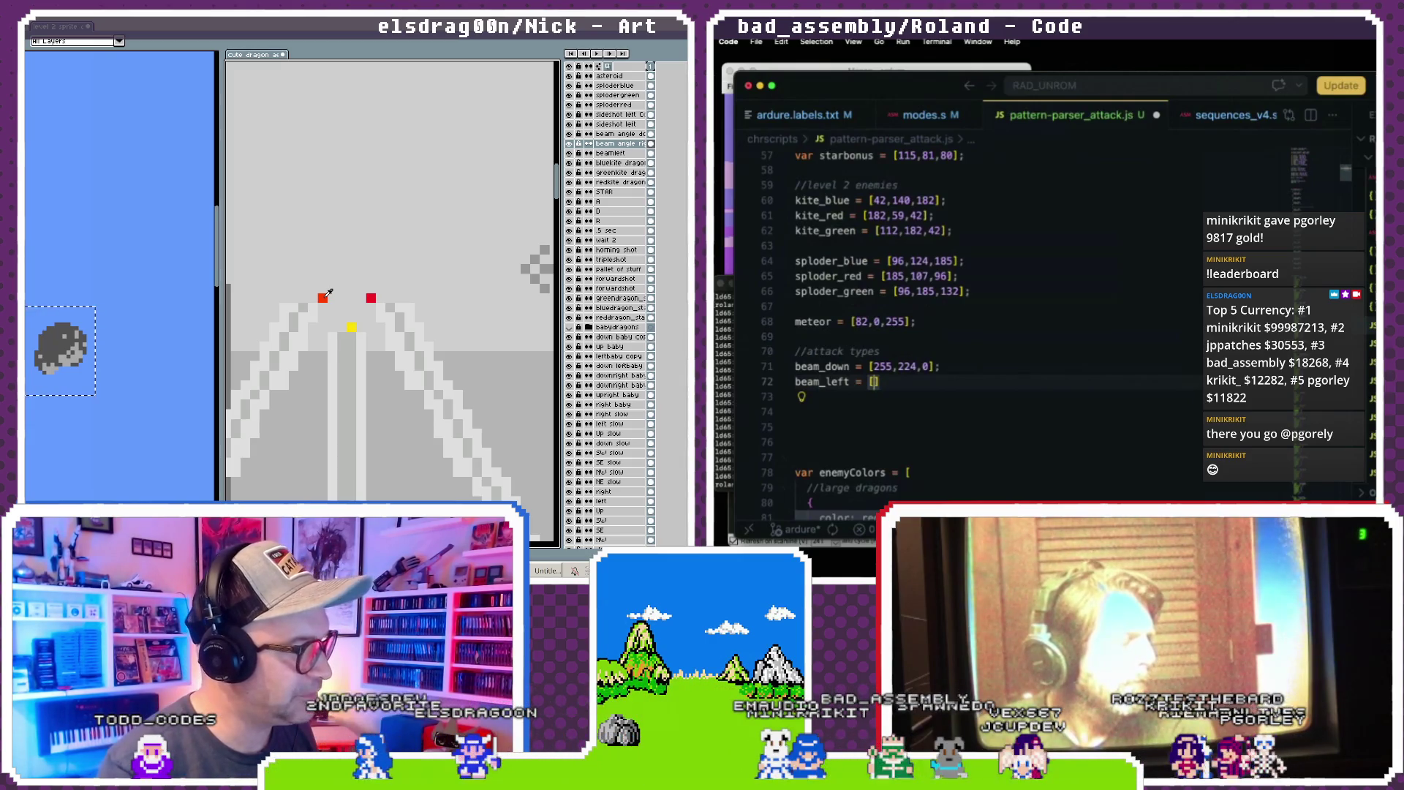
type("255,61,0")
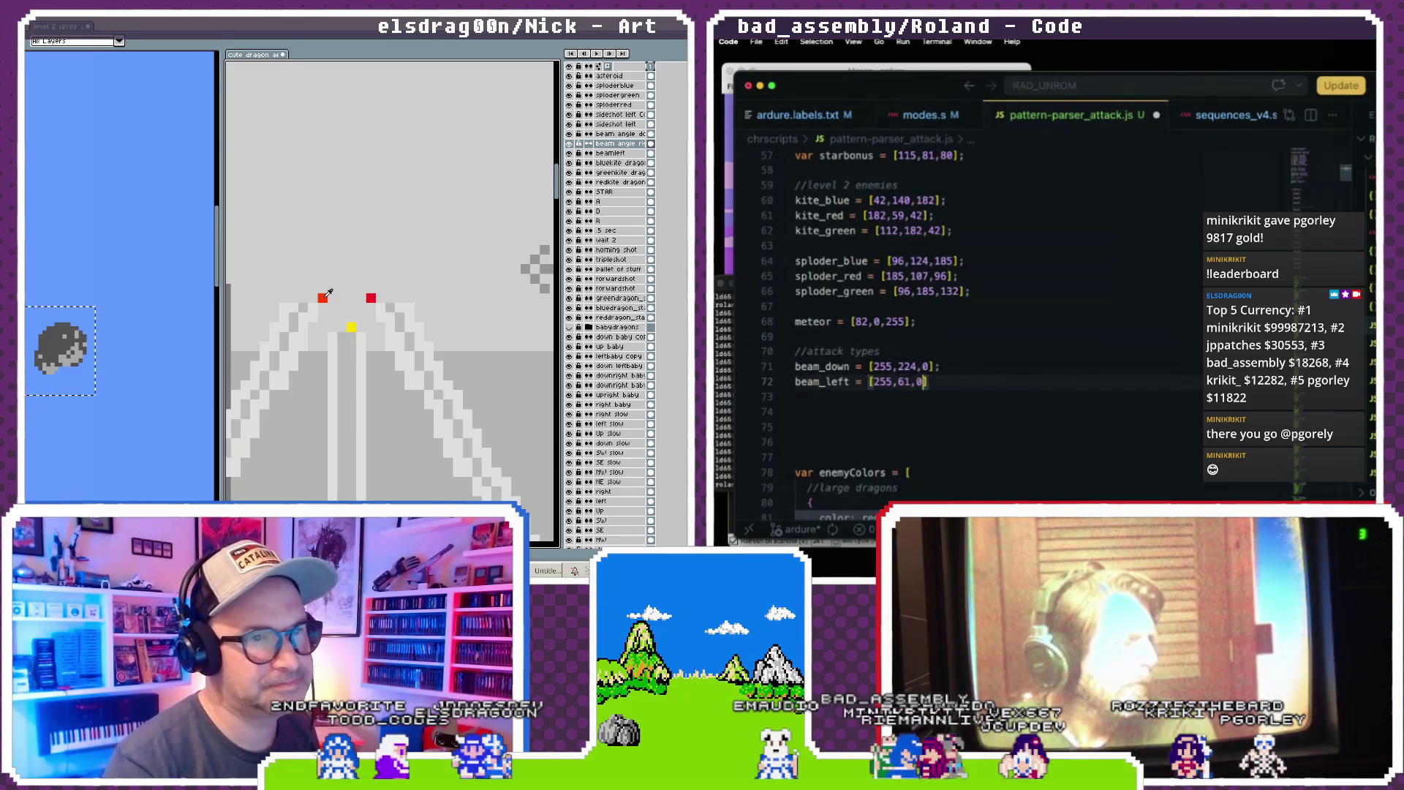
key("Up")
key("Up")
key("Up")
type("_")
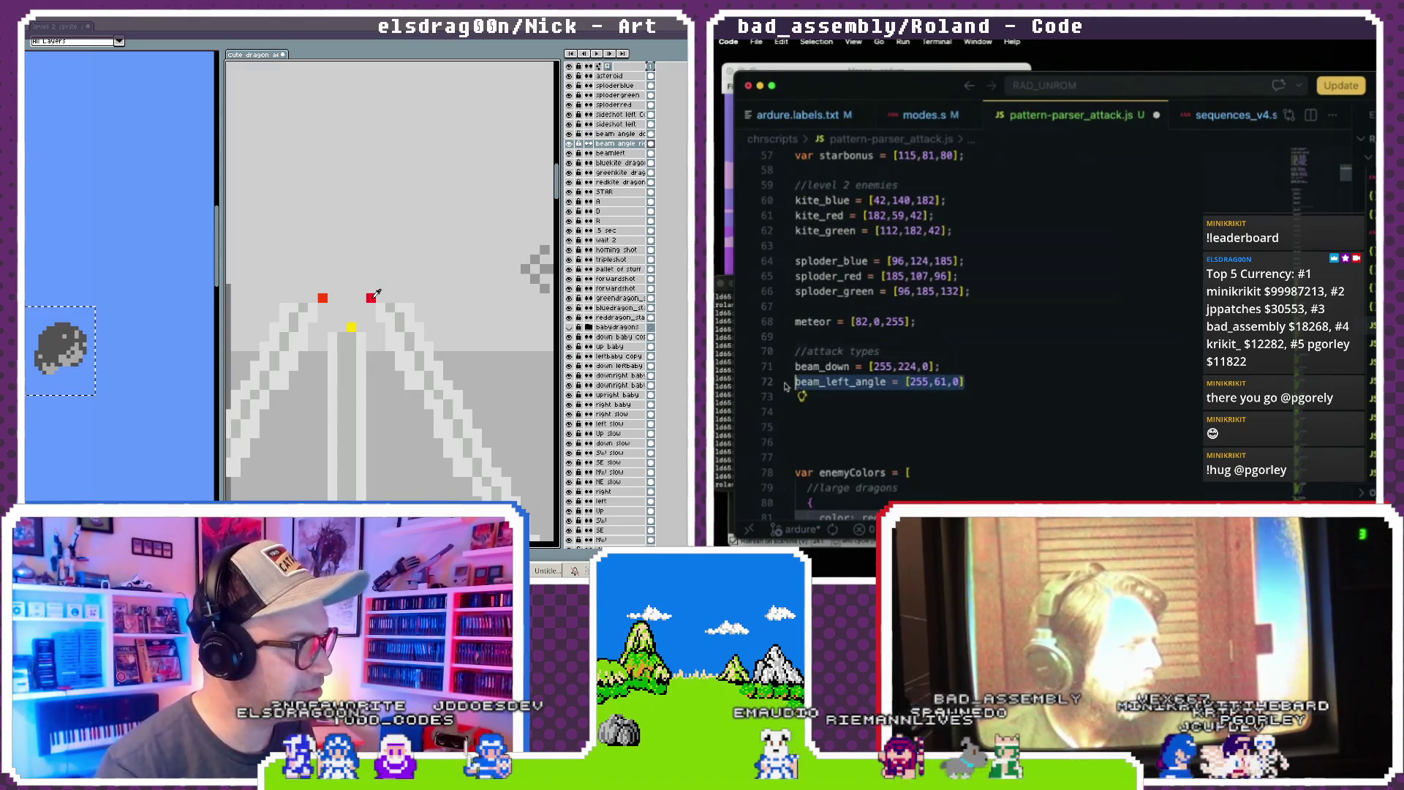
- Duplicate beam_left_angle as beam_right_angle [245,16,35] and add a blank line after it
key("ctrl+c")
left_click(876, 399)
key("ctrl+v")
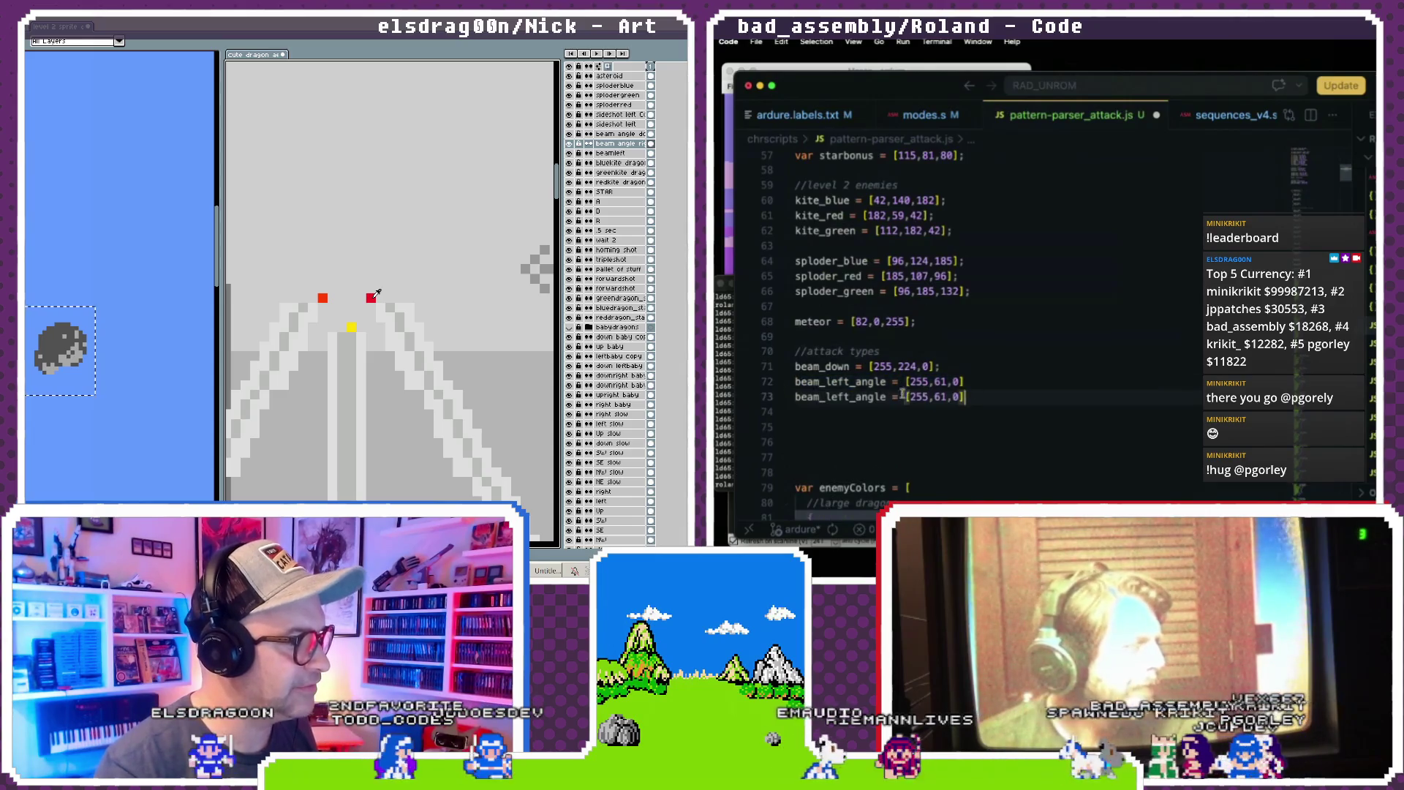
double_click(920, 397)
type("245")
double_click(940, 396)
type("1")
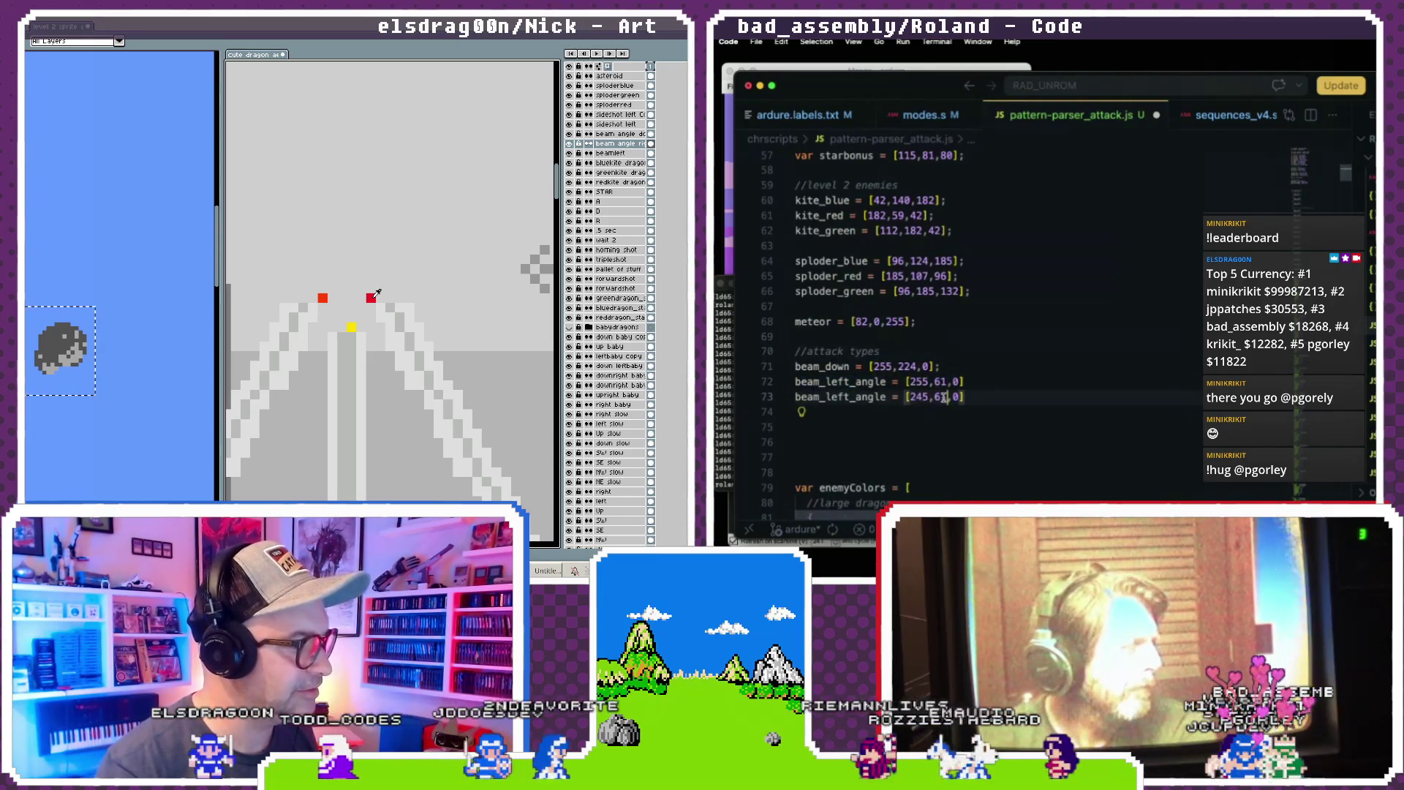
type("6,")
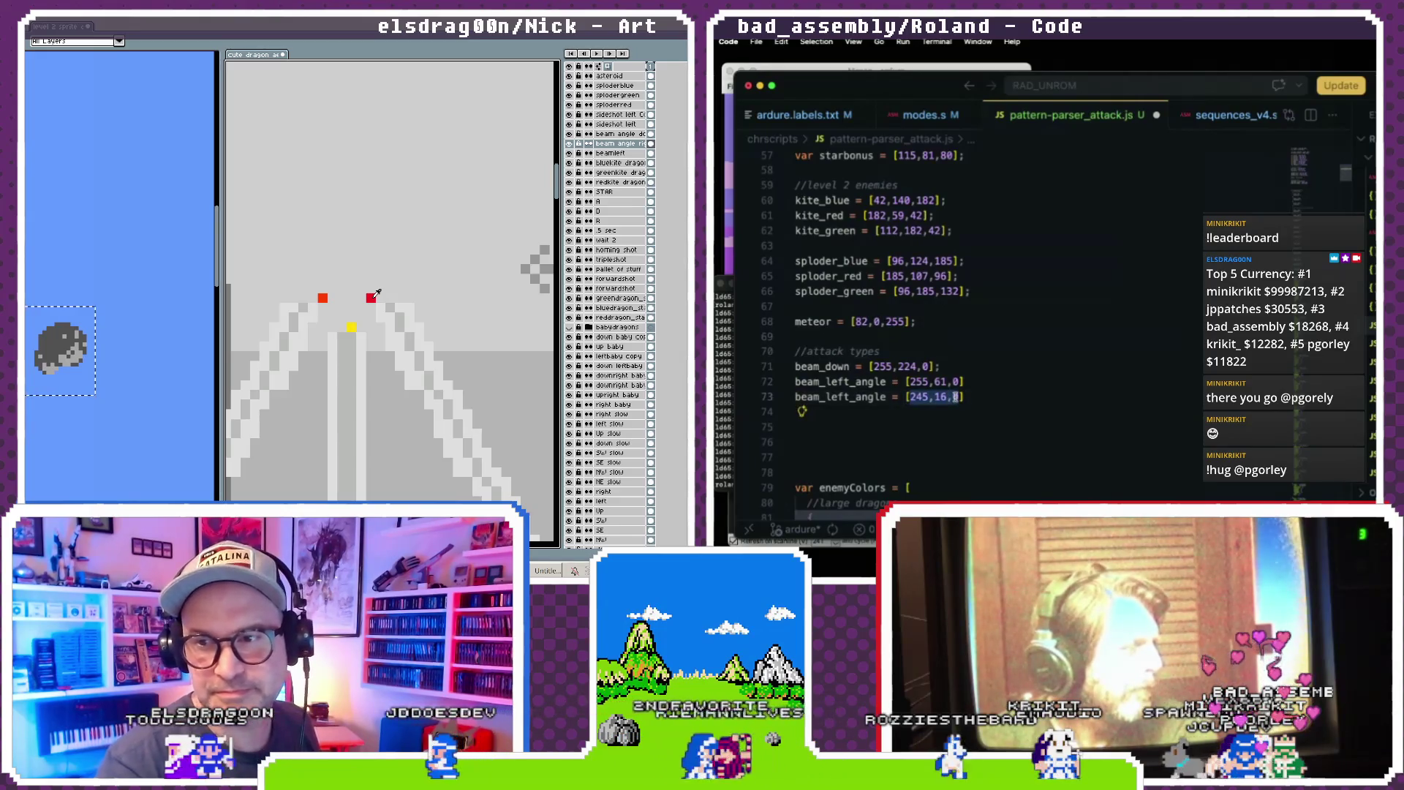
type("35")
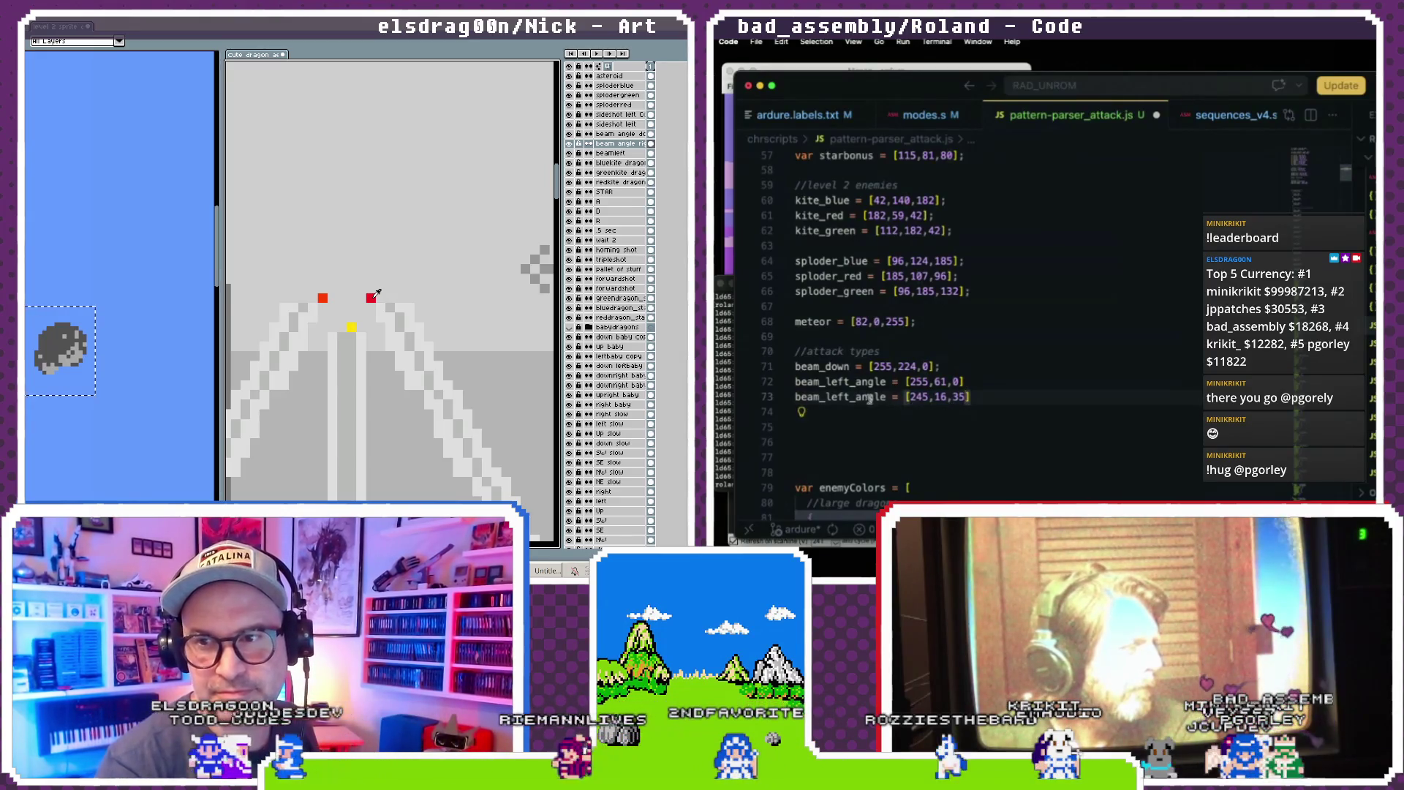
double_click(828, 396)
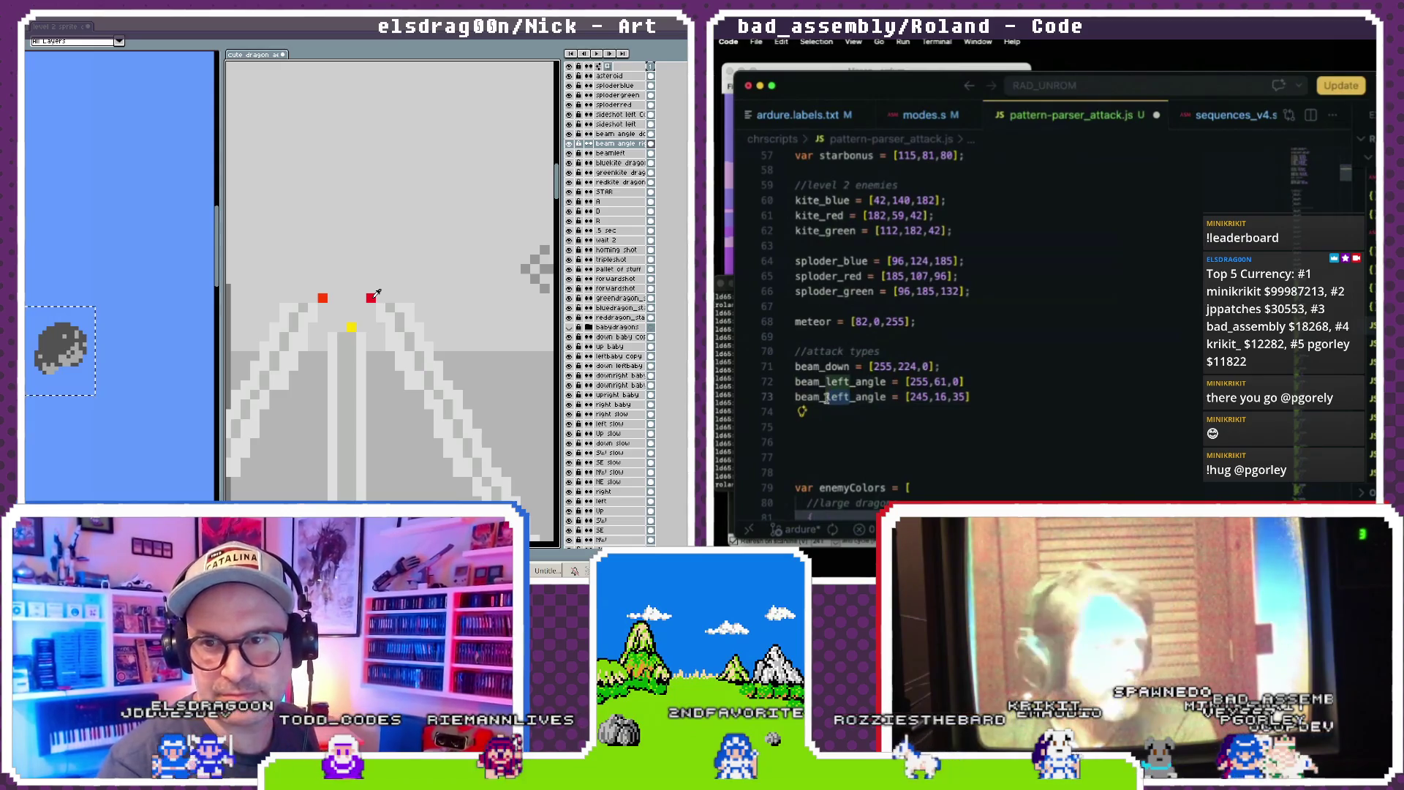
type("right")
scroll(869, 350, "down", 3)
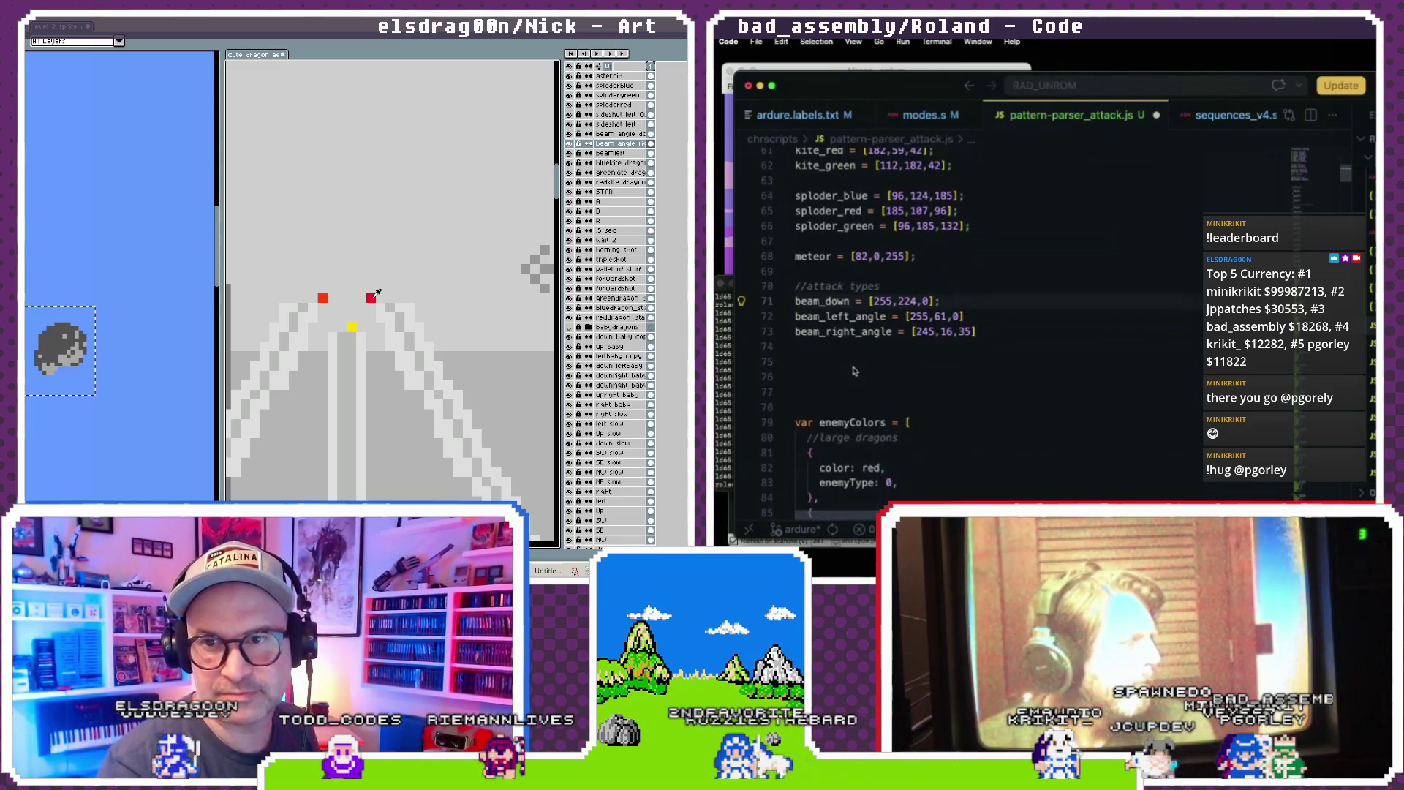
key("Return")
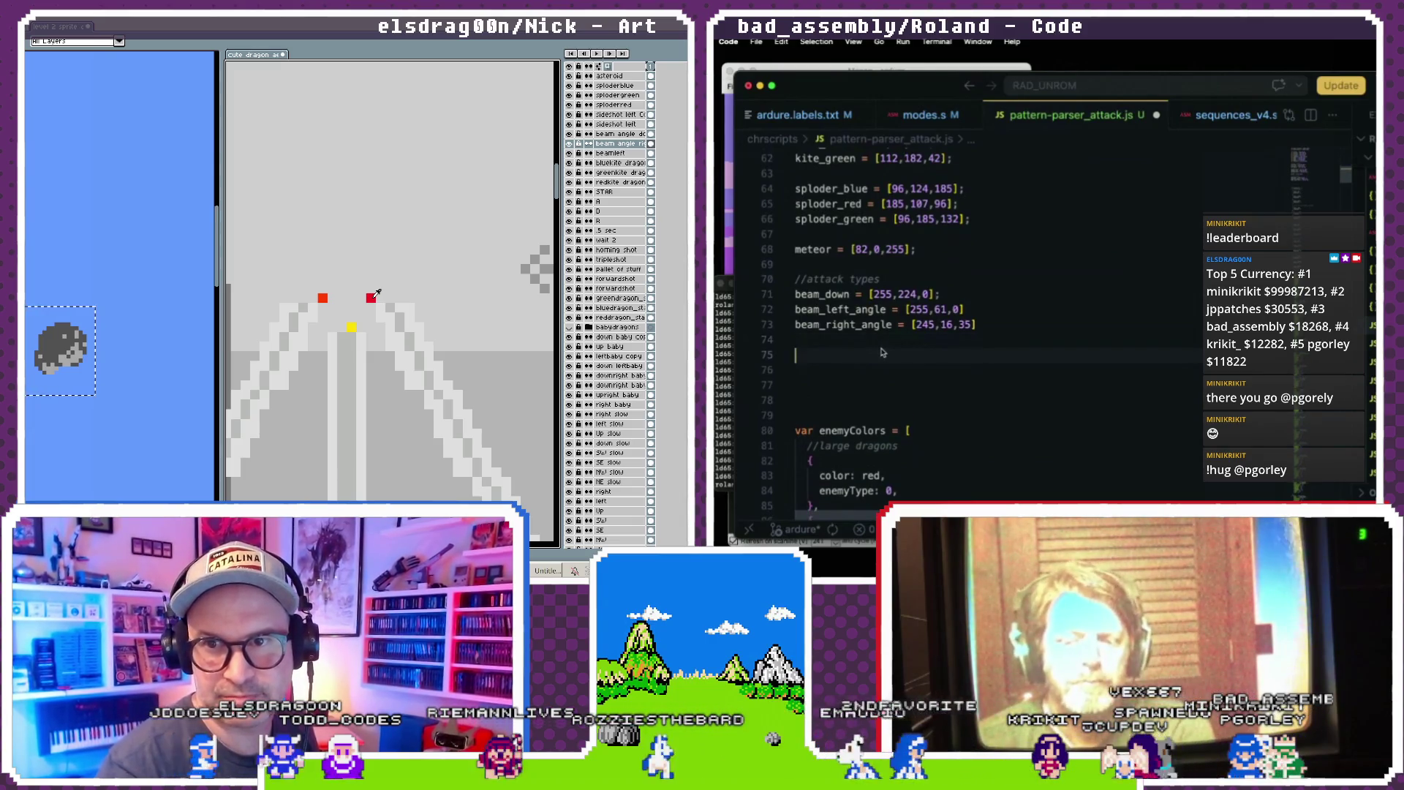
left_click(981, 325)
- End beam_right_angle with a semicolon and start a sideshot_left = []; line
type(";")
left_click(983, 354)
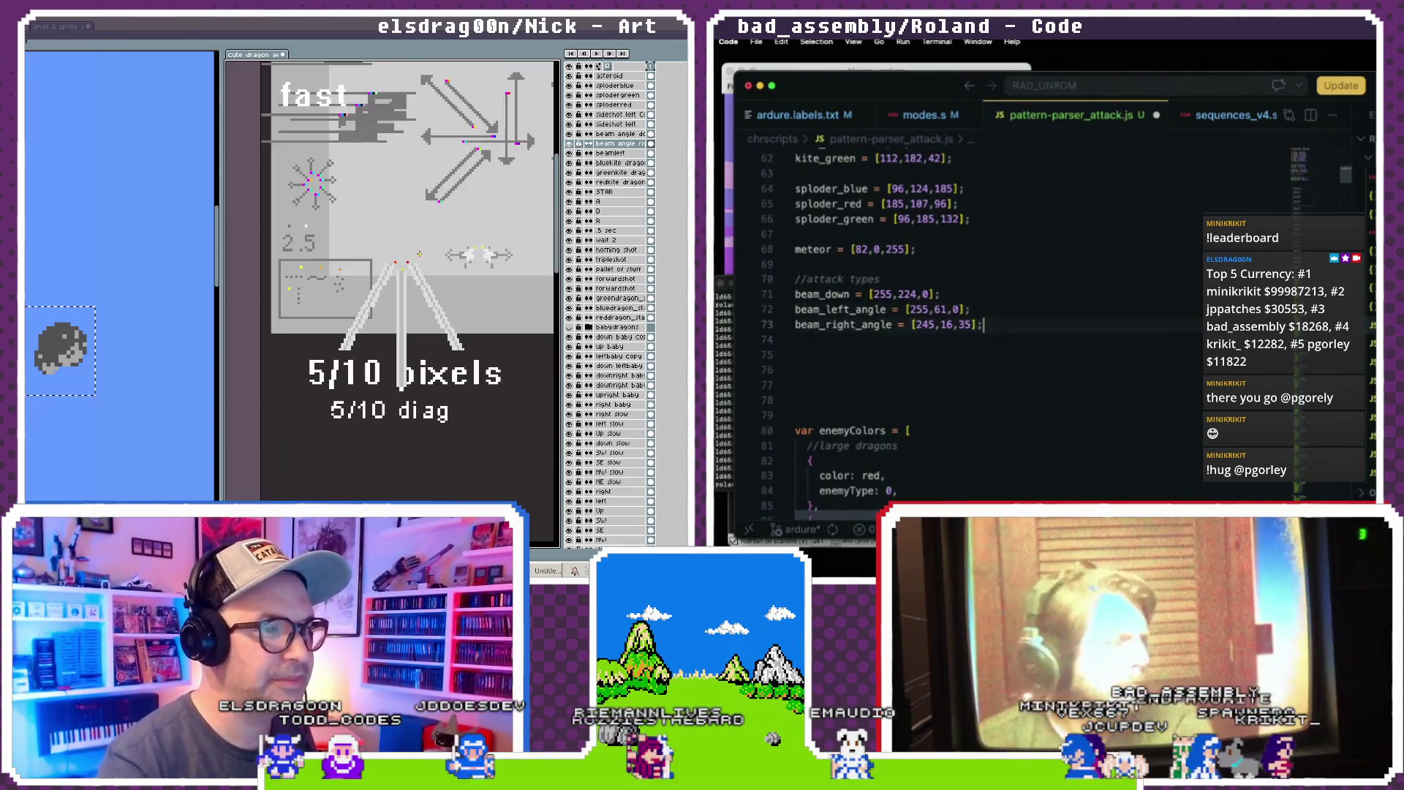
scroll(473, 249, "up", 3)
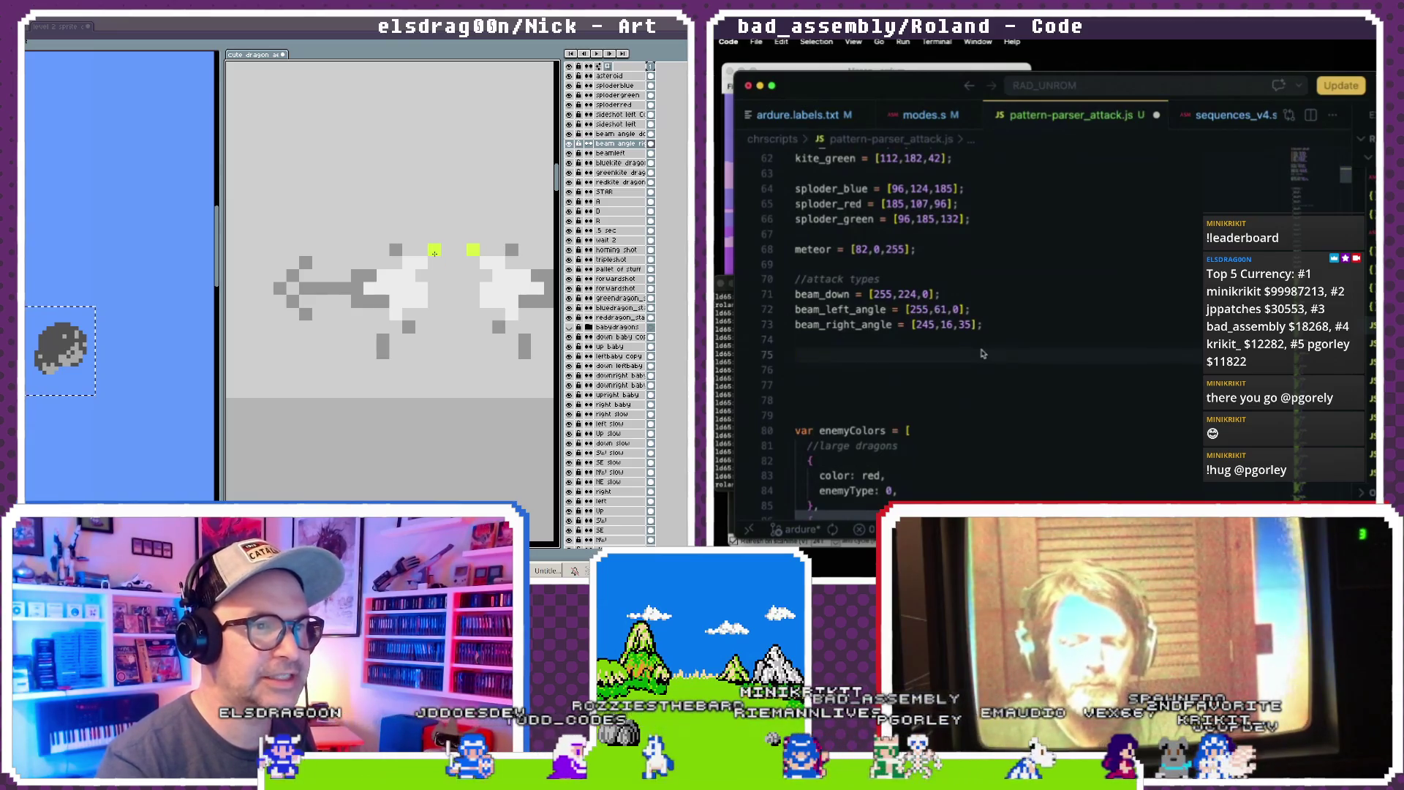
double_click(615, 116)
type("sideshot_left")
left_click_drag(258, 344, 344, 340)
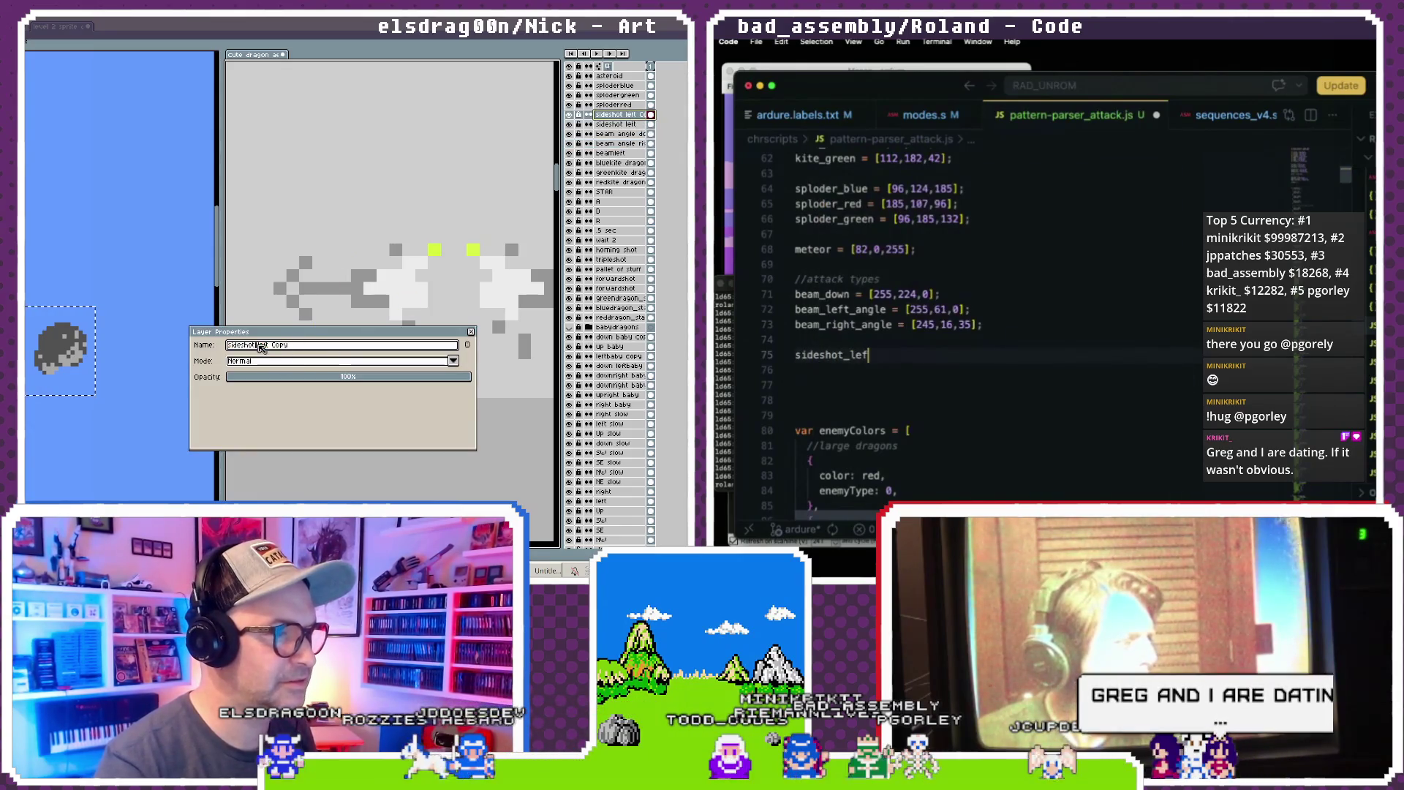
type("t = ")
type("right")
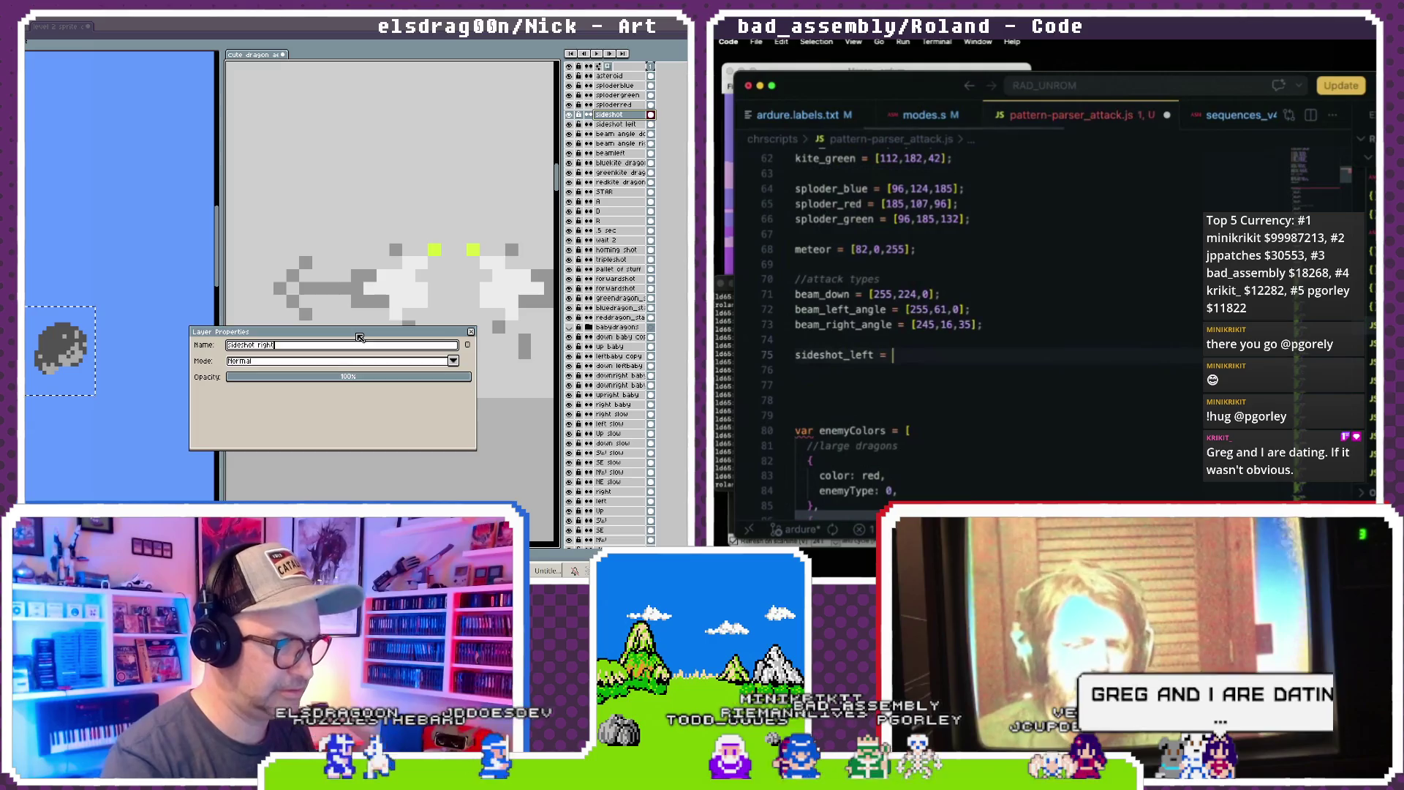
key("Return")
type("[]")
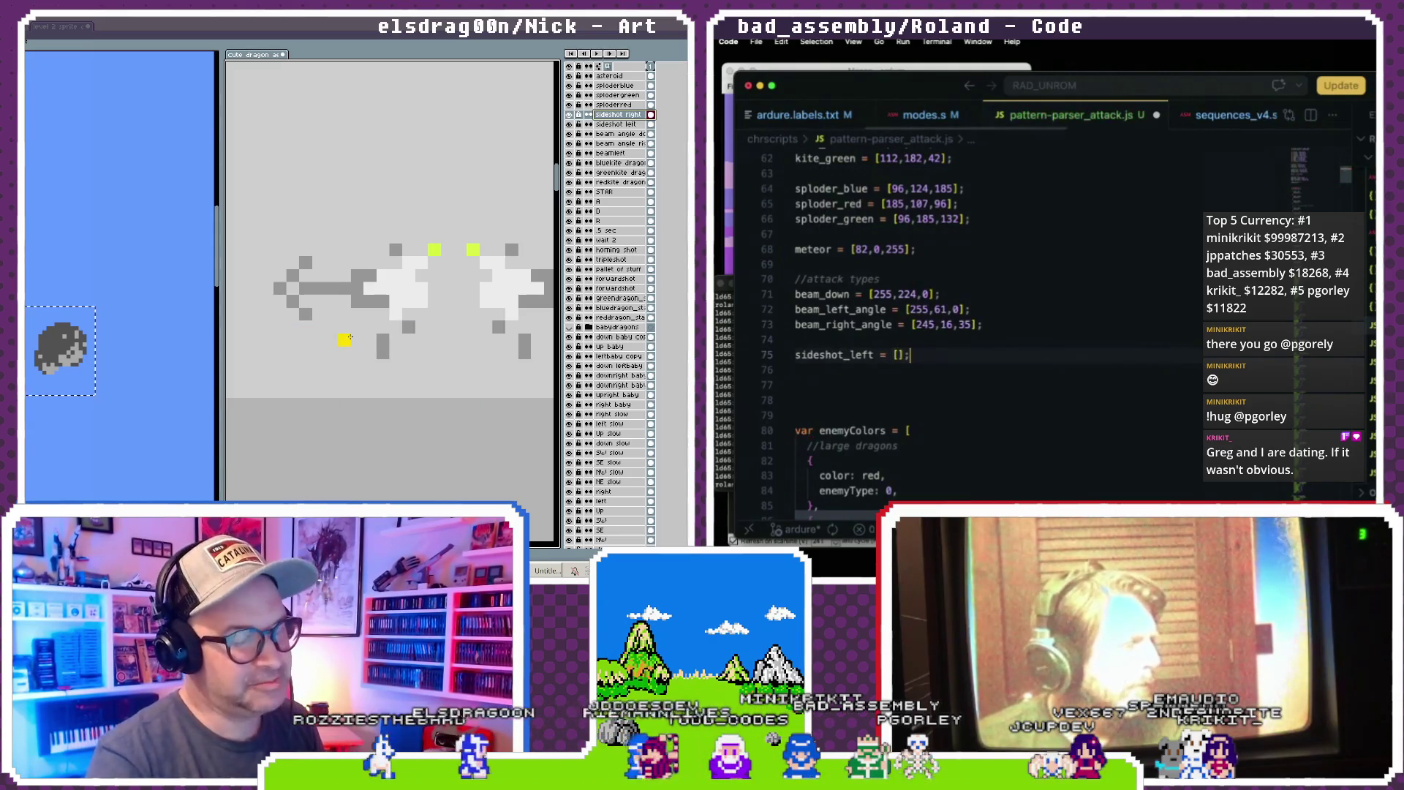
type(";")
- Fill the two sideshot_left lines with colours [213,251,60] and [215,251,70]
left_click(898, 355)
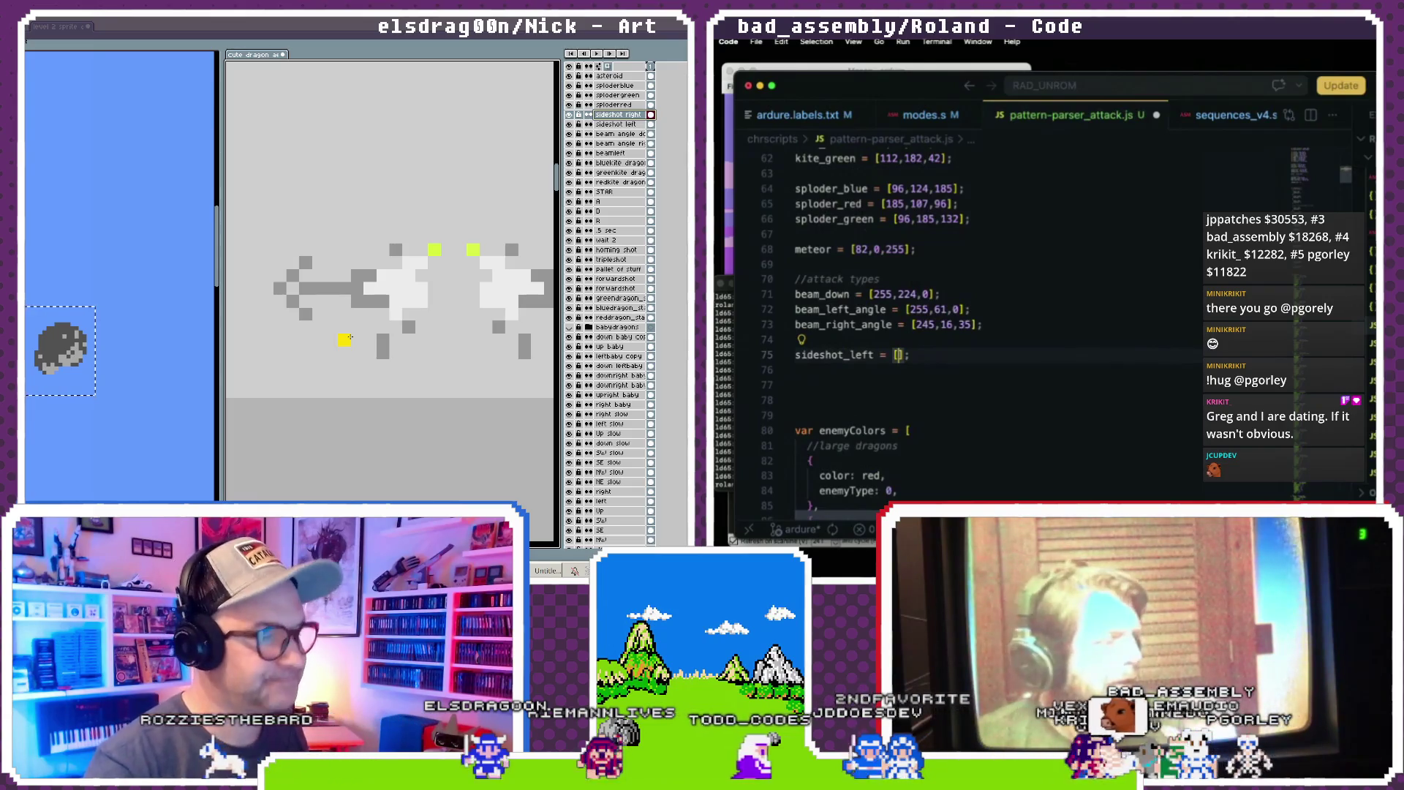
key("alt")
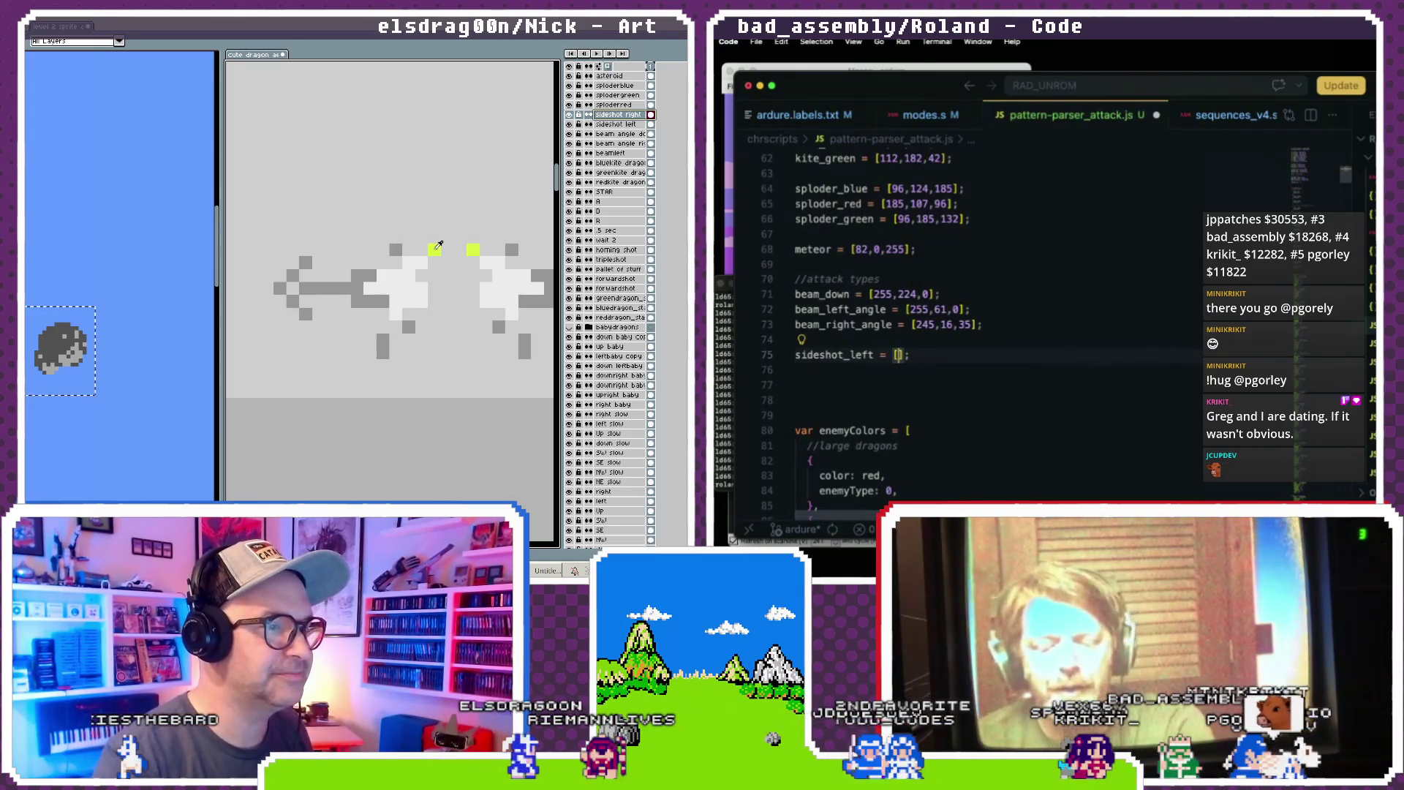
left_click(932, 345)
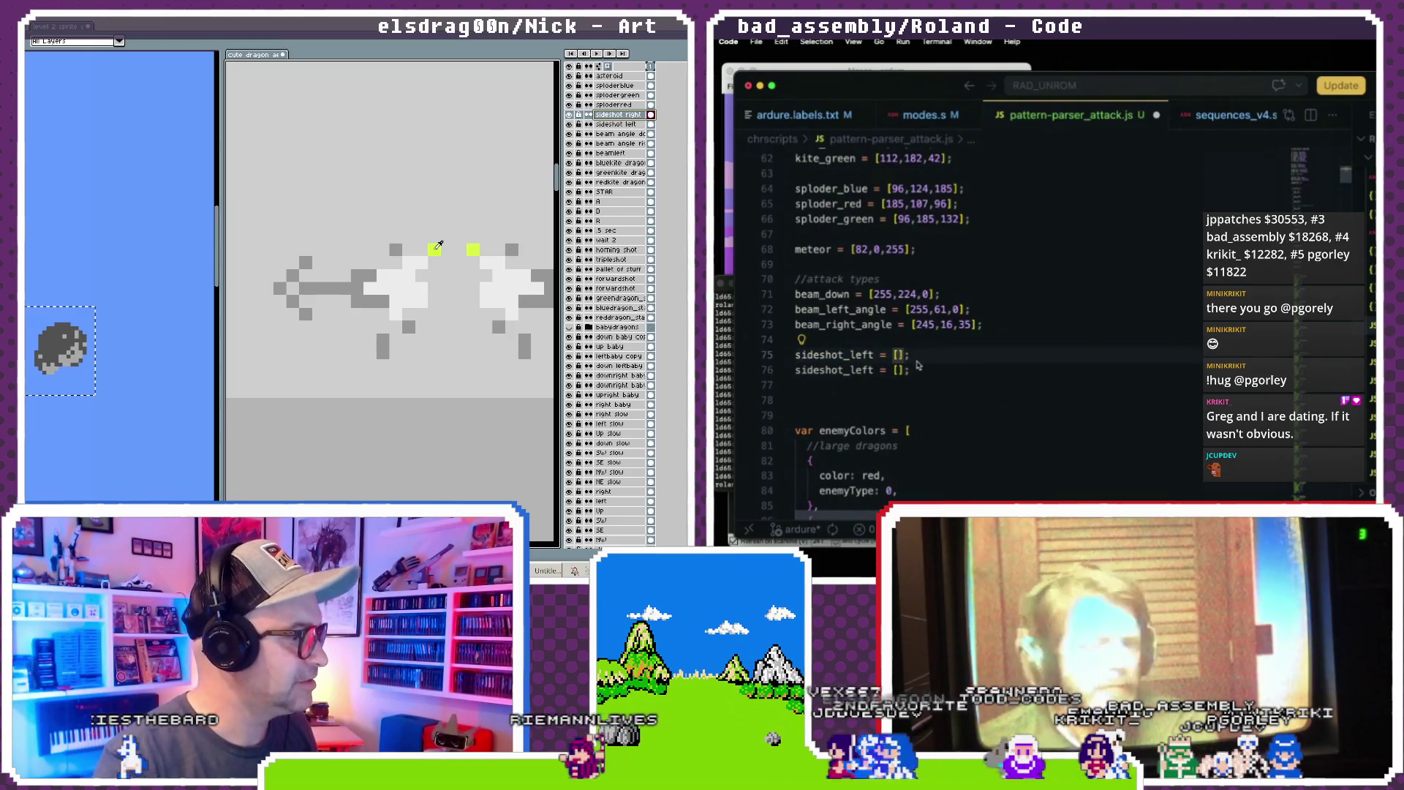
type("2")
type("13,2")
type("5,1")
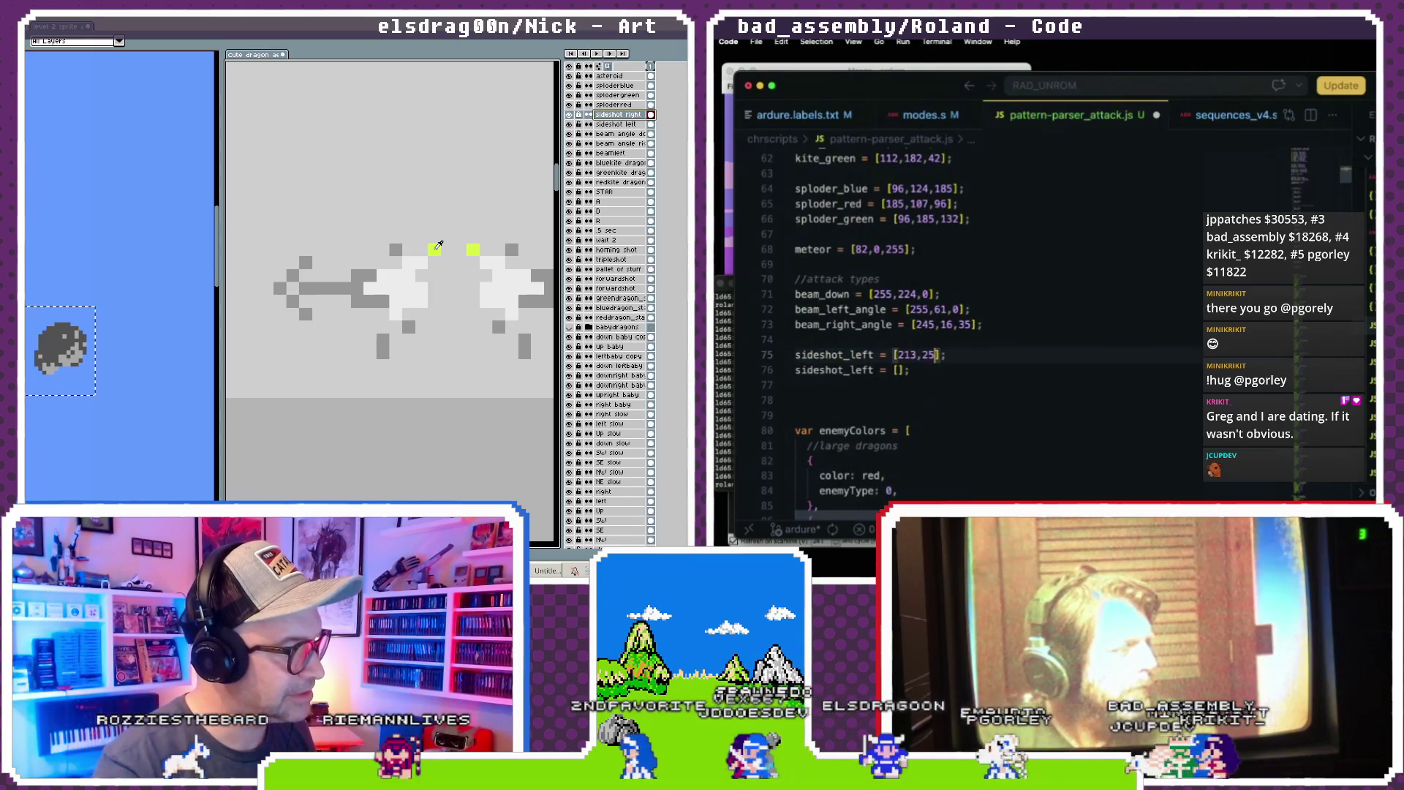
type("60")
left_click(916, 376)
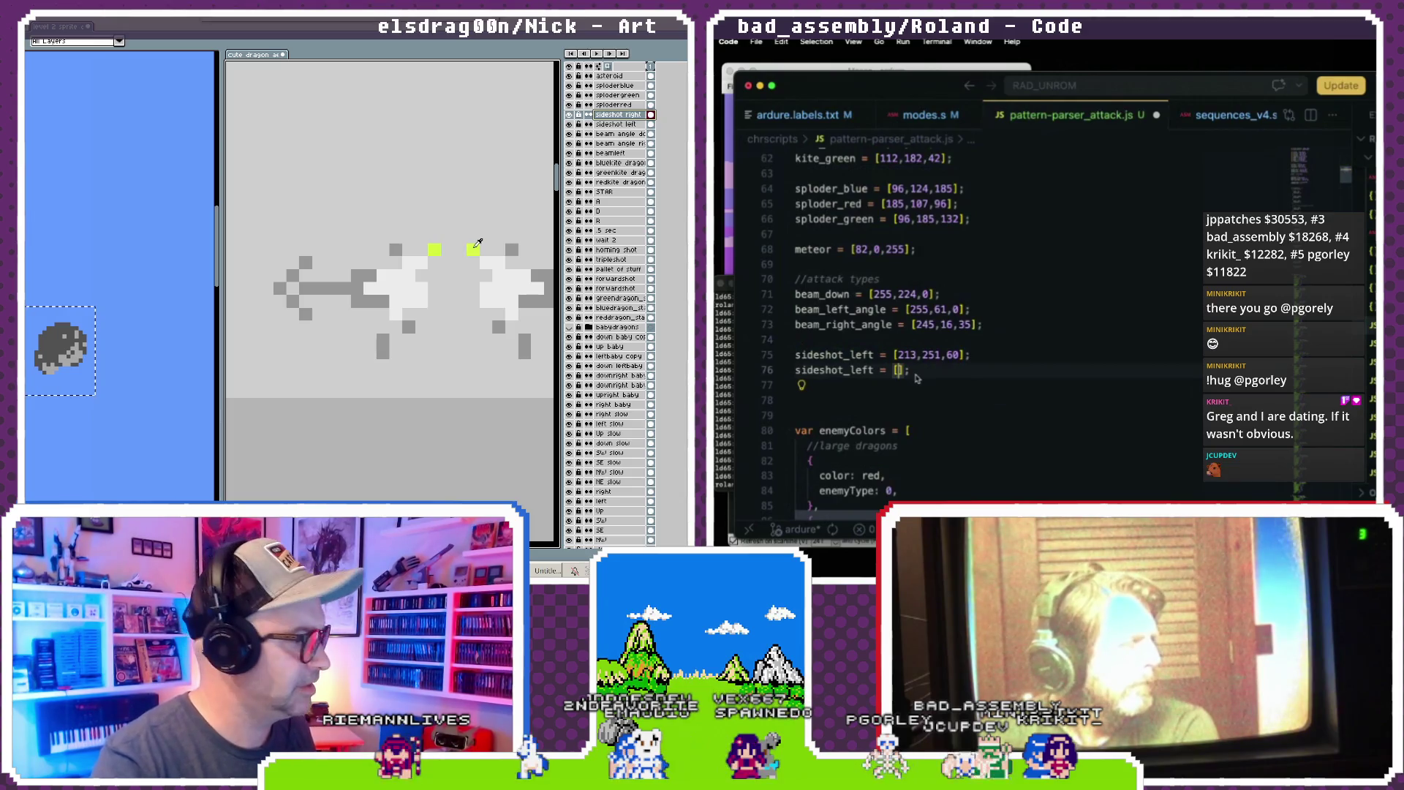
type("215,")
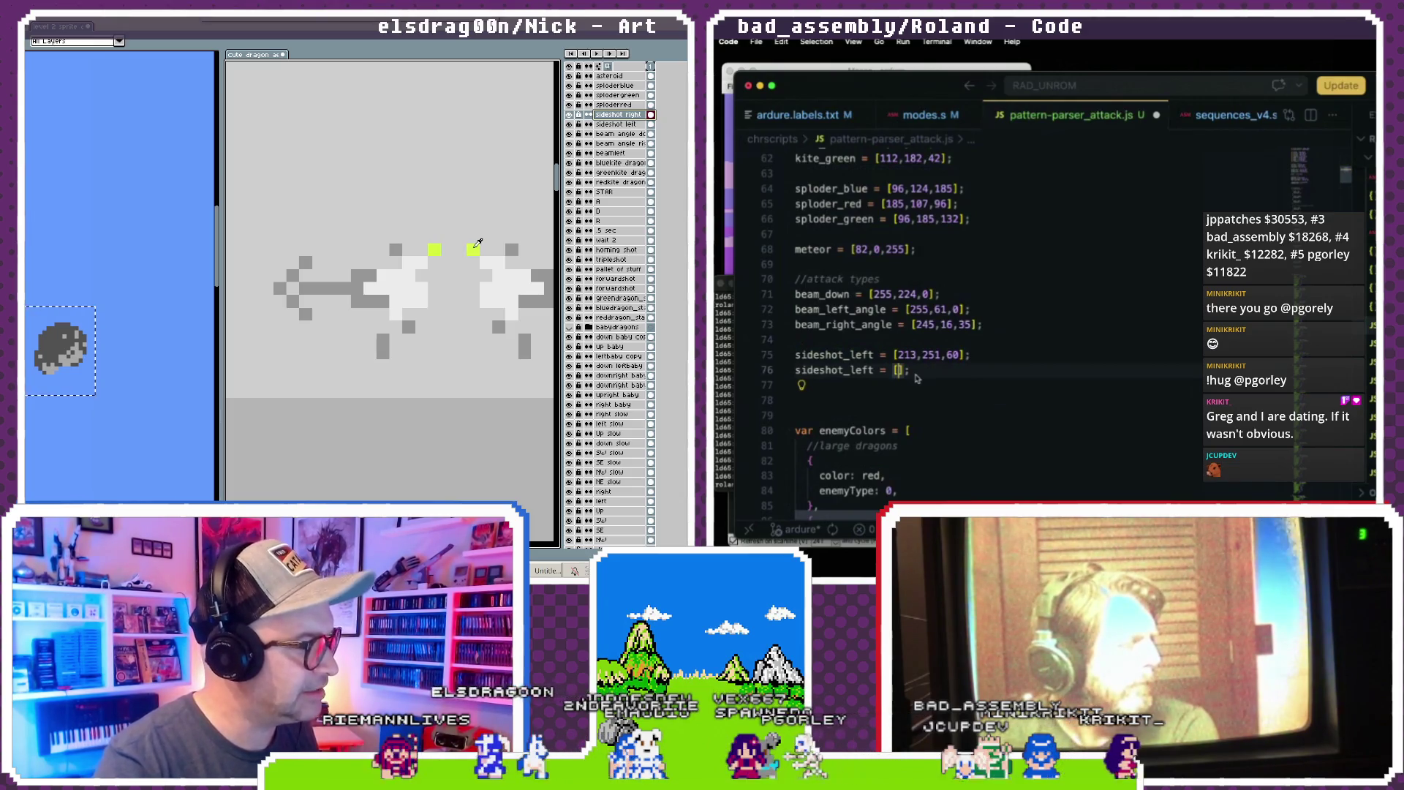
type("251")
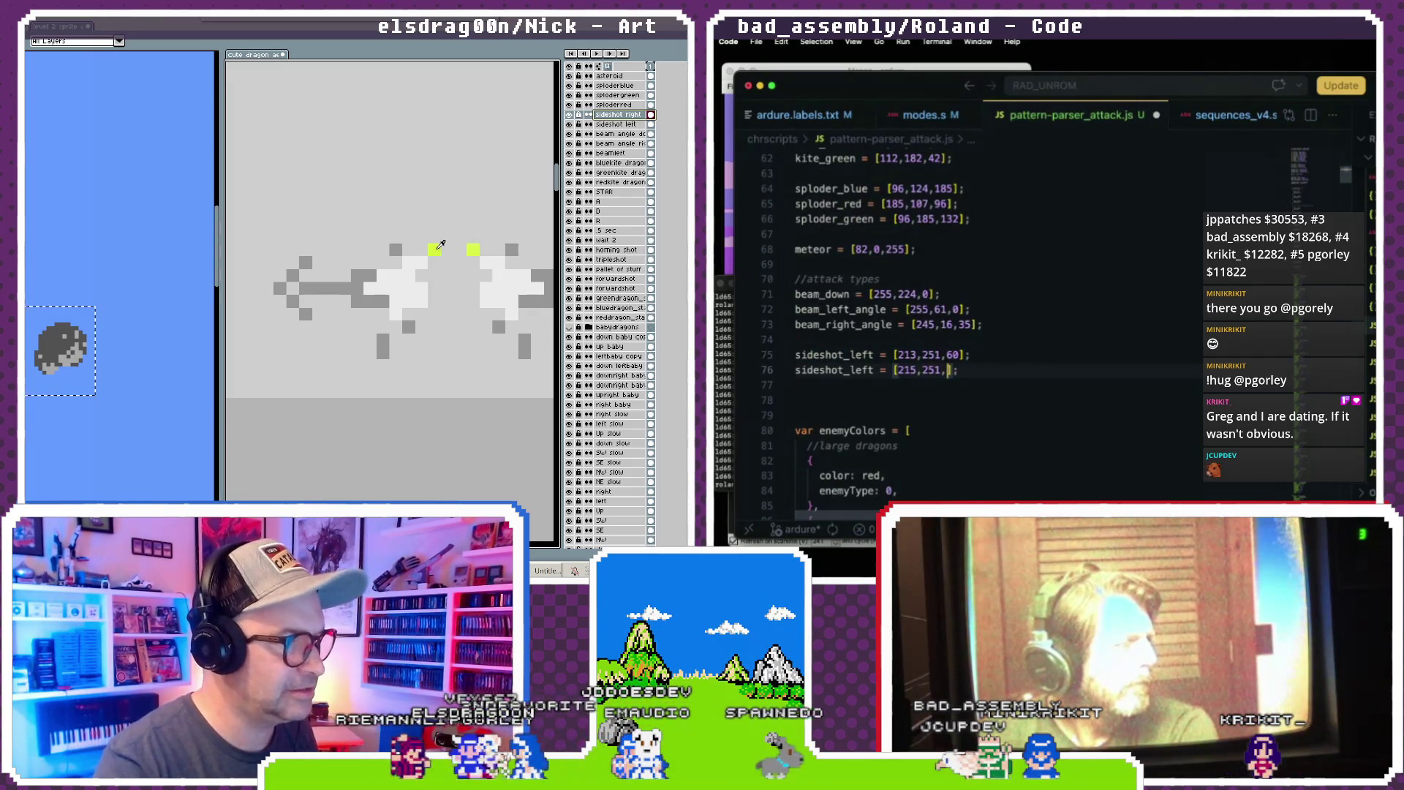
type(",70")
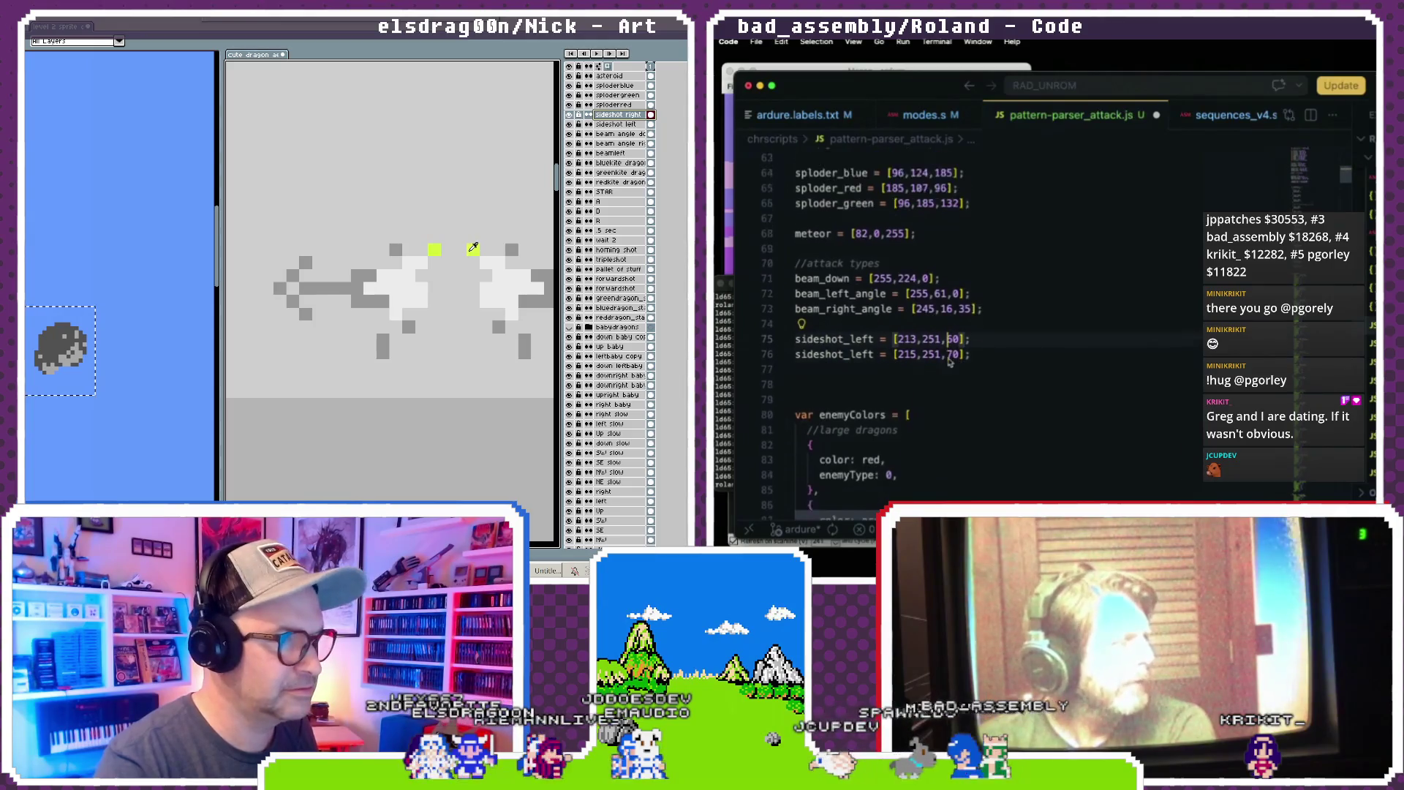
scroll(925, 348, "down", 1)
scroll(464, 315, "down", 2)
scroll(474, 308, "up", 3)
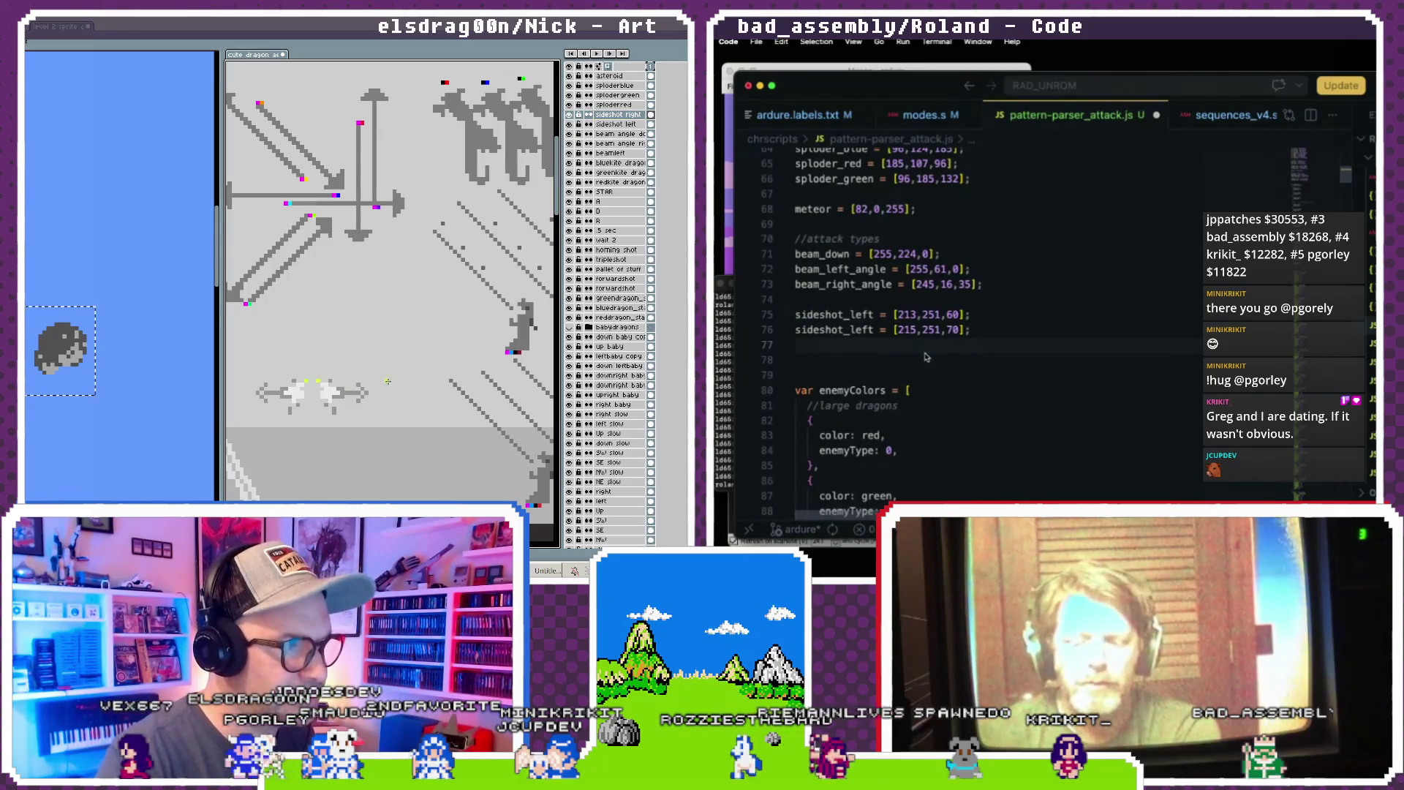
scroll(366, 381, "up", 2)
scroll(358, 354, "up", 2)
type("s")
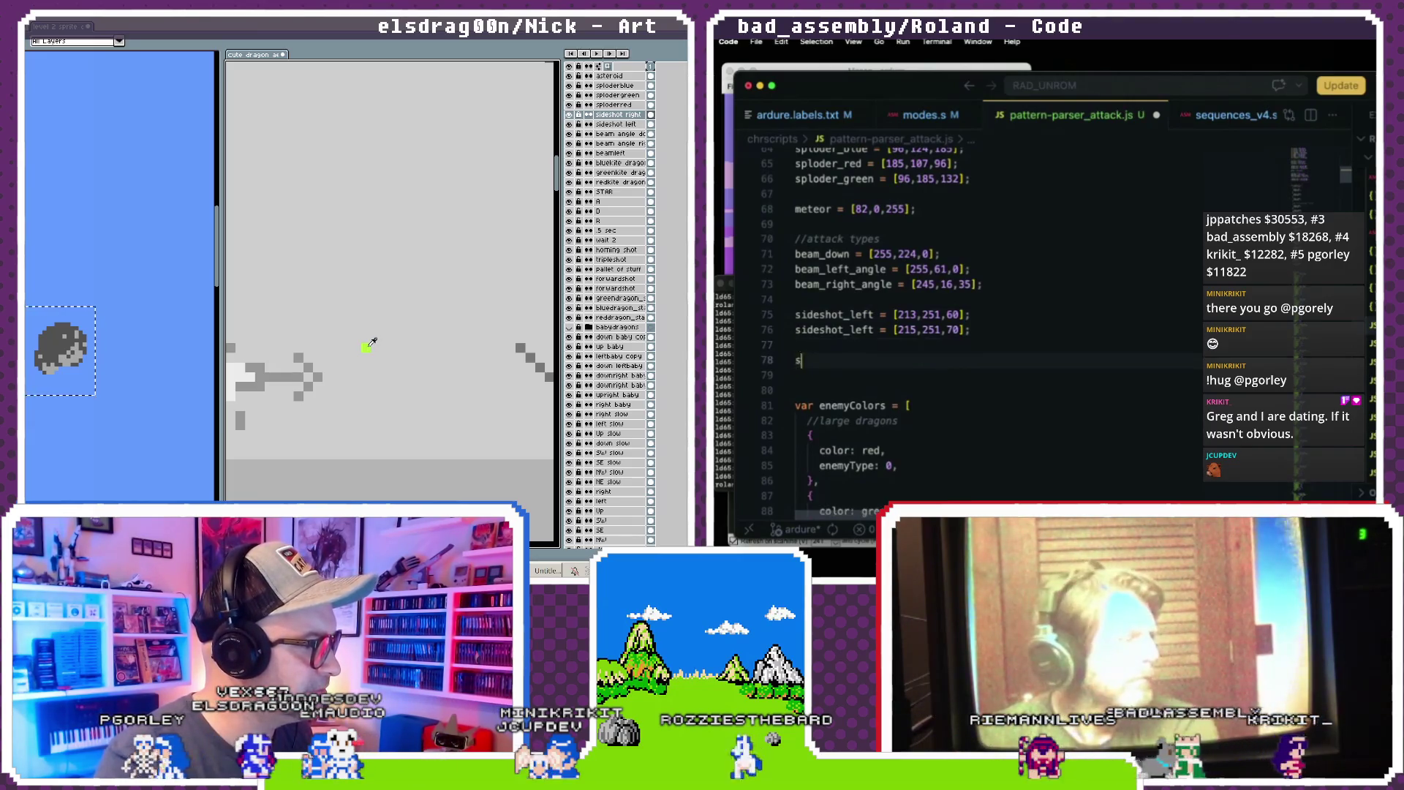
key("Return")
type("s")
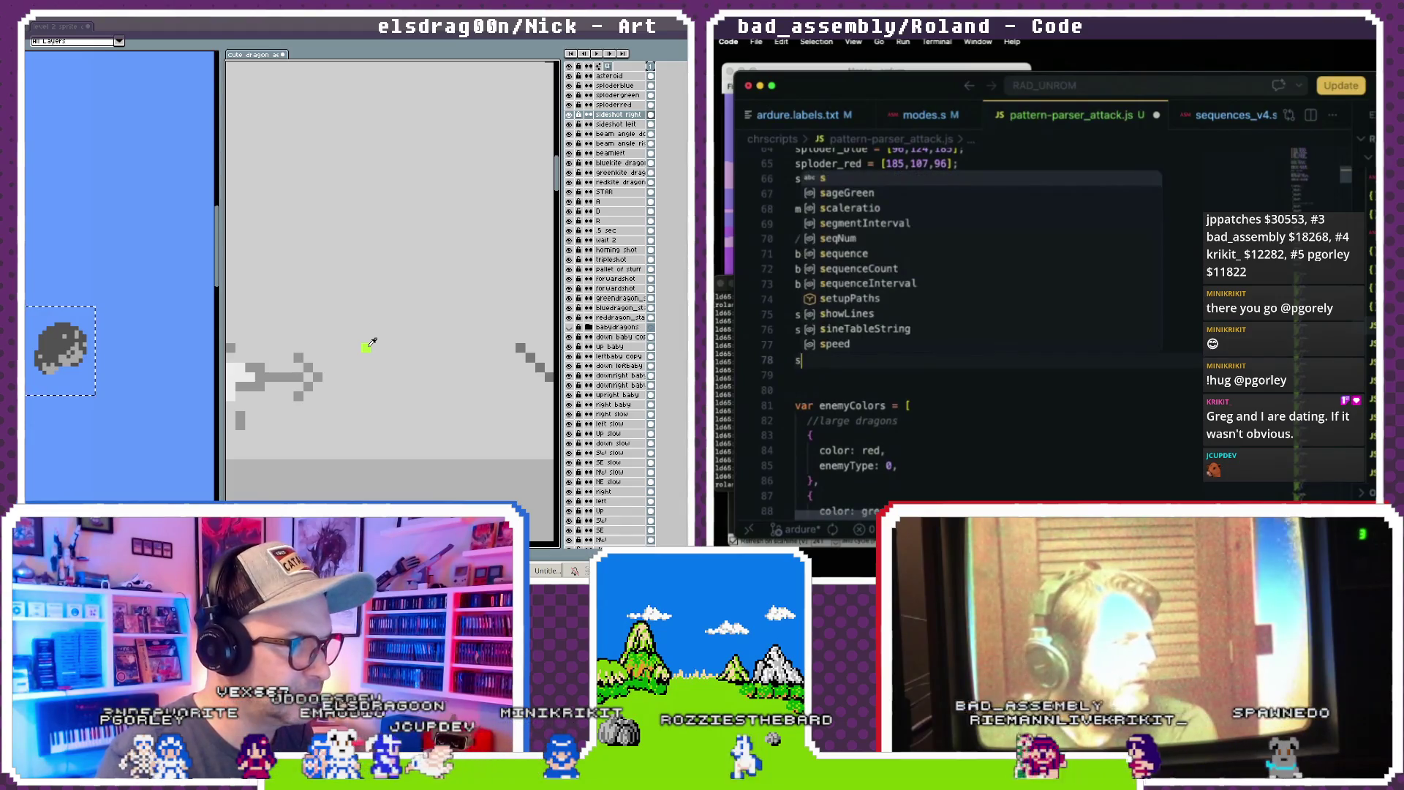
type("w")
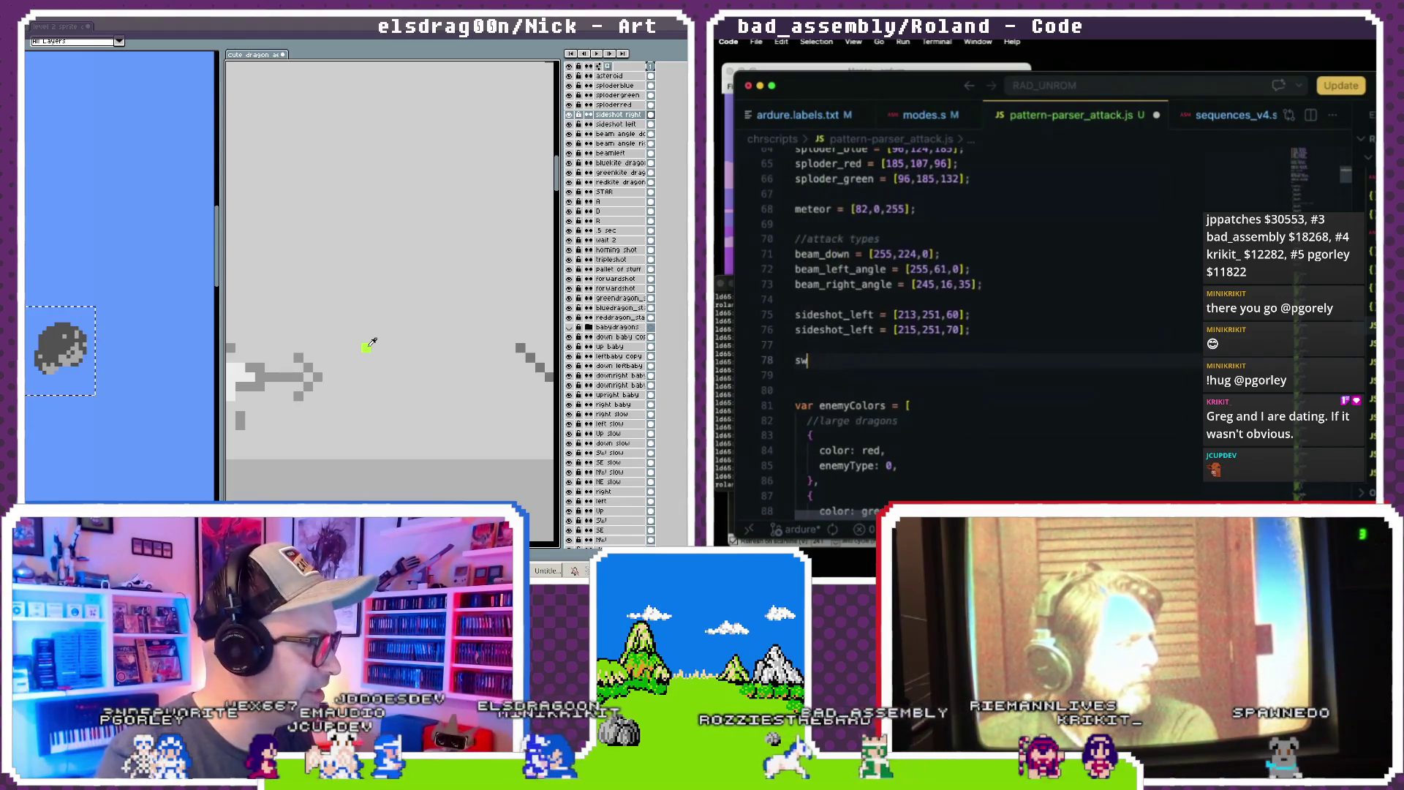
type("oop =")
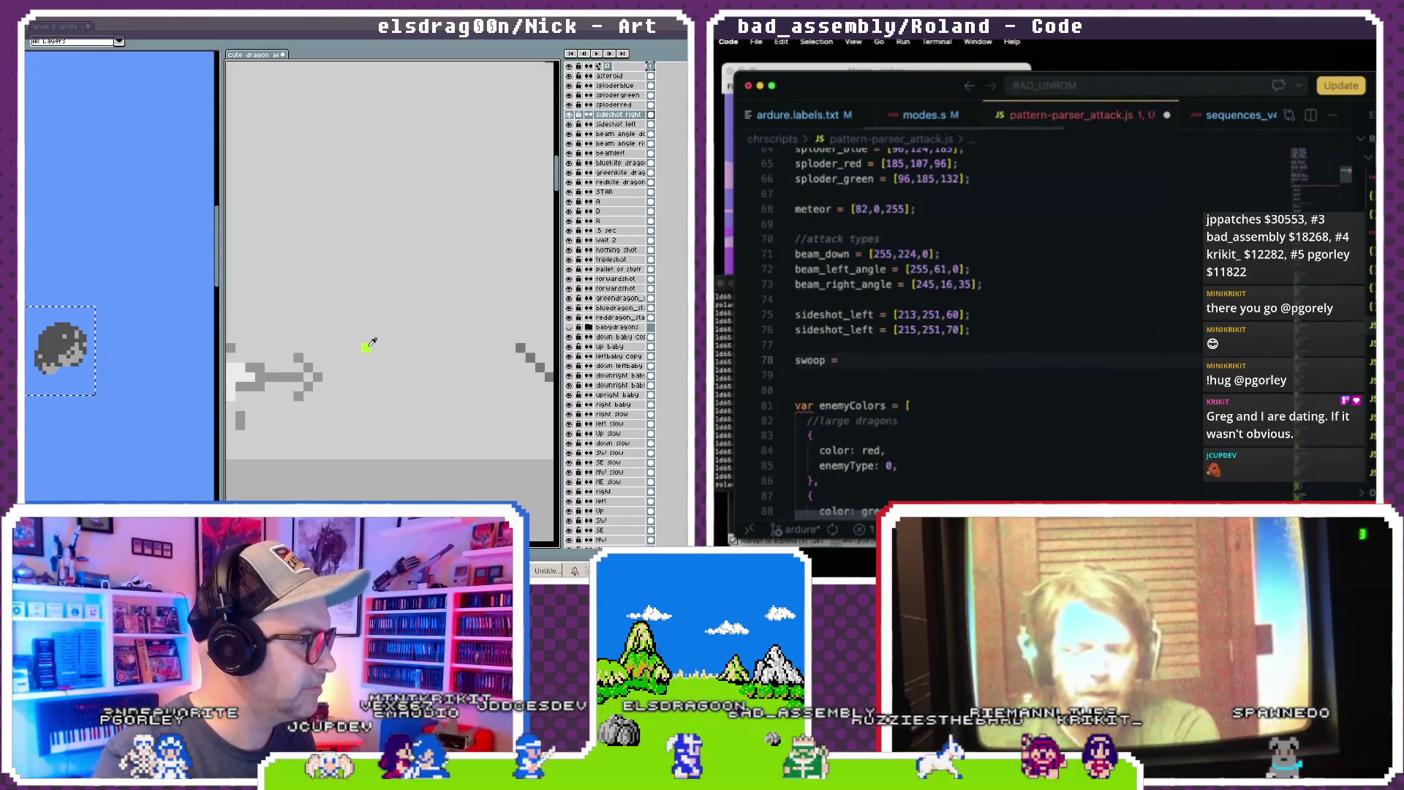
type(" [182,251,")
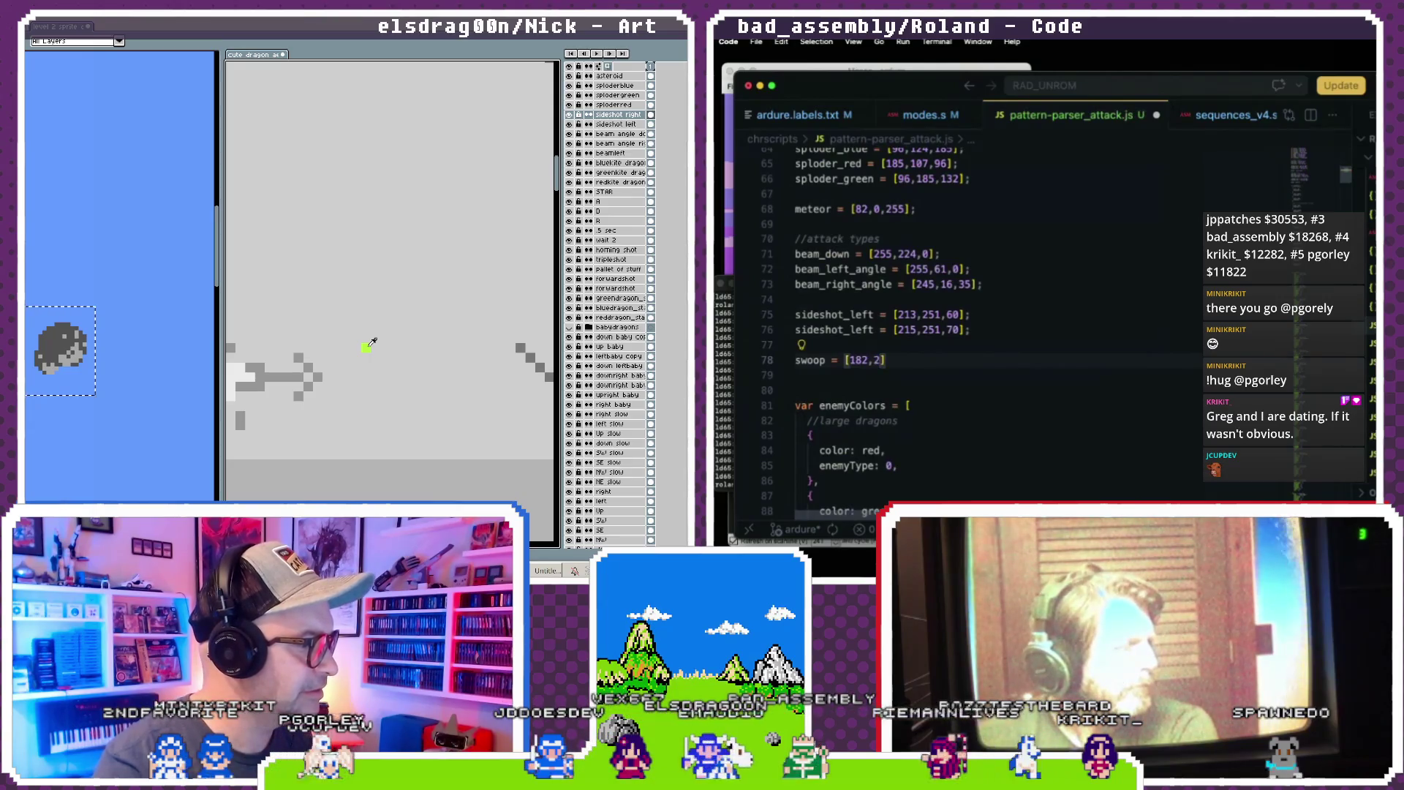
type("60")
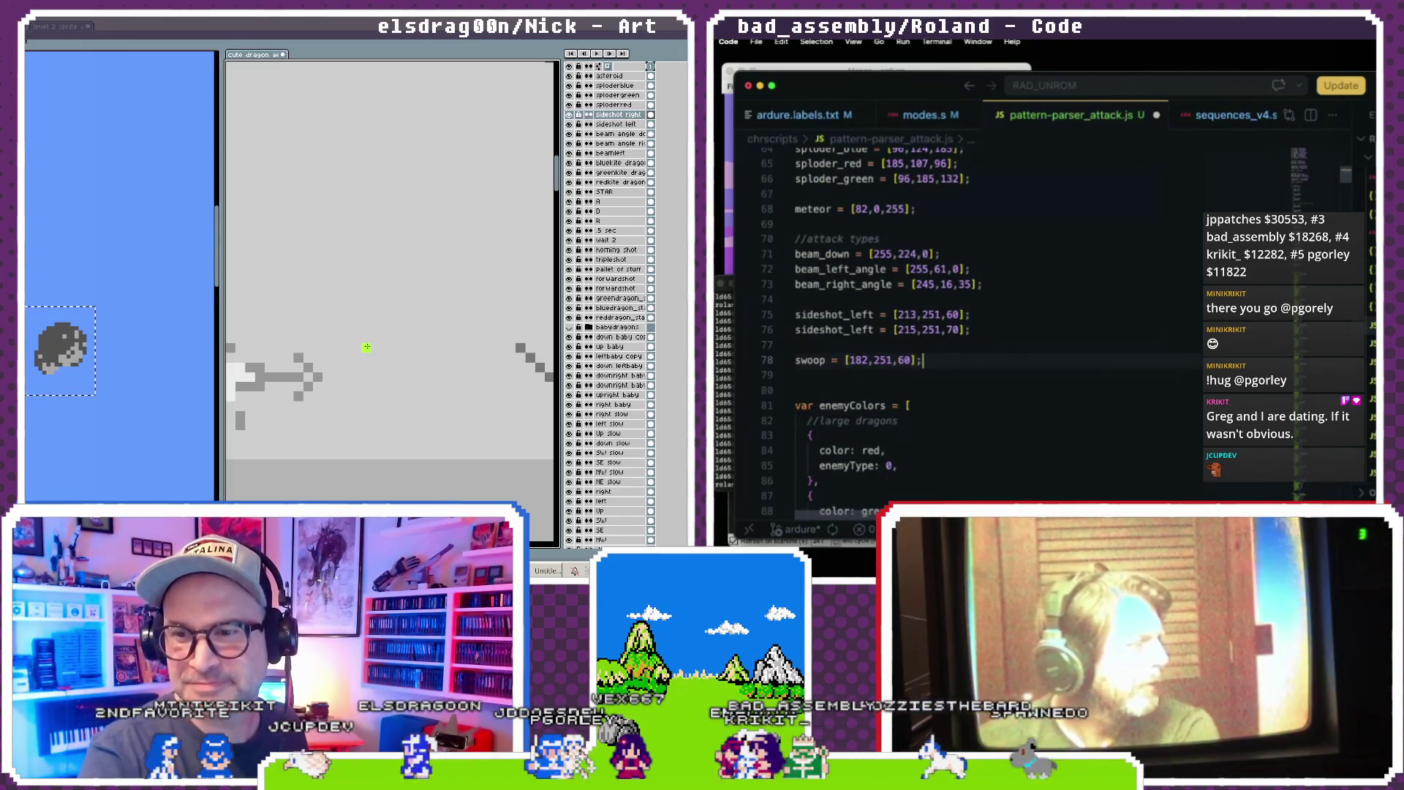
scroll(949, 367, "up", 3)
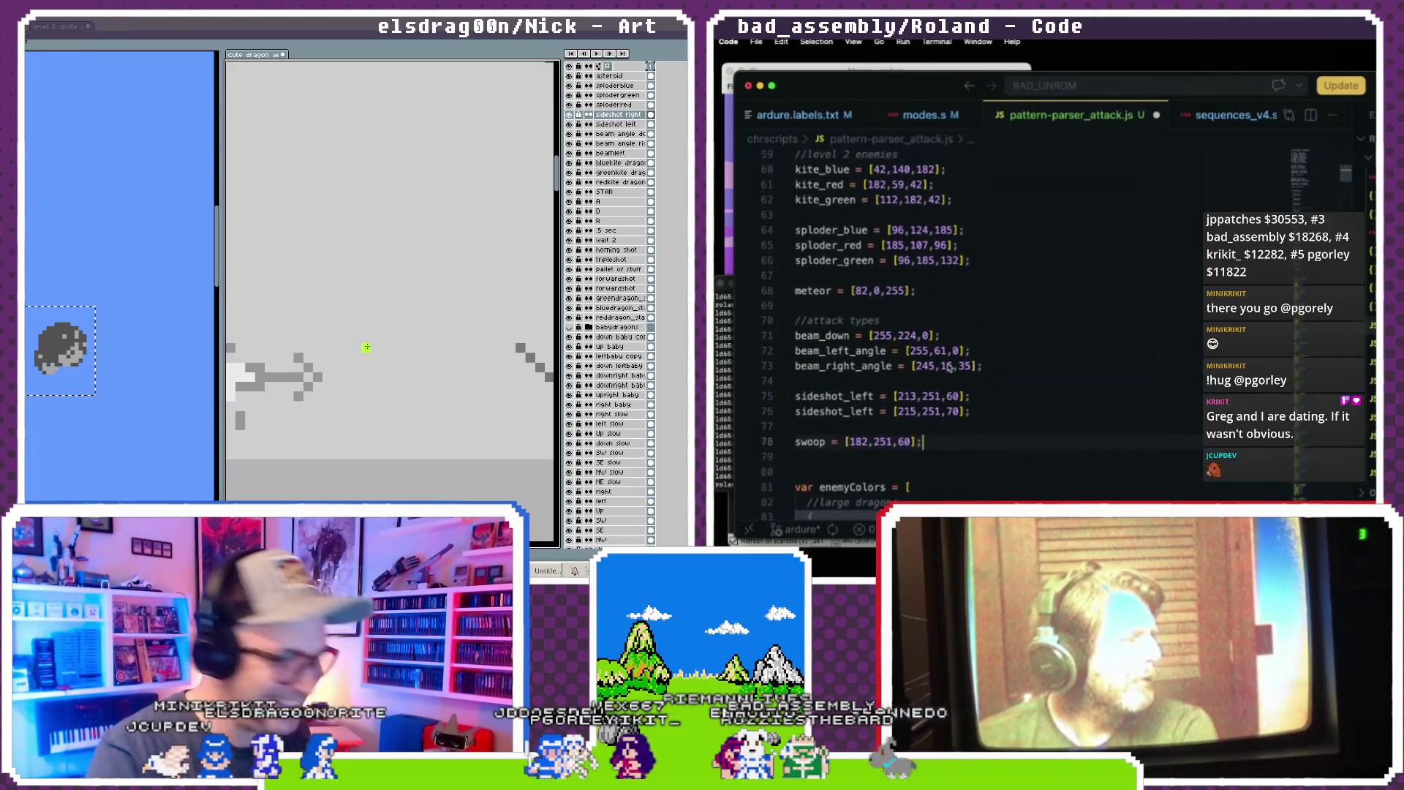
scroll(949, 367, "up", 1)
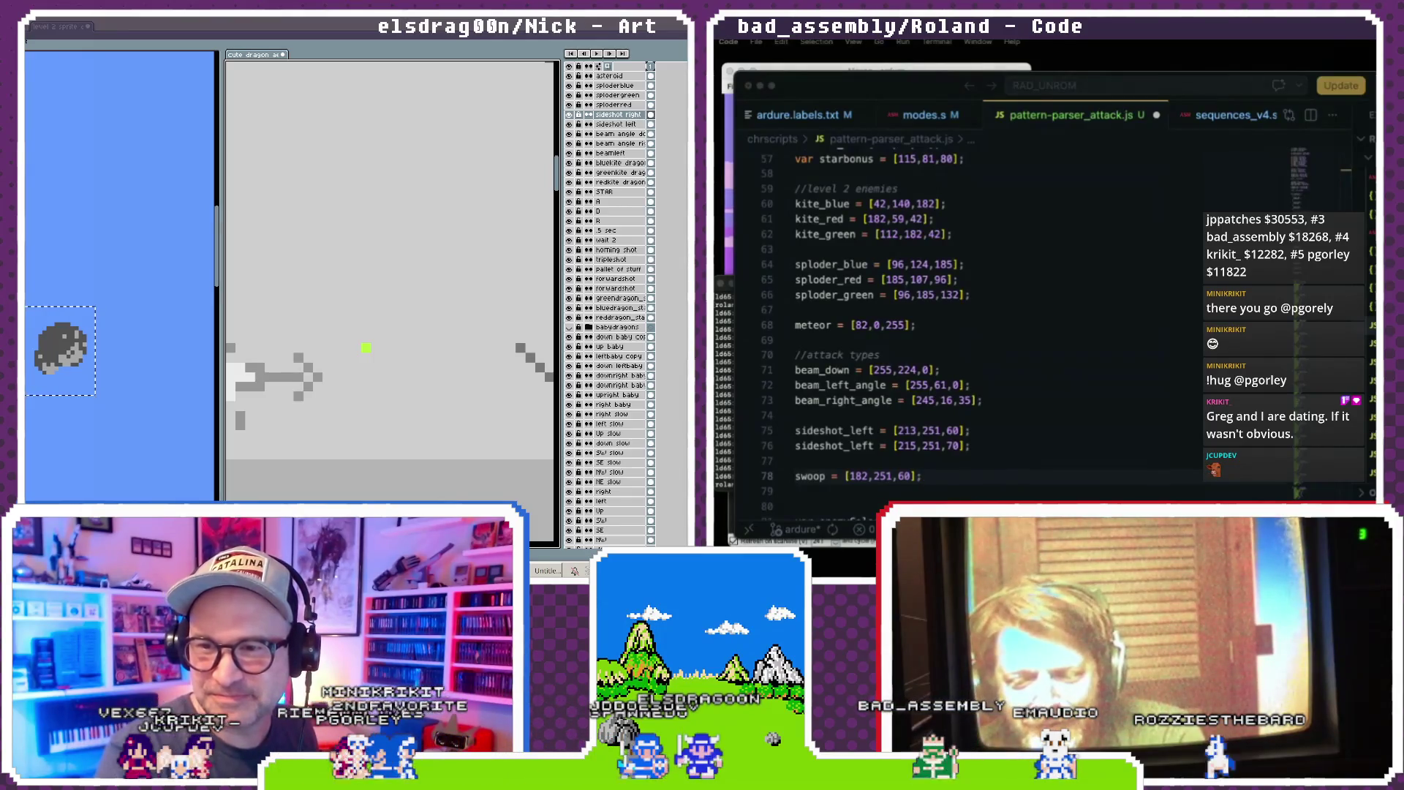
- Delete the greenkite dragon layer, undo the deletion, and toggle the other layers' visibility
scroll(381, 355, "down", 4)
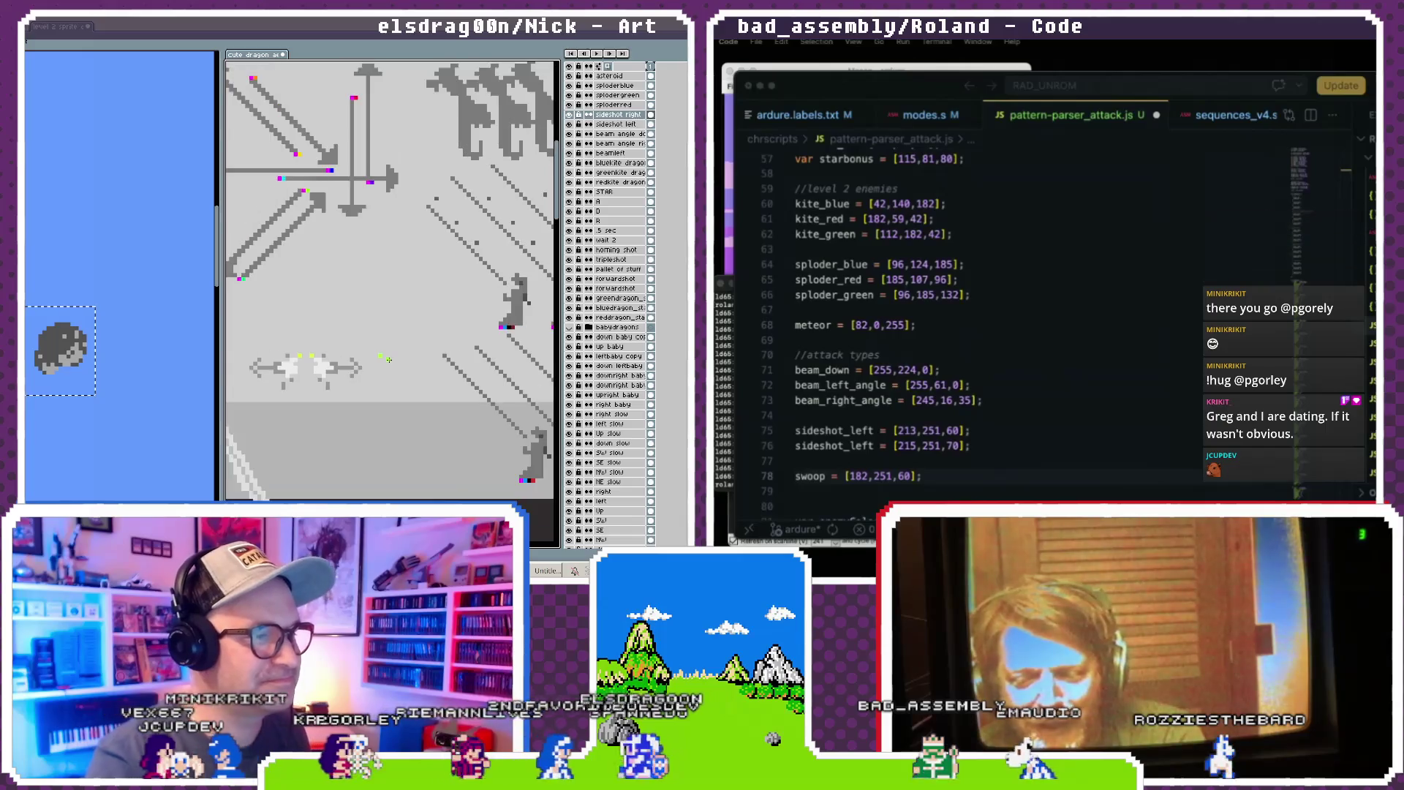
scroll(381, 351, "up", 2)
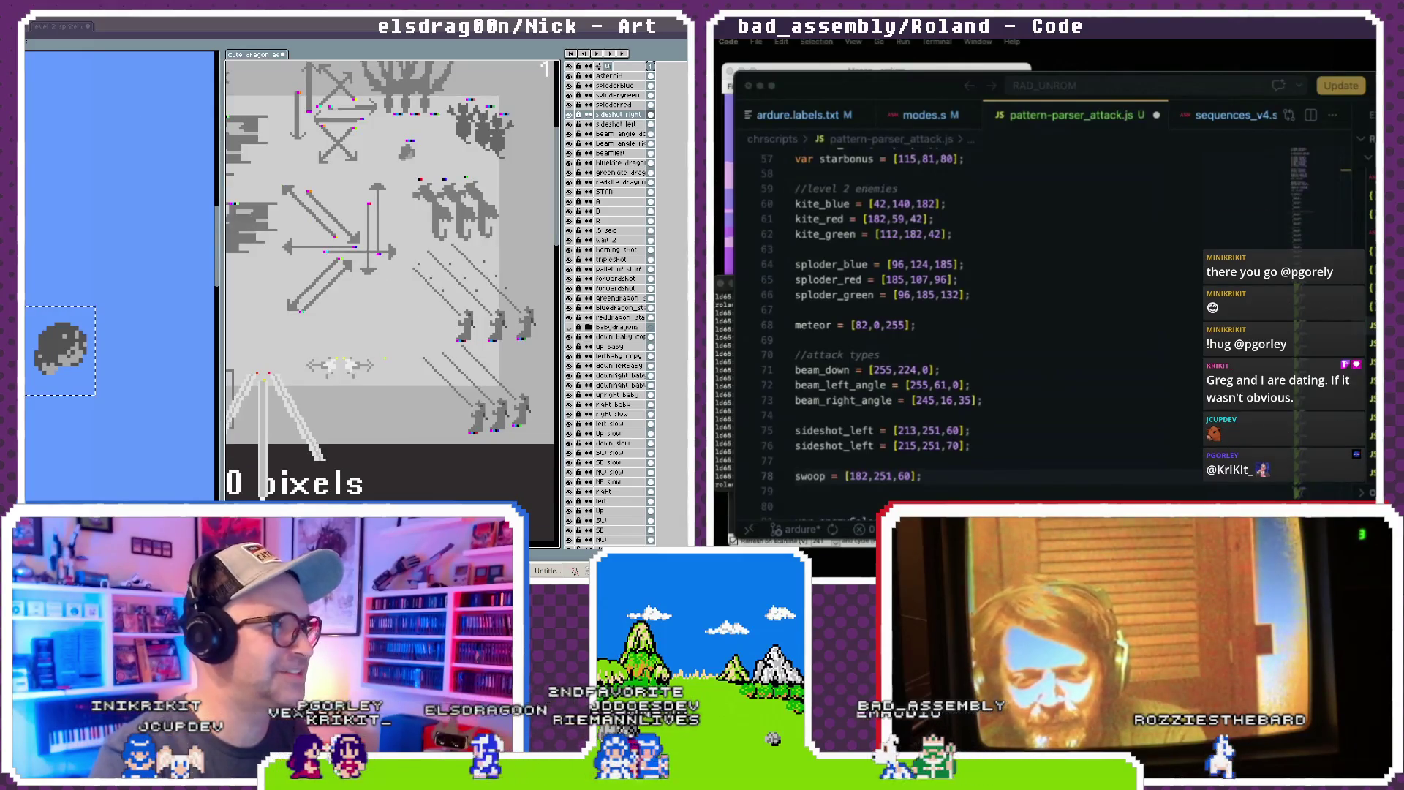
left_click(618, 172)
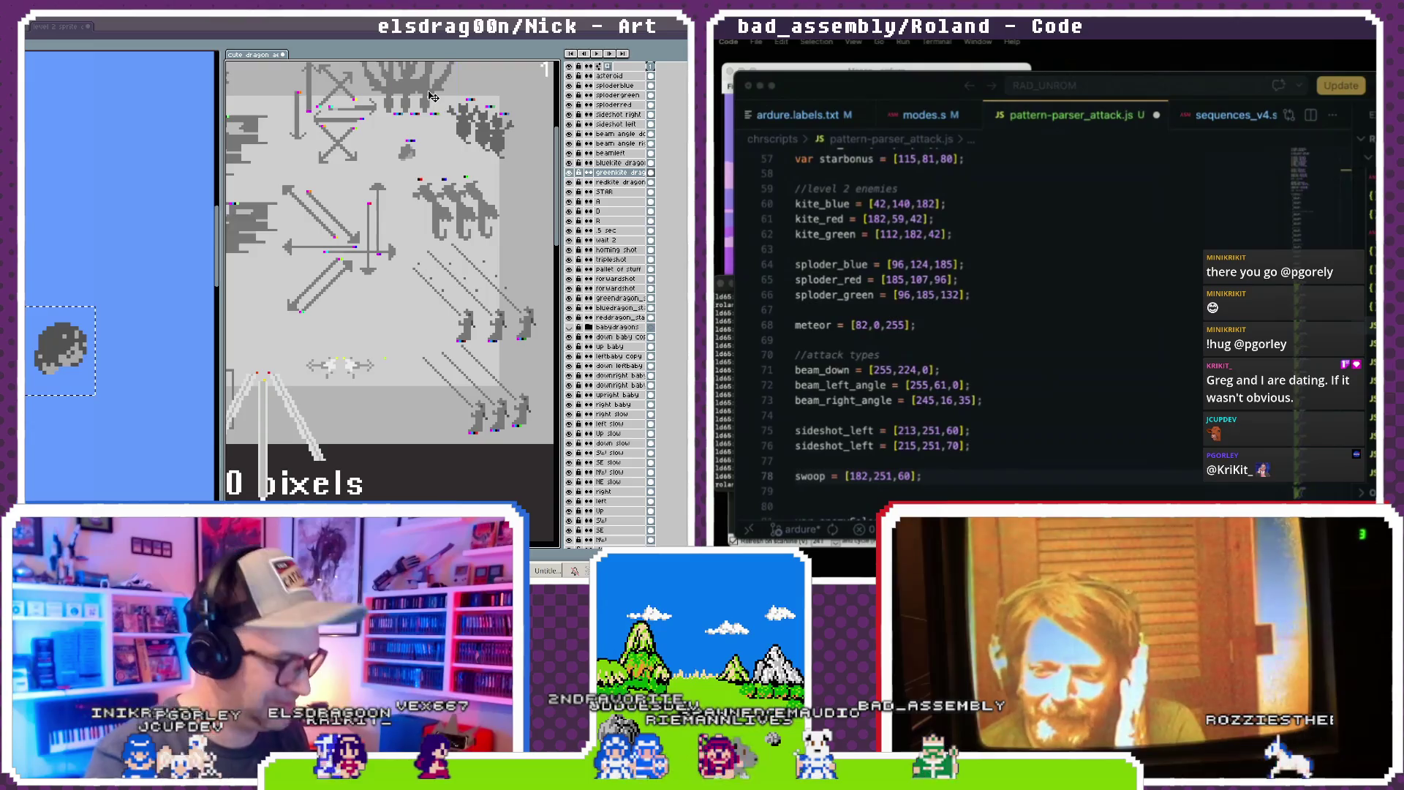
right_click(612, 174)
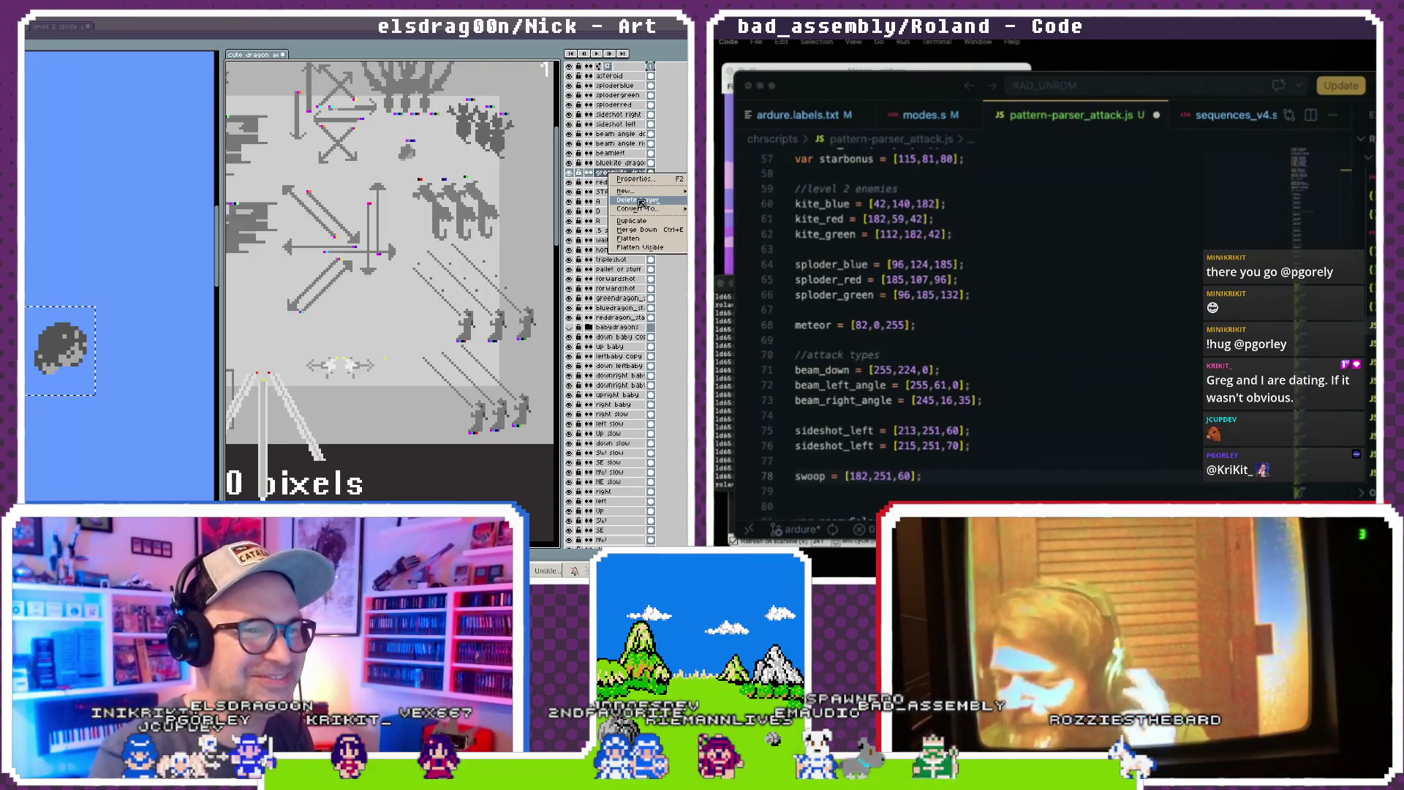
left_click(641, 200)
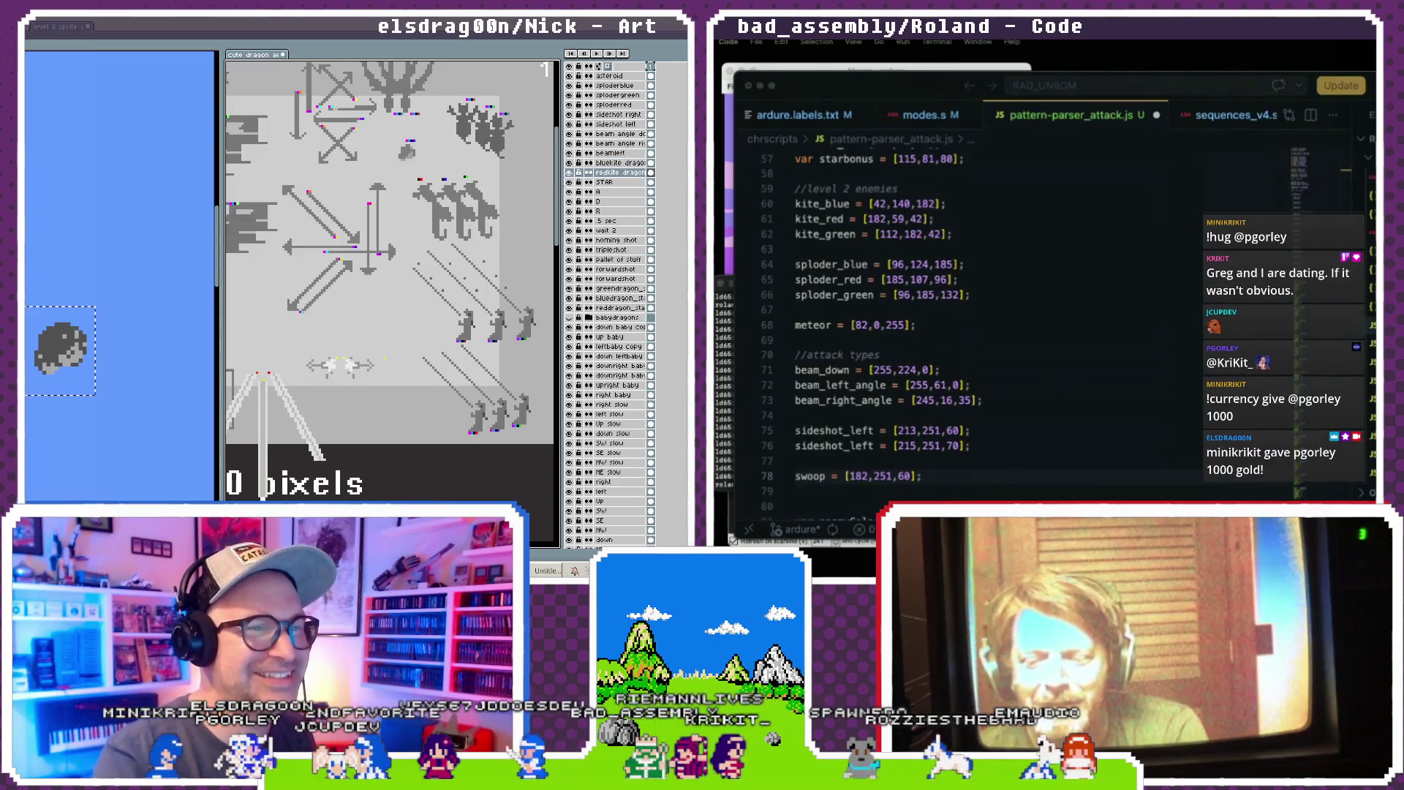
key("ctrl+z")
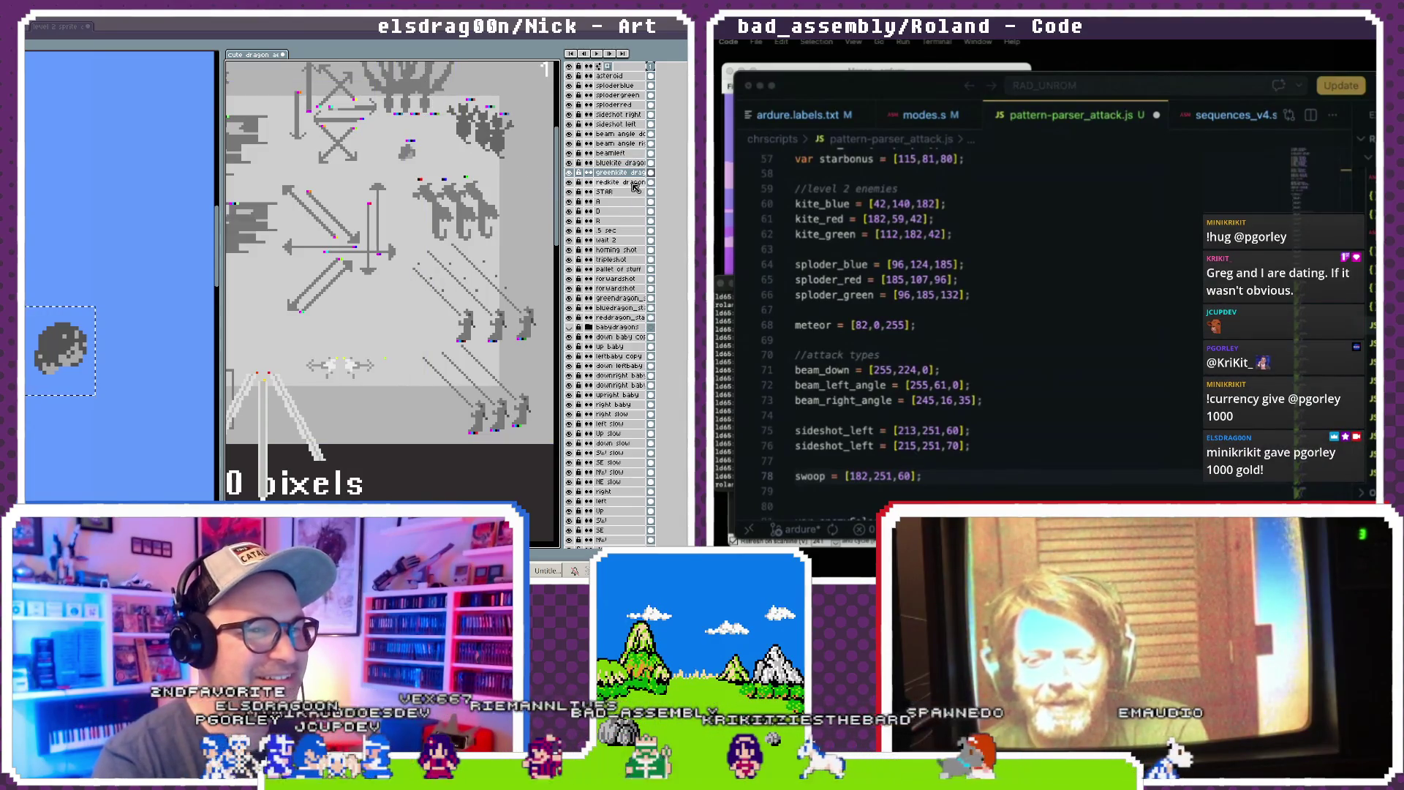
left_click(610, 176)
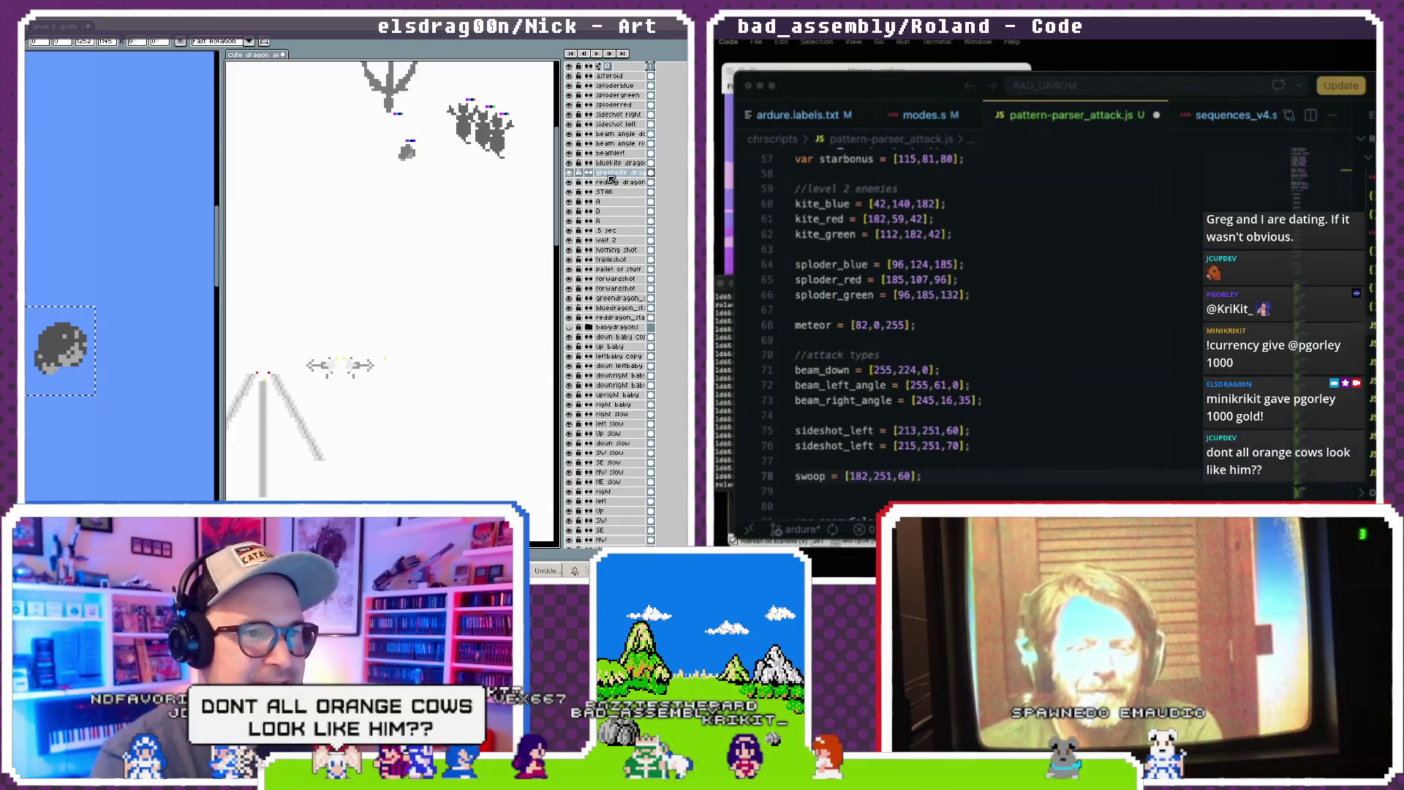
left_click(599, 176)
- Duplicate the greenkite layer, move the copy to the top, and shift its dragon up-left
right_click(612, 176)
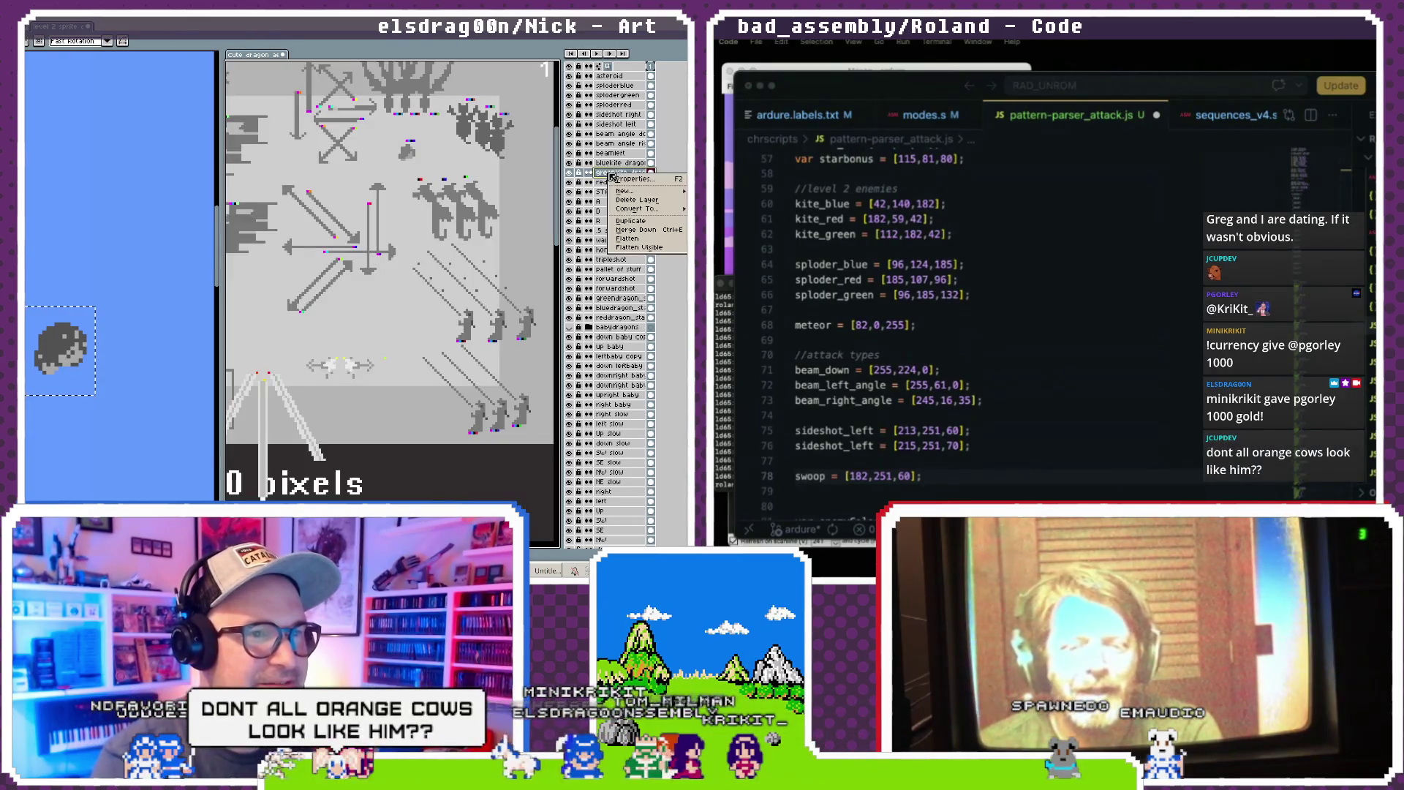
left_click(646, 222)
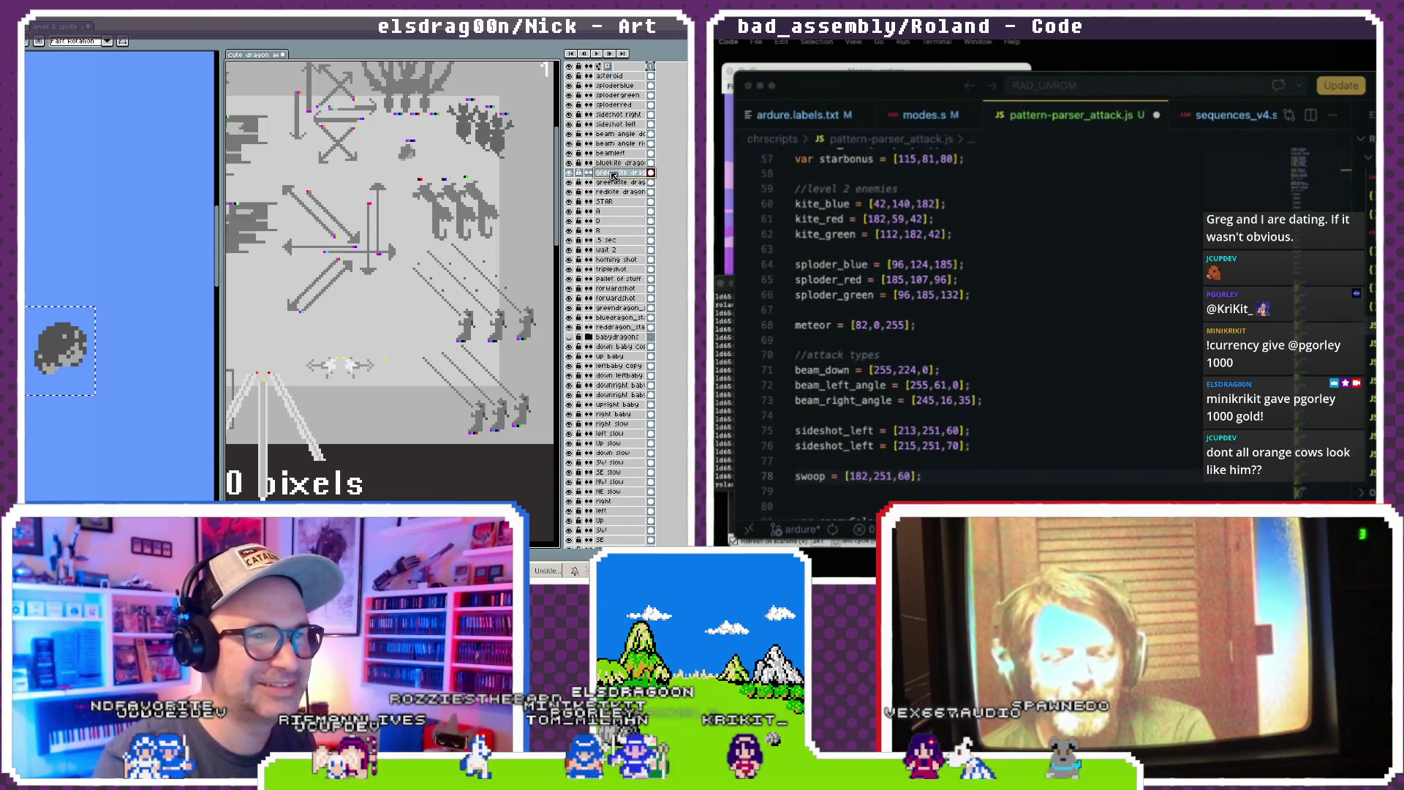
left_click_drag(619, 78, 622, 87)
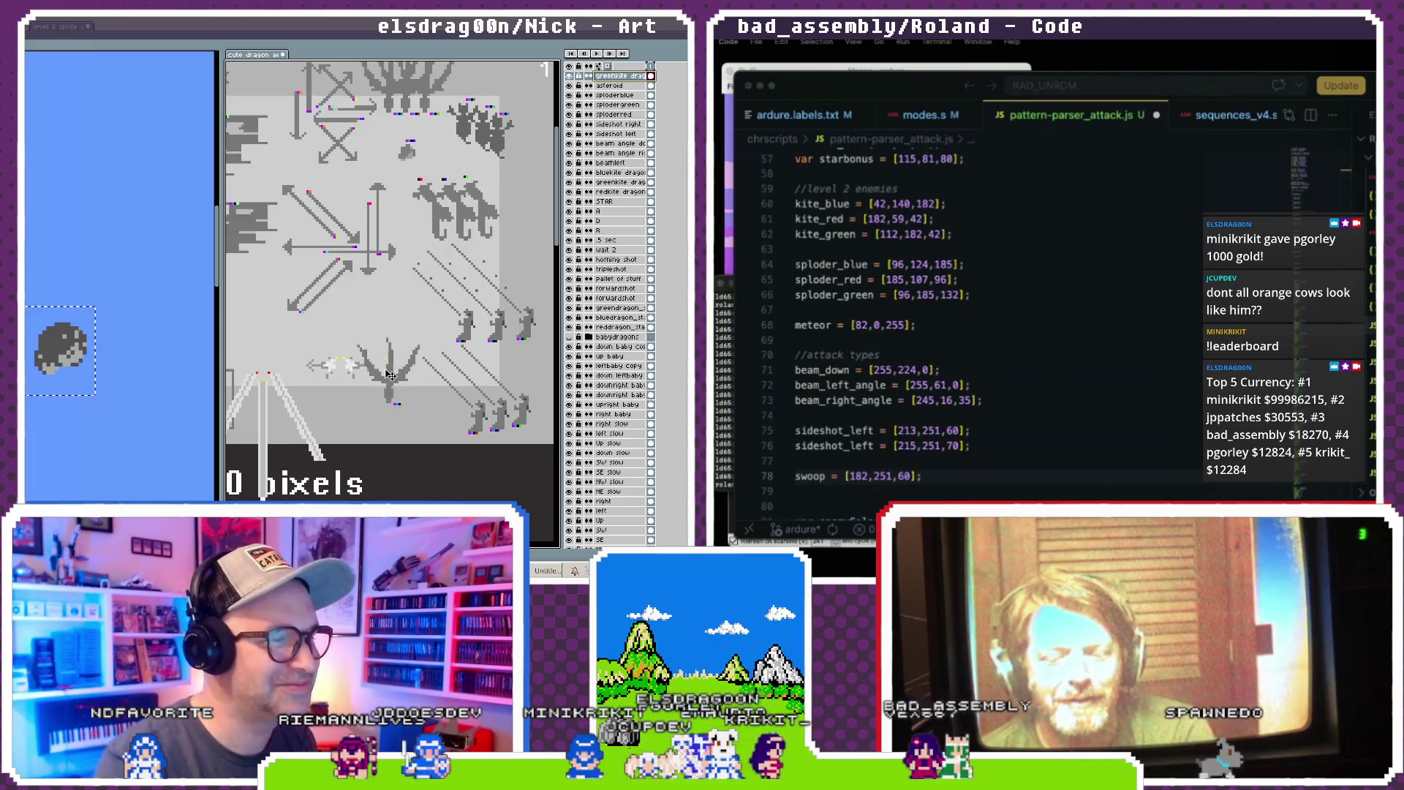
scroll(399, 364, "up", 3)
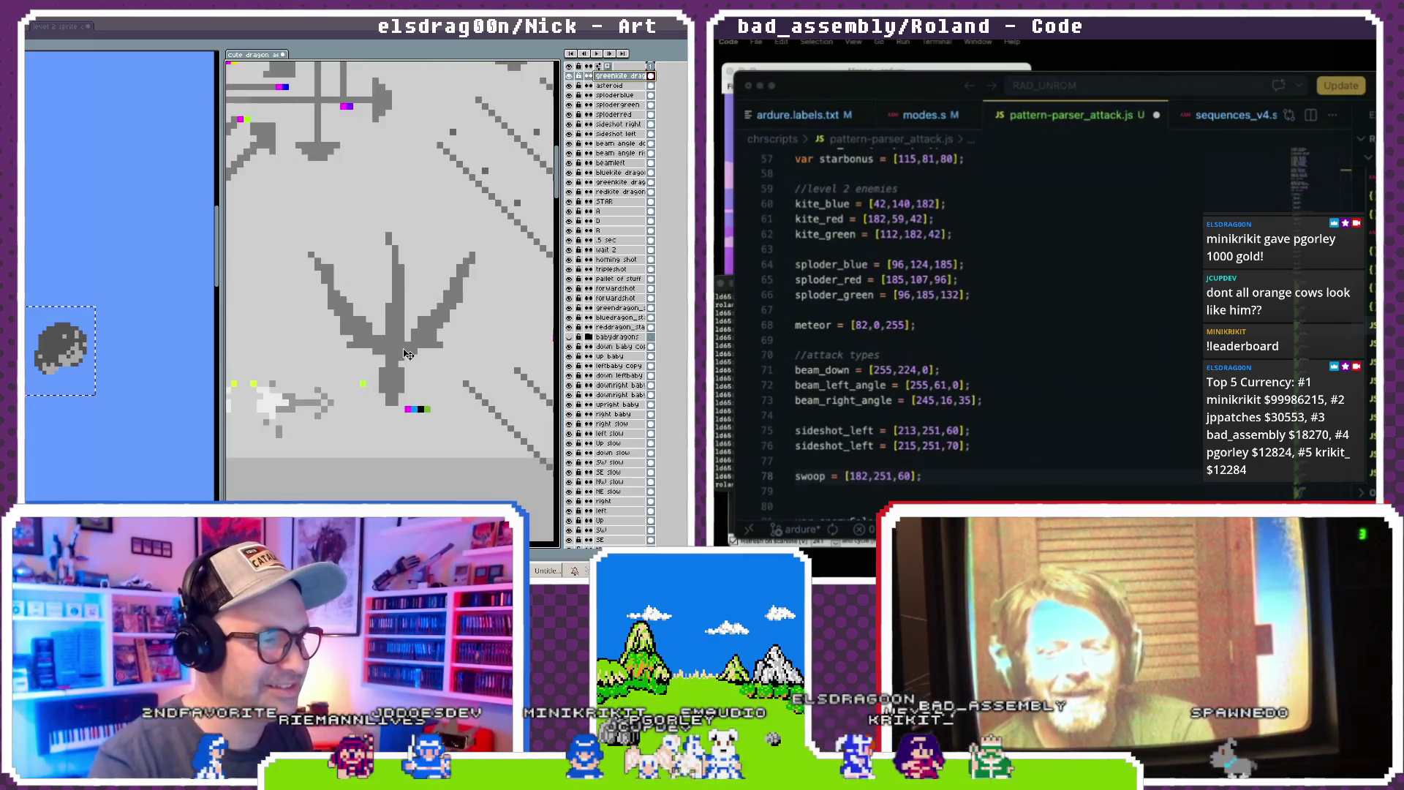
left_click_drag(391, 378, 325, 326)
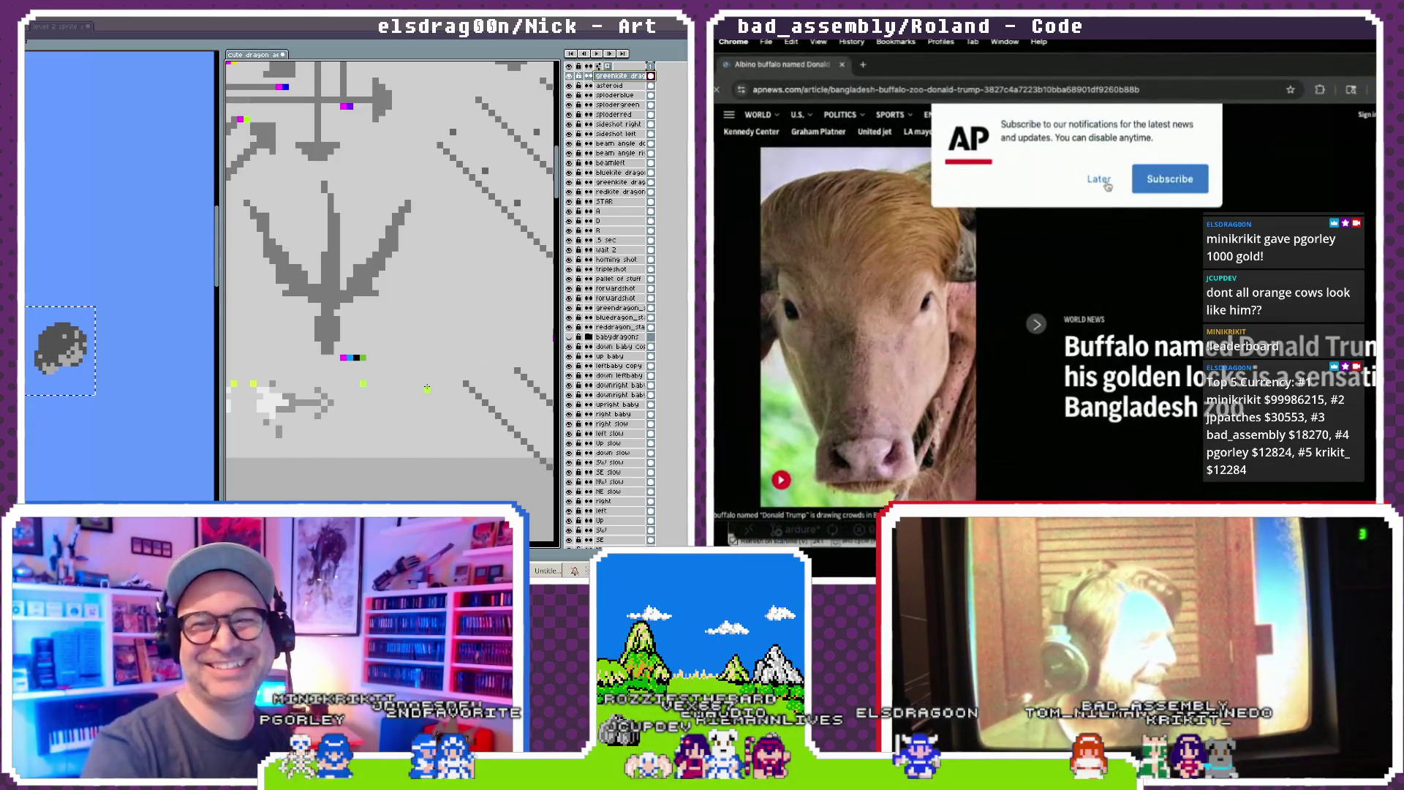
- Dismiss the AP subscription prompt and close the buffalo article tab
left_click(1100, 180)
scroll(1057, 250, "down", 1)
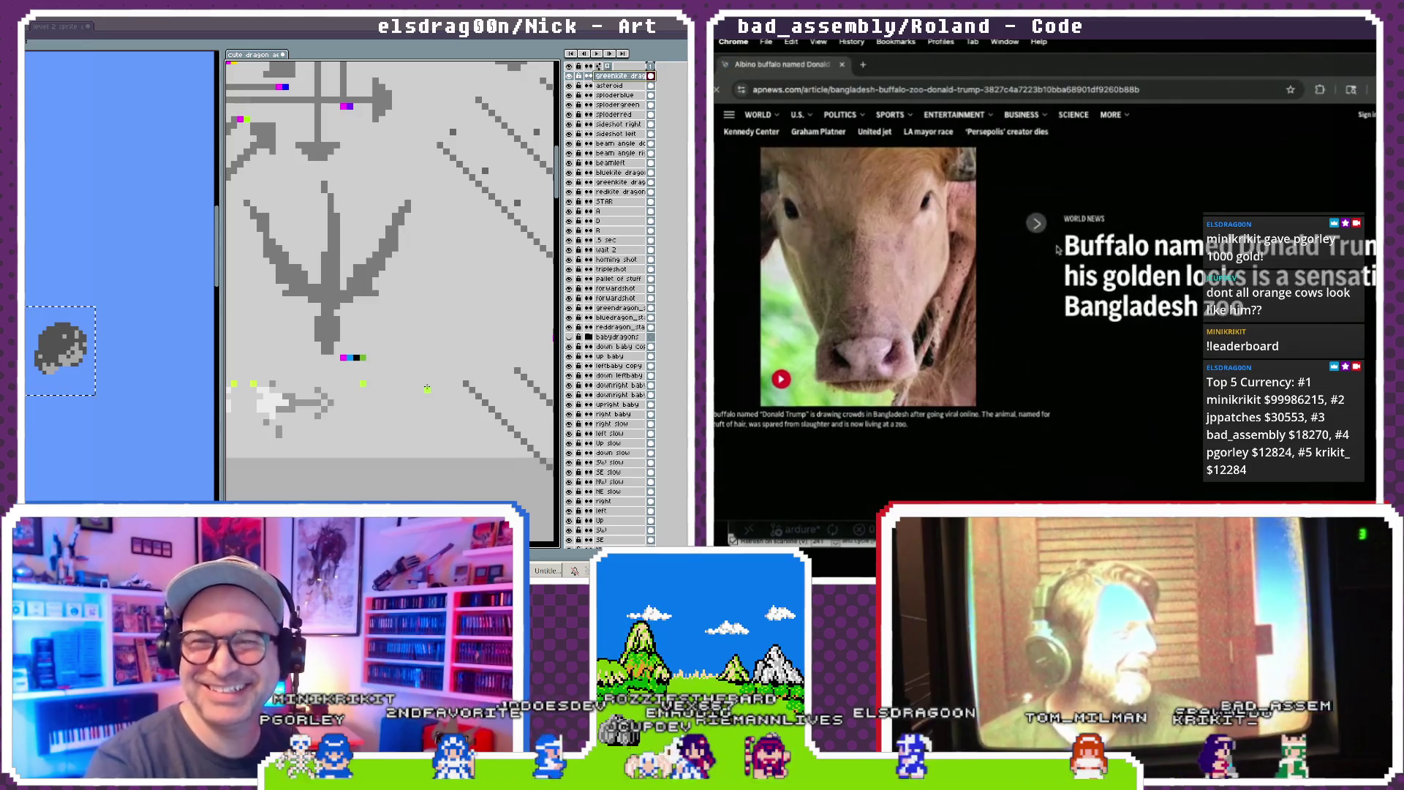
scroll(1057, 250, "up", 1)
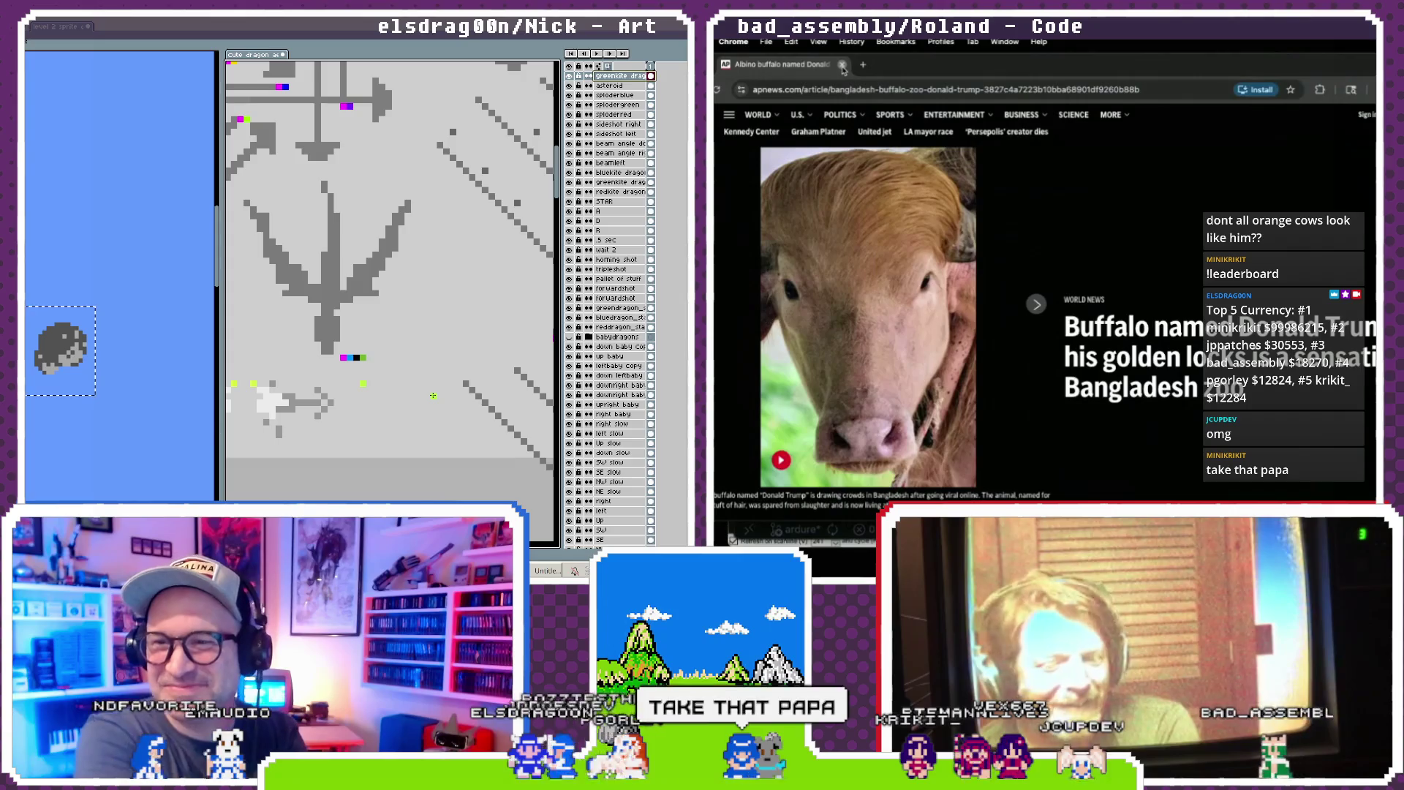
left_click(843, 65)
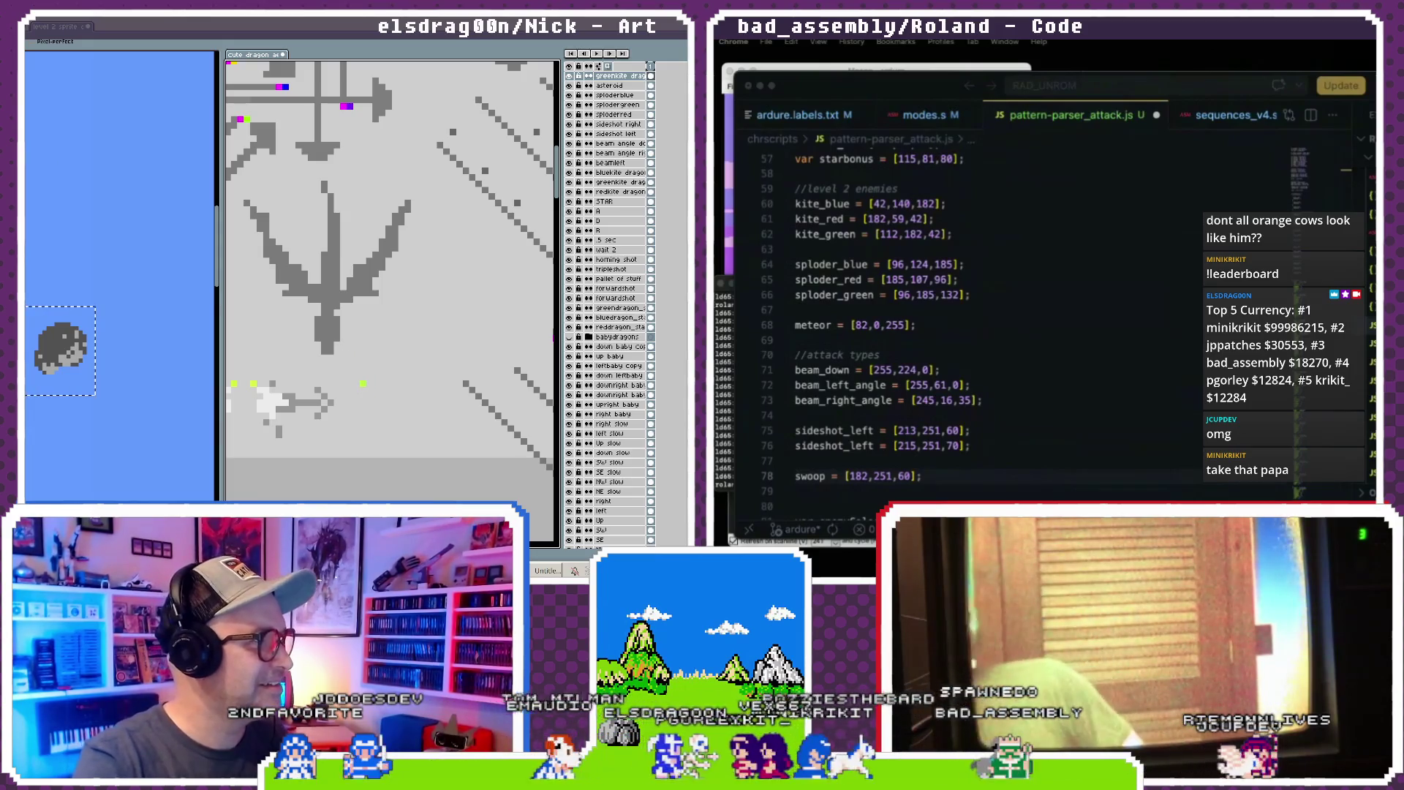
- Switch editor tools and select the arrow sprite's layer
key("i")
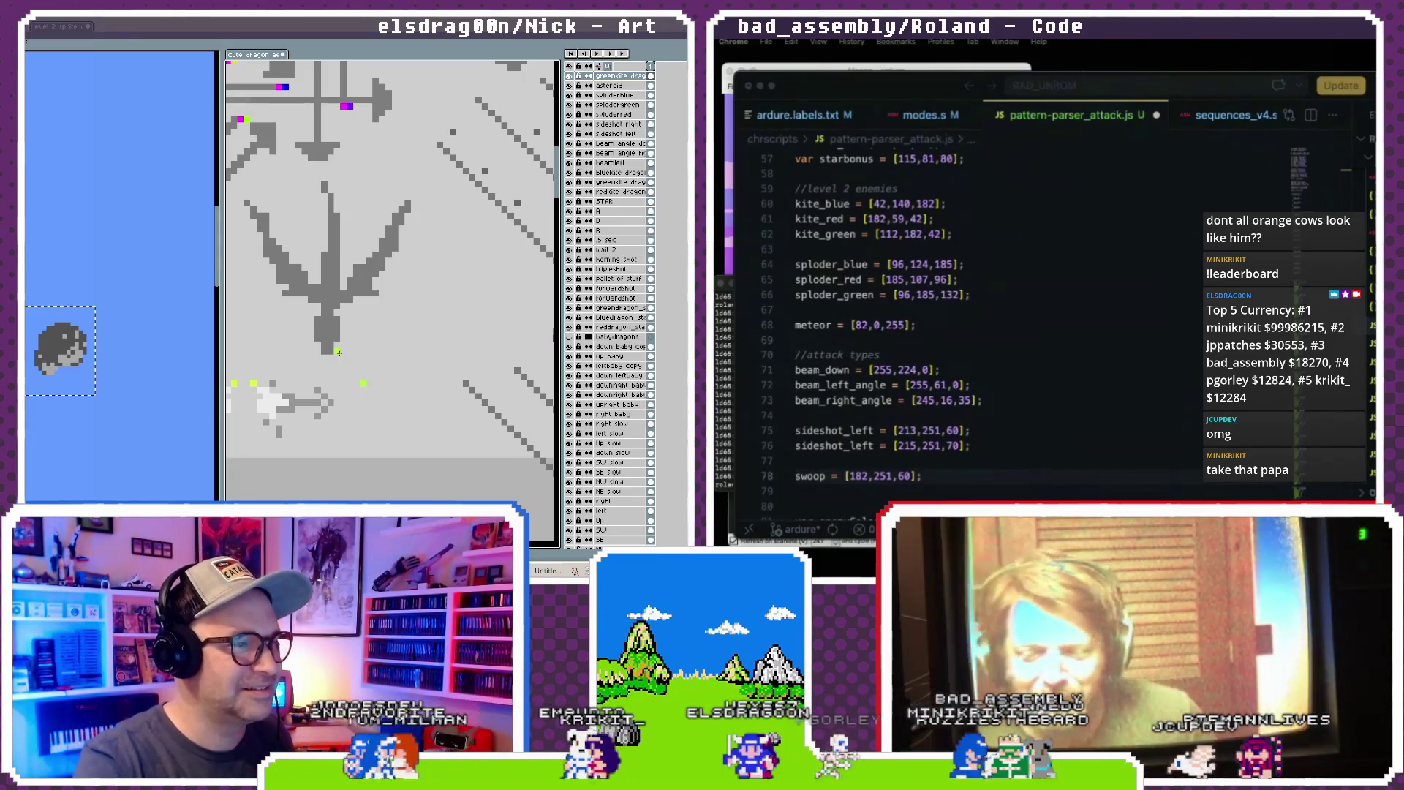
key("ctrl")
left_click(369, 389, "ctrl")
key("b")
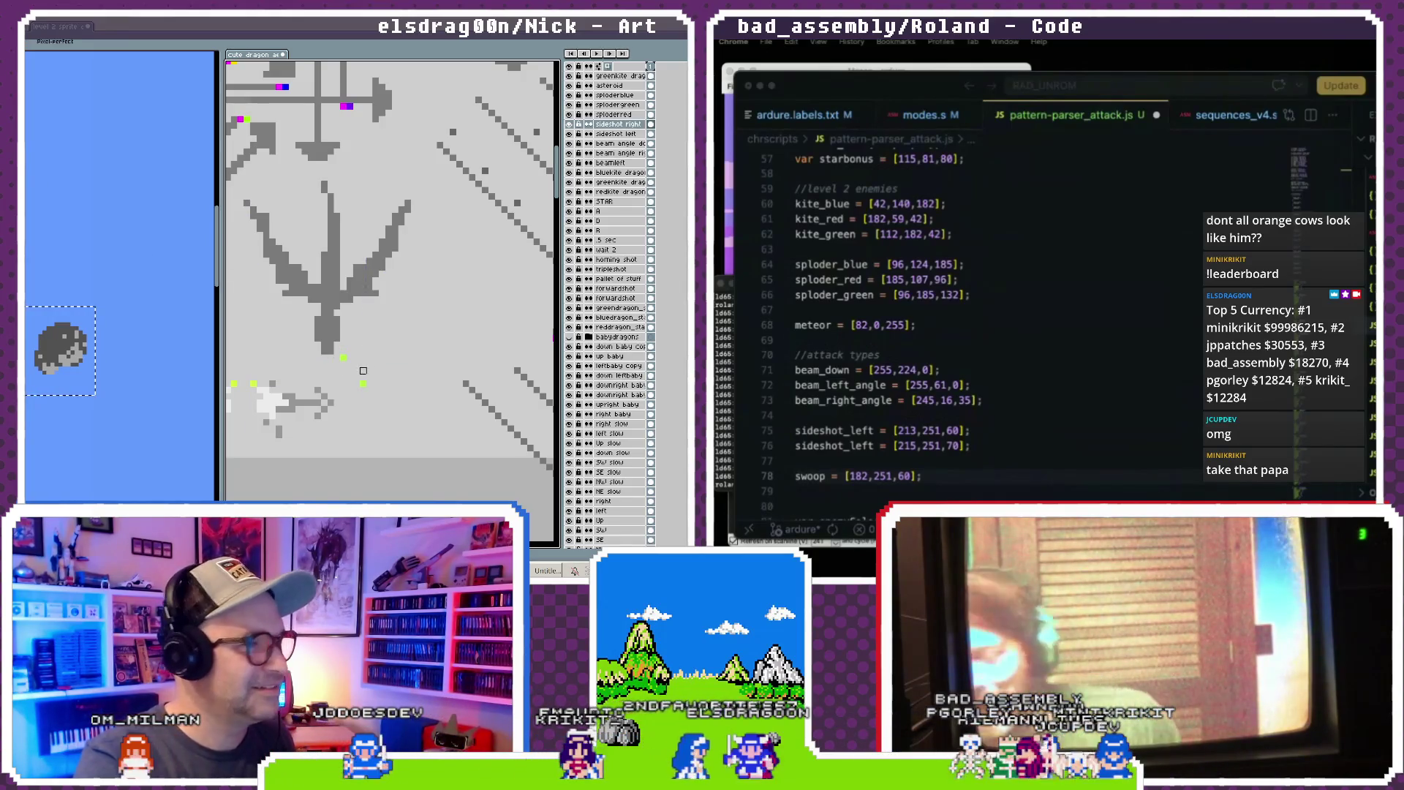
- Rename the copied greenkite layer to swoop
double_click(623, 76)
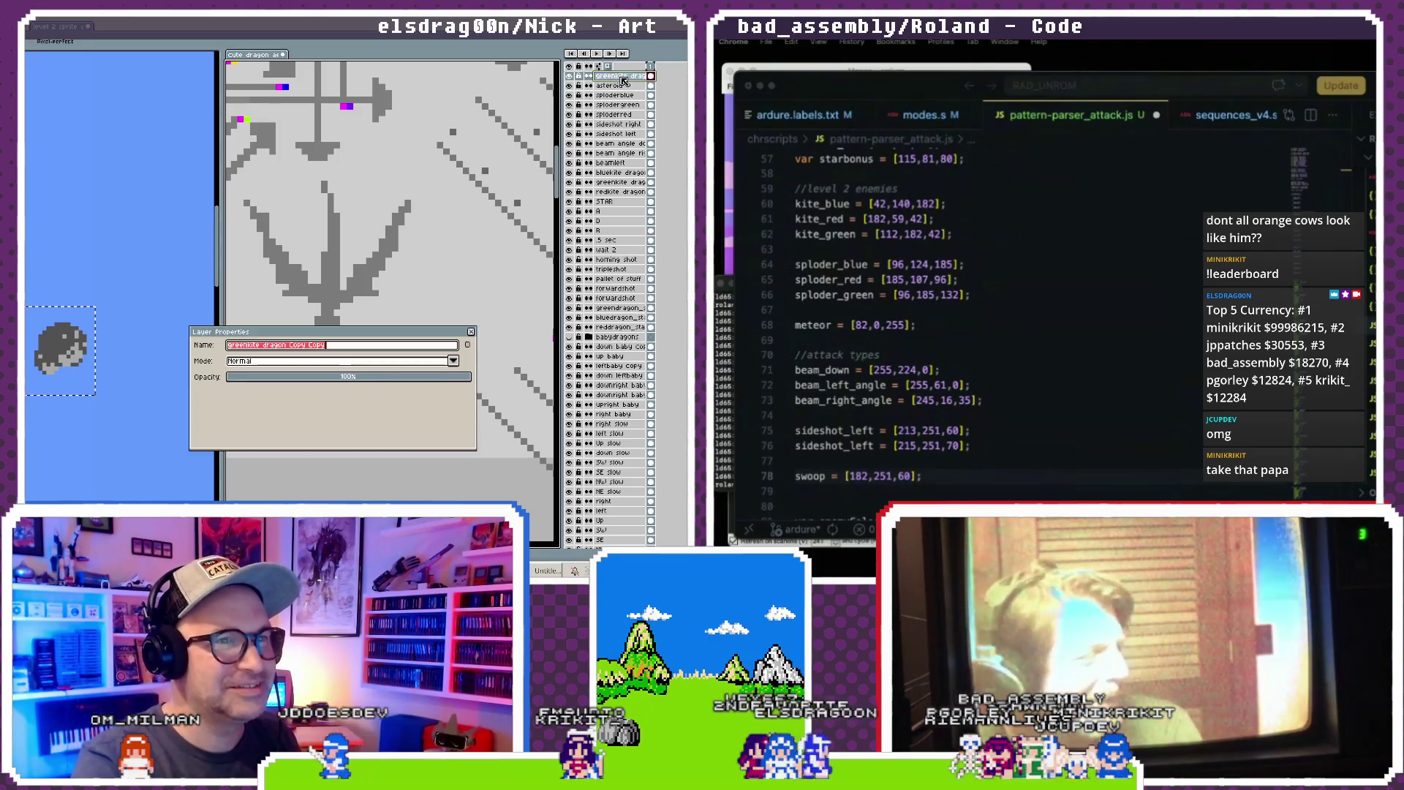
type("dragon")
scroll(1013, 395, "down", 5)
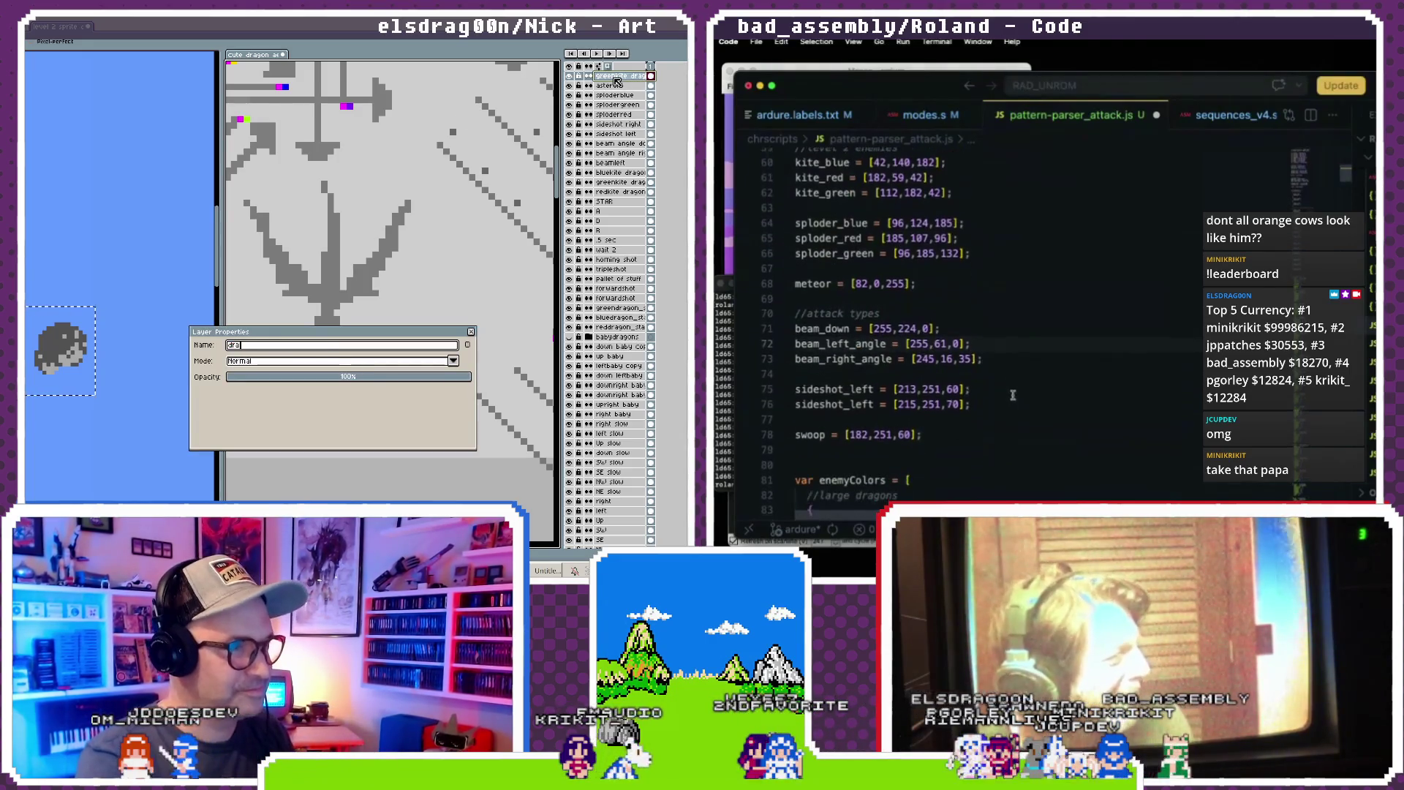
type("gon claw")
scroll(1013, 395, "down", 10)
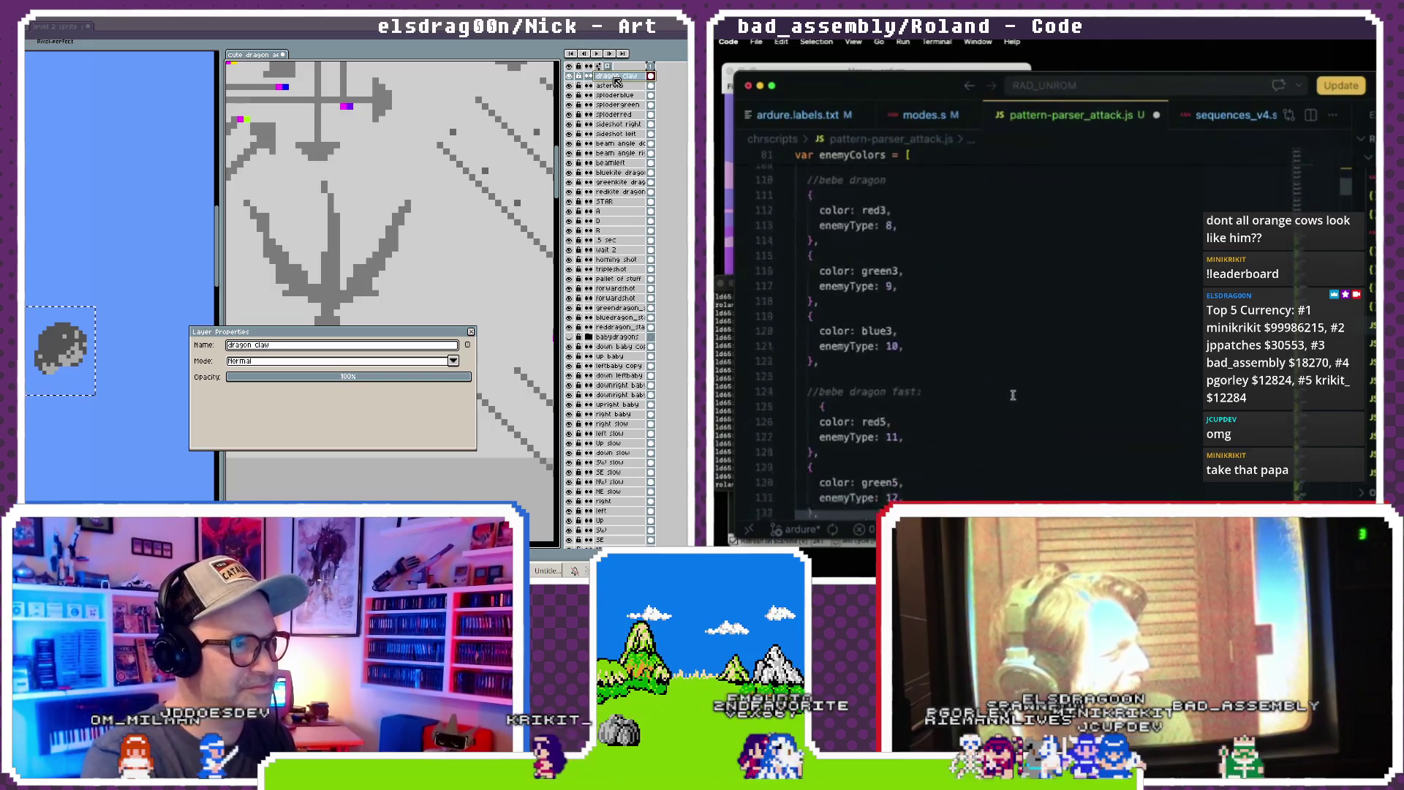
scroll(1013, 395, "down", 4)
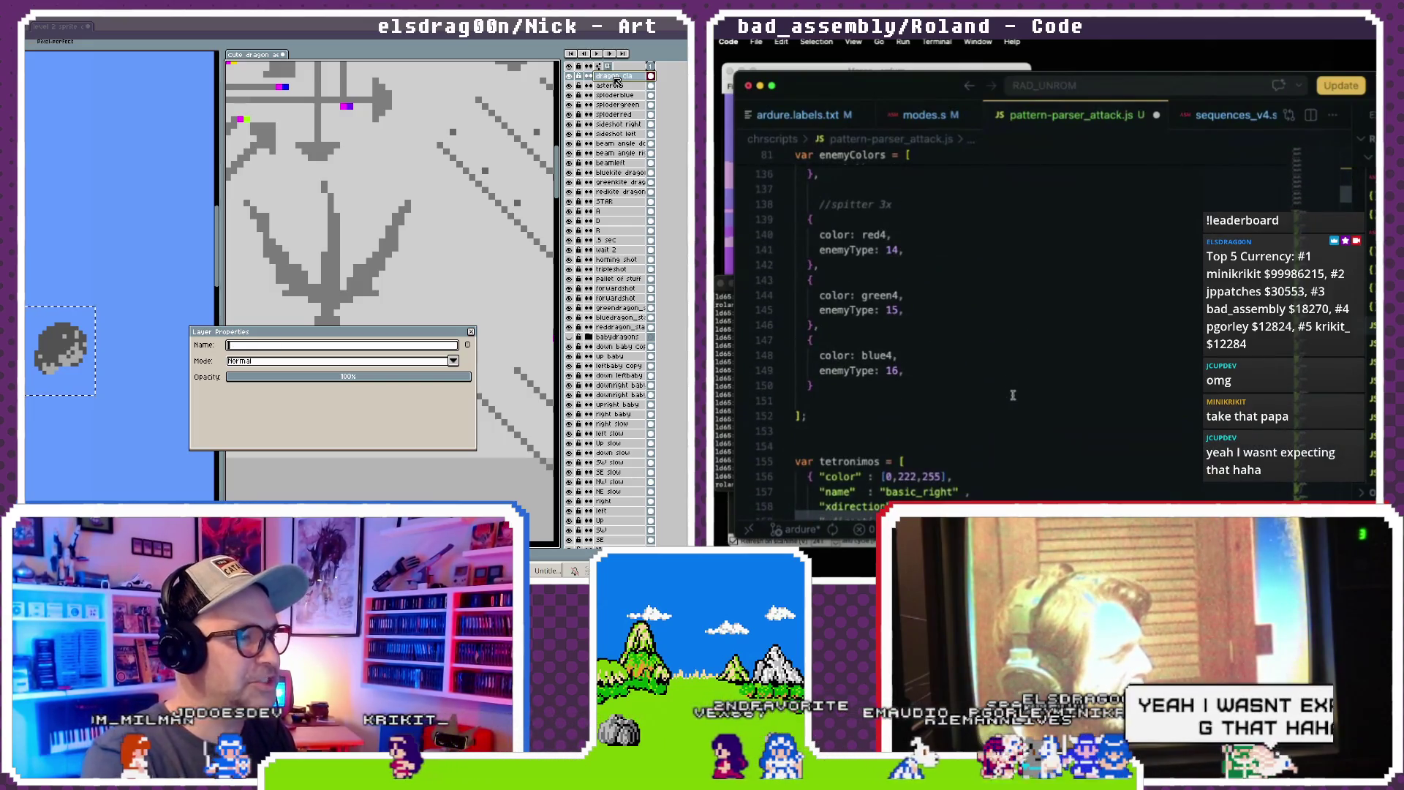
scroll(1013, 395, "up", 1)
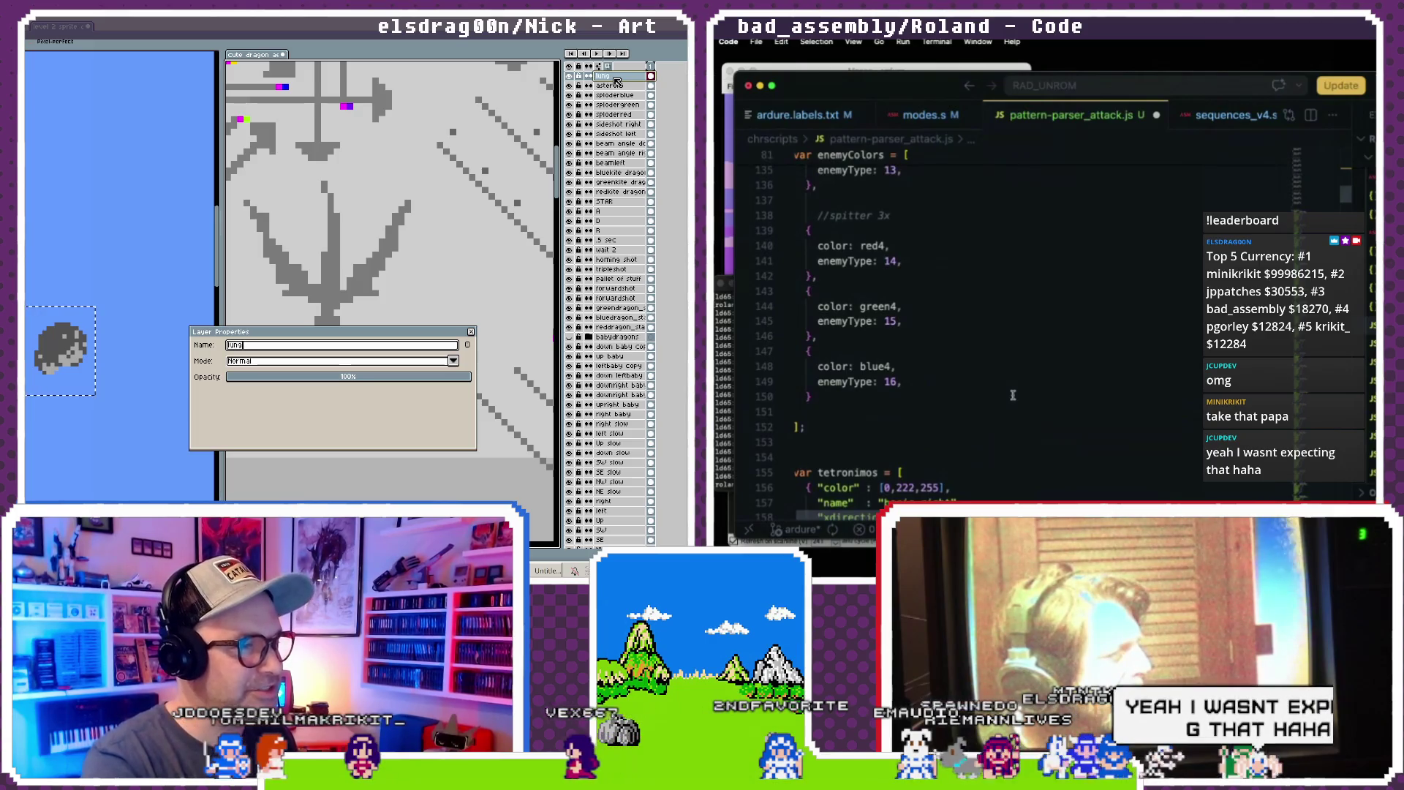
type("e")
scroll(1013, 395, "up", 20)
scroll(1013, 395, "down", 1)
key("BackSpace")
key("BackSpace")
key("BackSpace")
type("swoop = [182,251,60];")
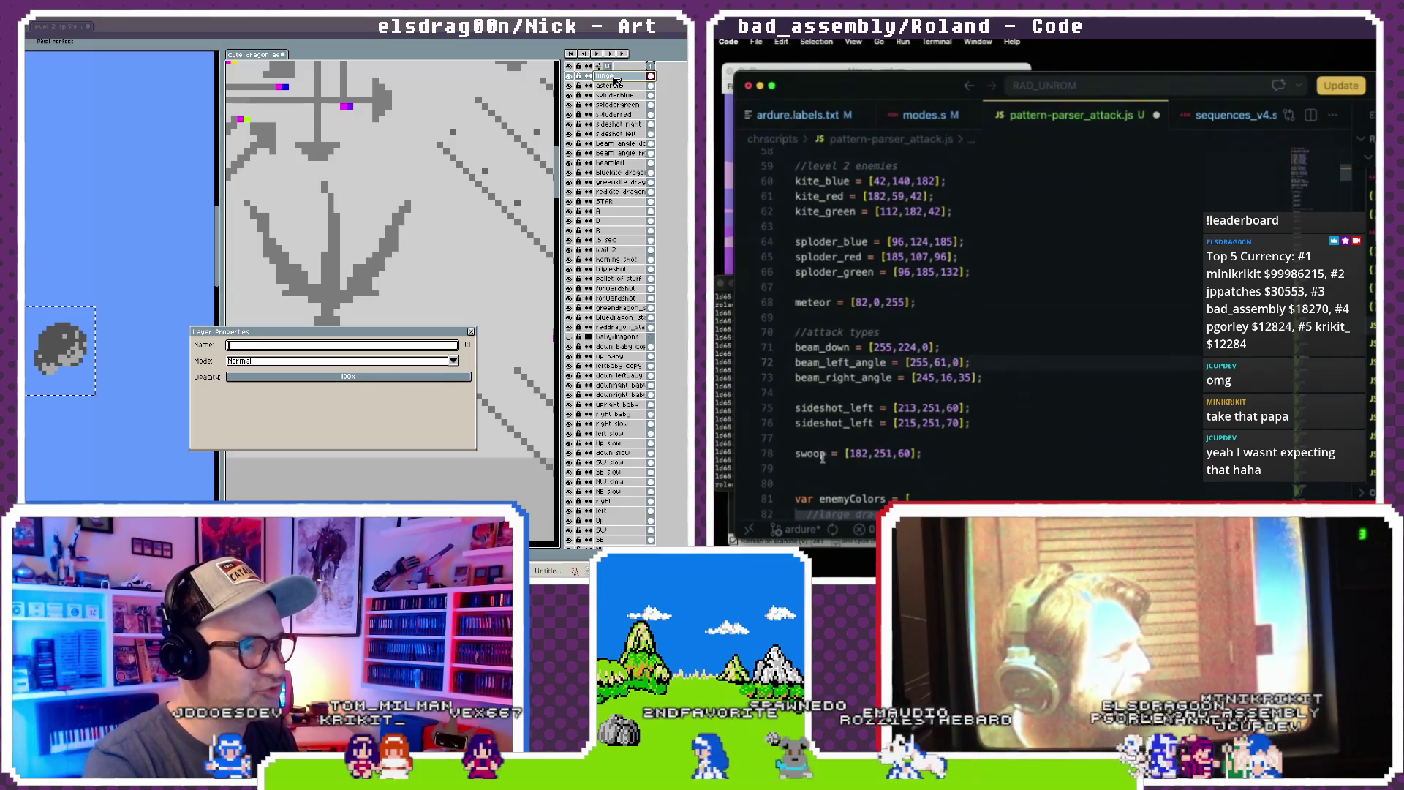
scroll(885, 413, "up", 2)
key("Return")
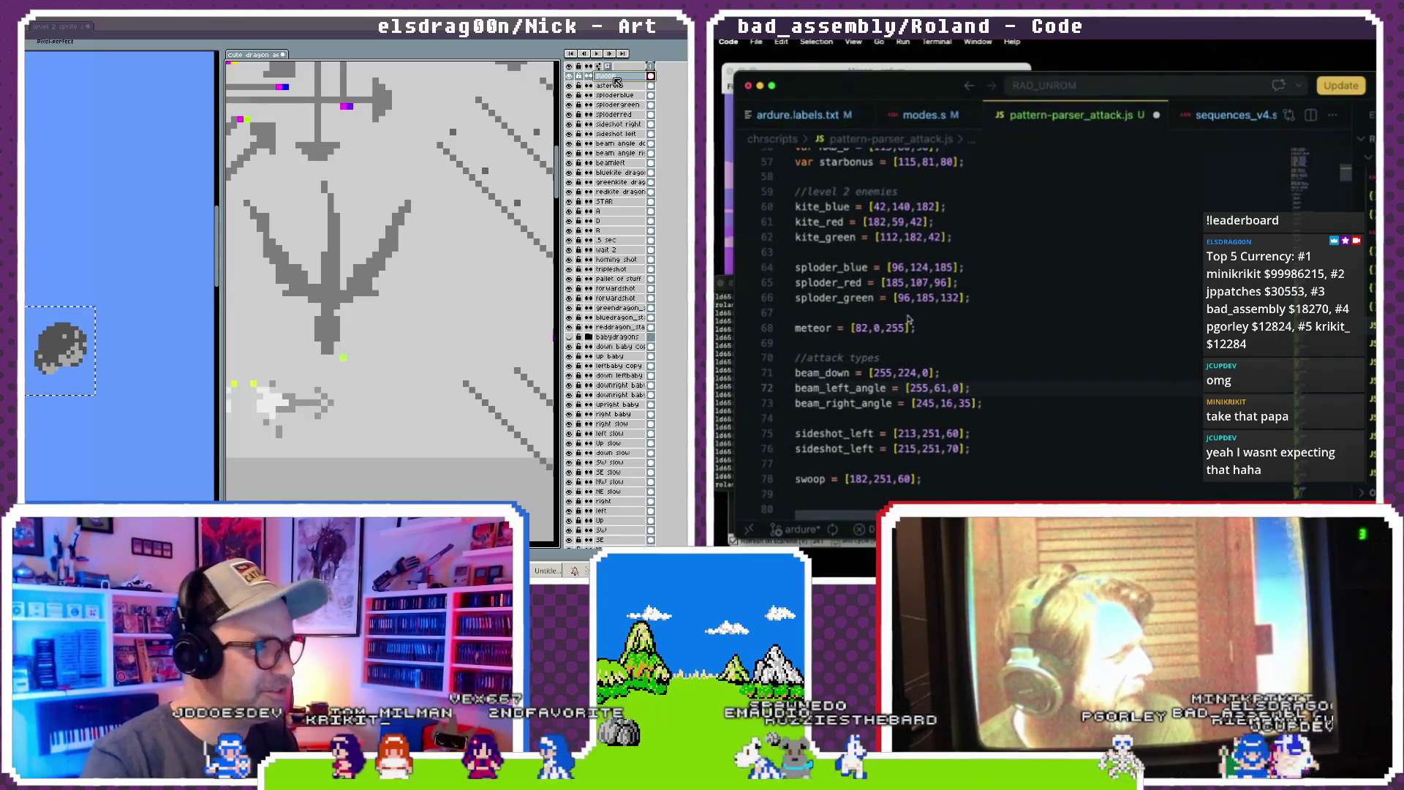
scroll(889, 399, "up", 3)
- Copy the kite_blue through meteor colour lines and add blank lines after the blue4 enemyType 16 entry
key("i")
left_click(845, 262)
scroll(901, 313, "up", 3)
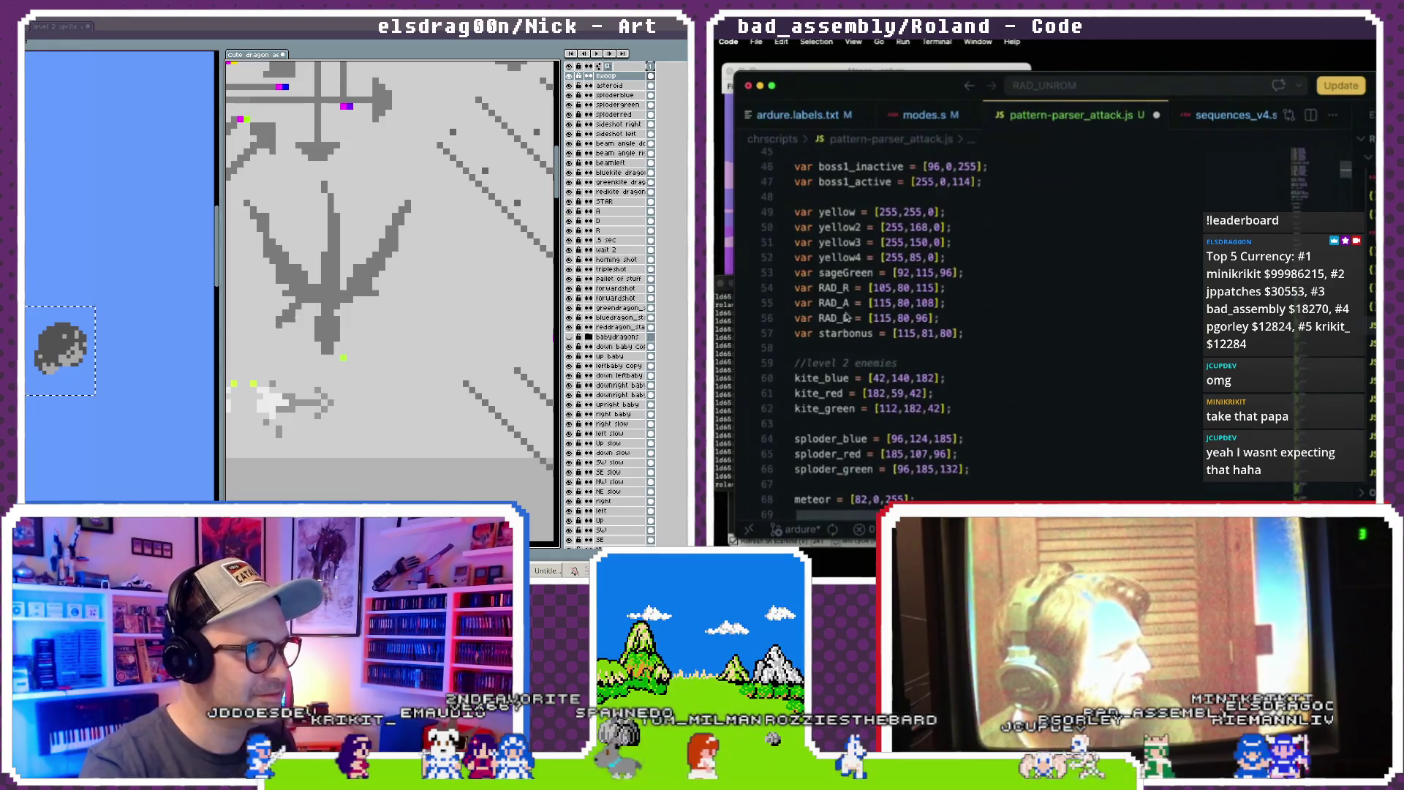
scroll(928, 462, "down", 1)
scroll(797, 337, "down", 3)
double_click(901, 314)
scroll(896, 316, "up", 2)
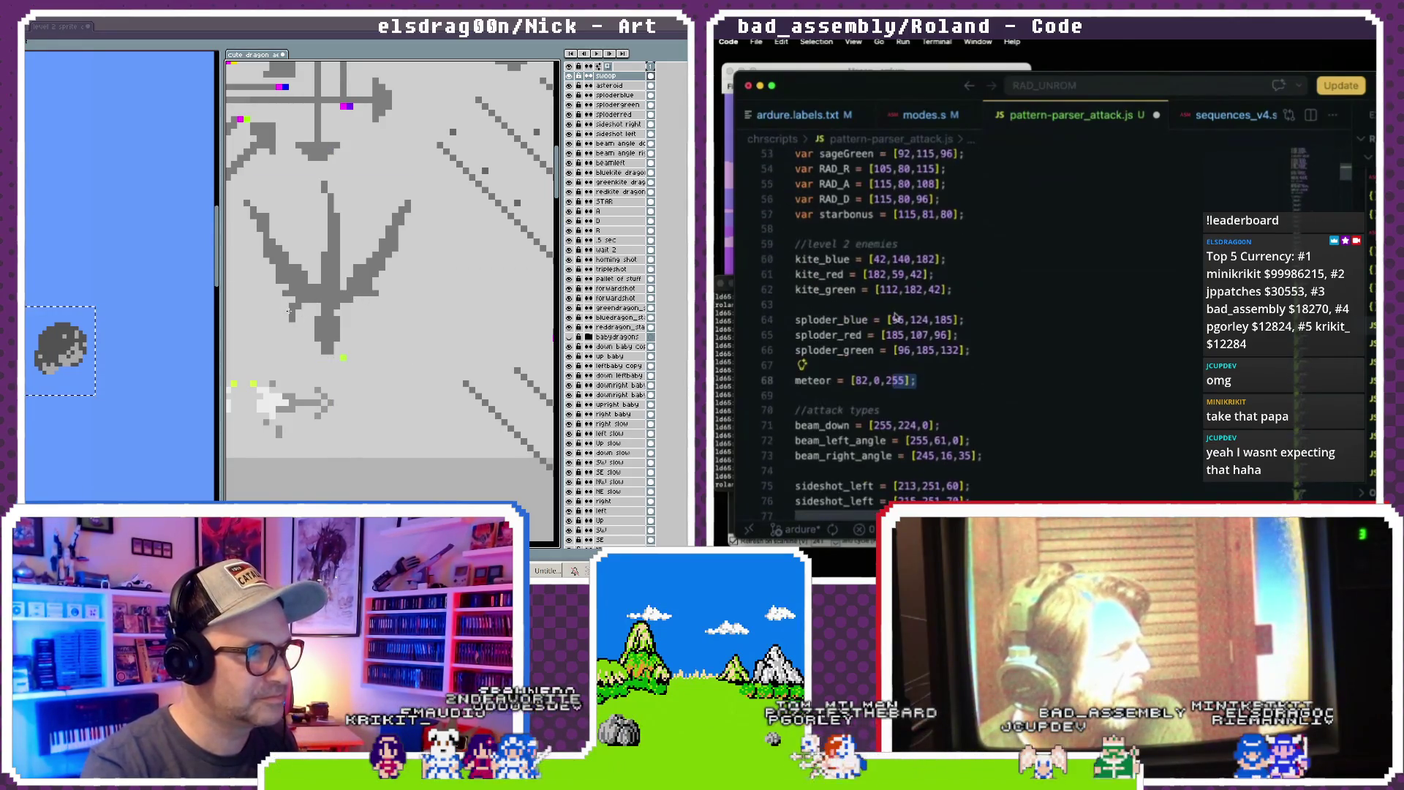
left_click(795, 259, "shift")
scroll(882, 291, "down", 15)
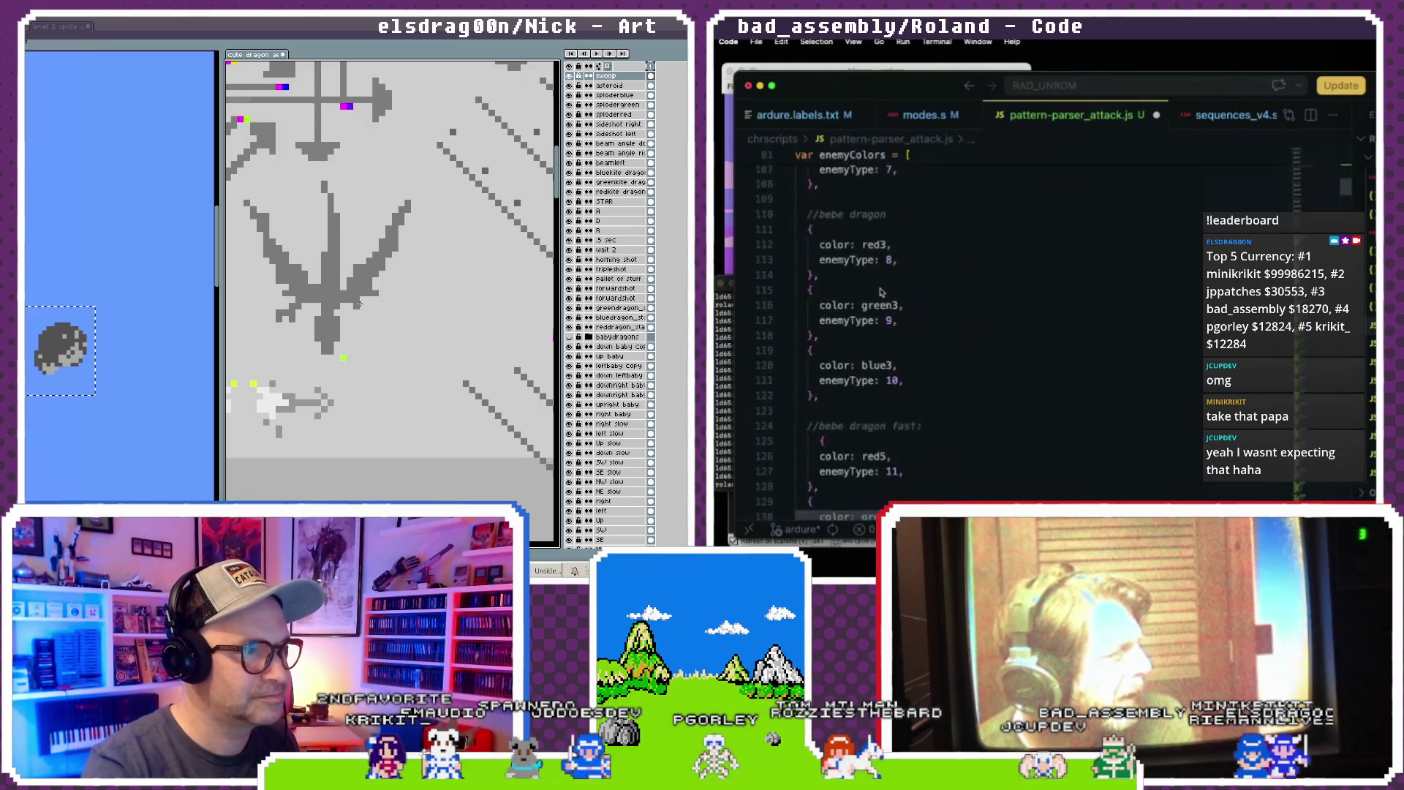
left_click(829, 375)
key("Return")
key("Return")
key("Return")
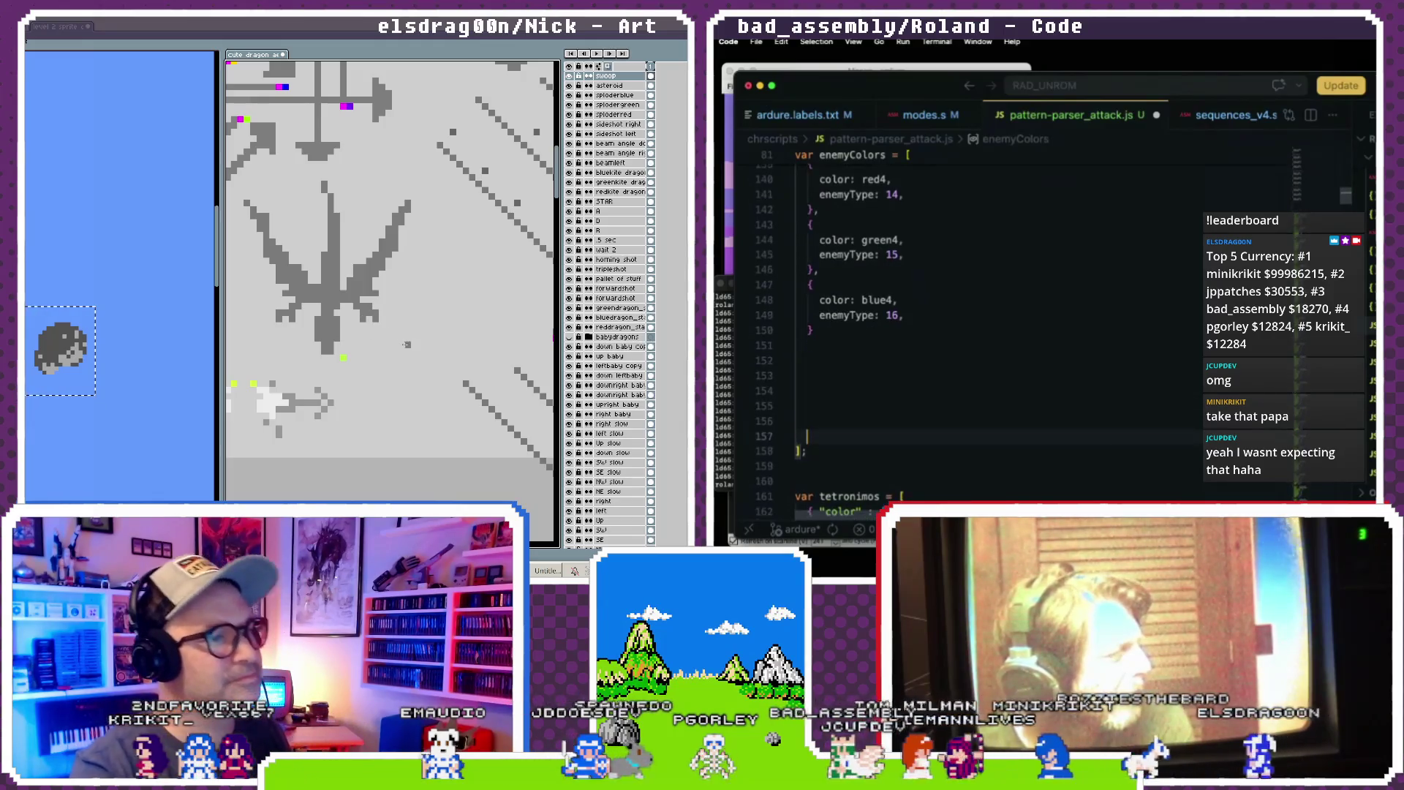
- Paste the copied colour code and type a kite_blue entry with enemyType 17
type("kite_blue = [42,140,182]; kite_red = [182,59,42]; kite_green = [112,182,42];  sploder_blue = [96,124,185]; sploder_red = [185,107,96]; sploder_green = [96,185,132];  meteor = [82,0,255];")
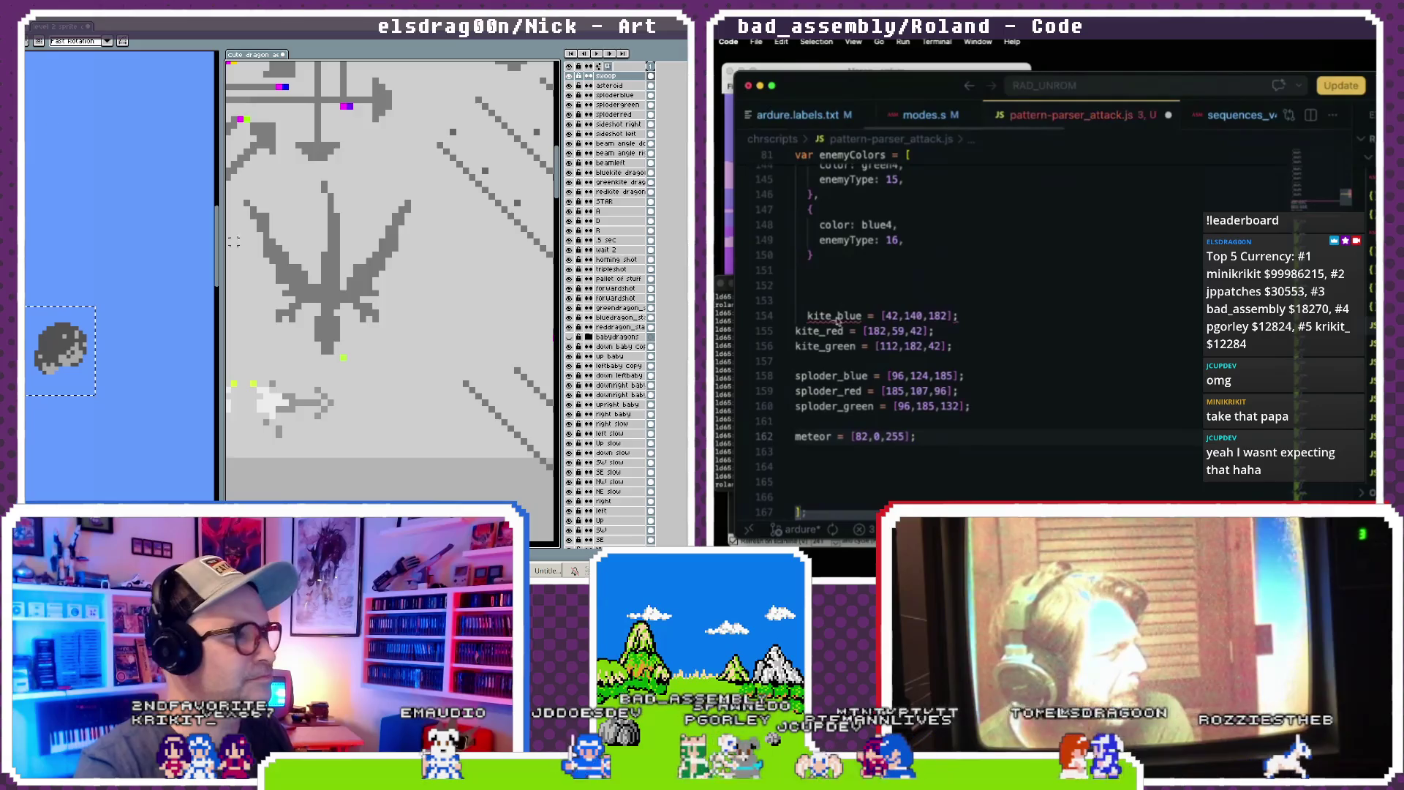
left_click(832, 289)
key("Tab")
mouse_move(317, 364)
left_mouse_down()
mouse_move(349, 308)
mouse_move(234, 186)
left_mouse_up()
key("BackSpace")
type("color:")
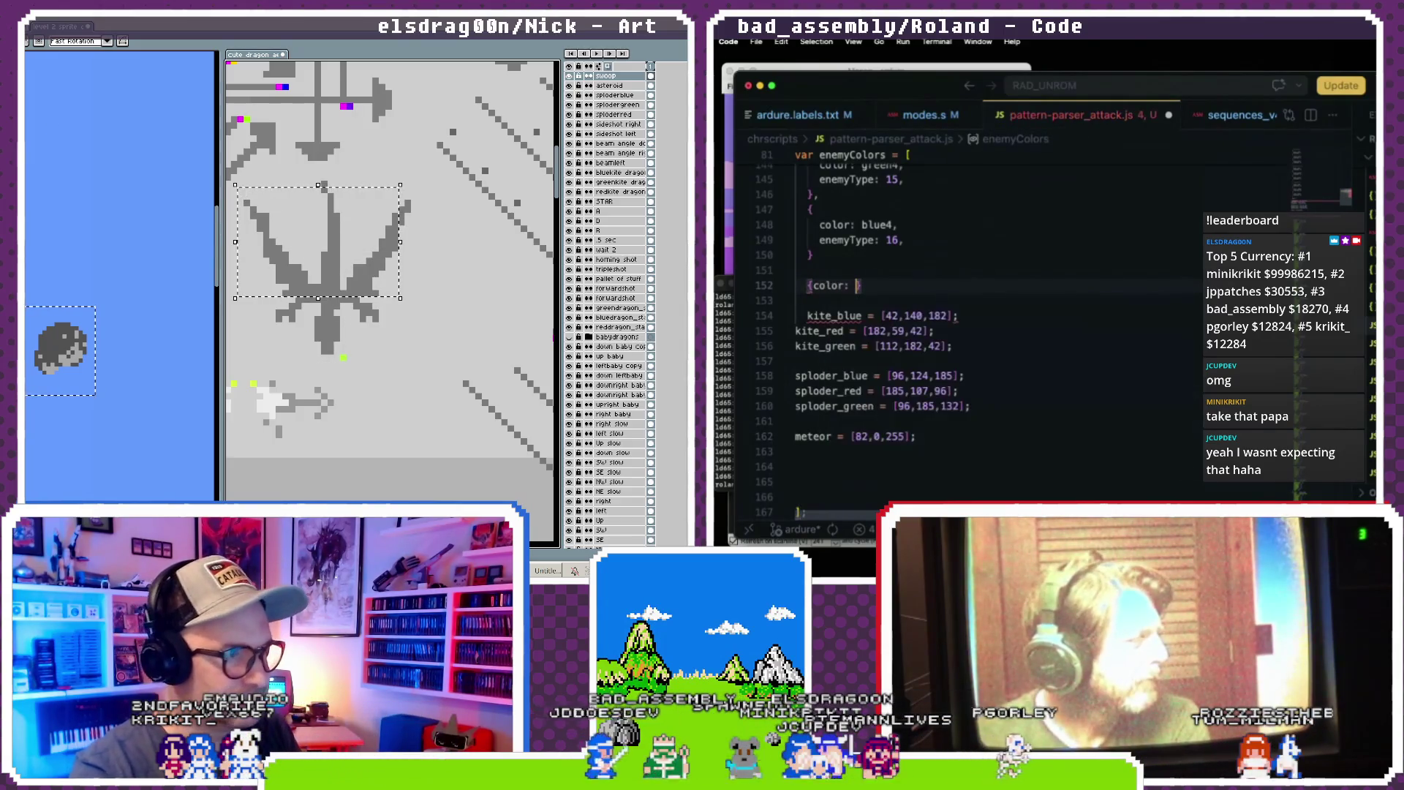
key("Delete")
type("kite_blue")
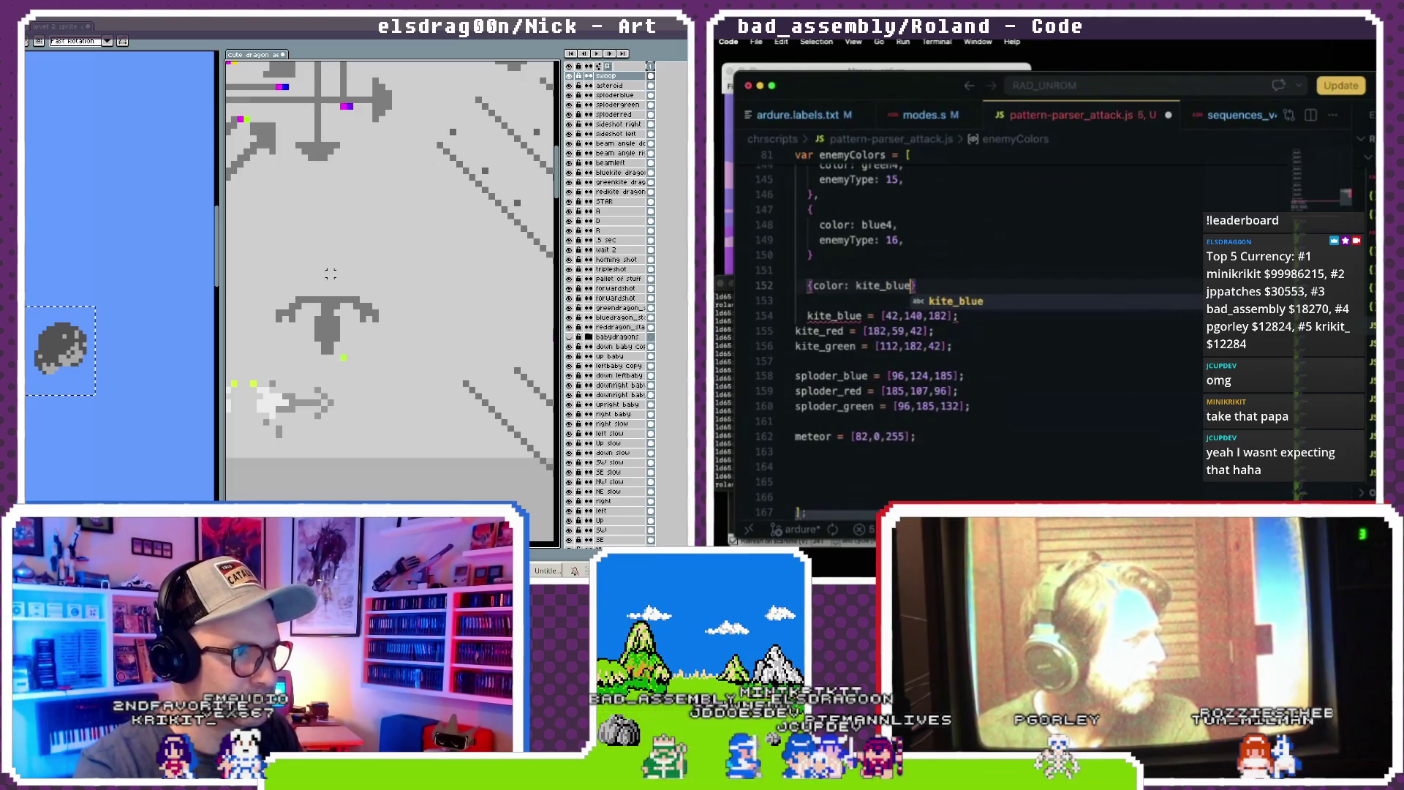
key("Escape")
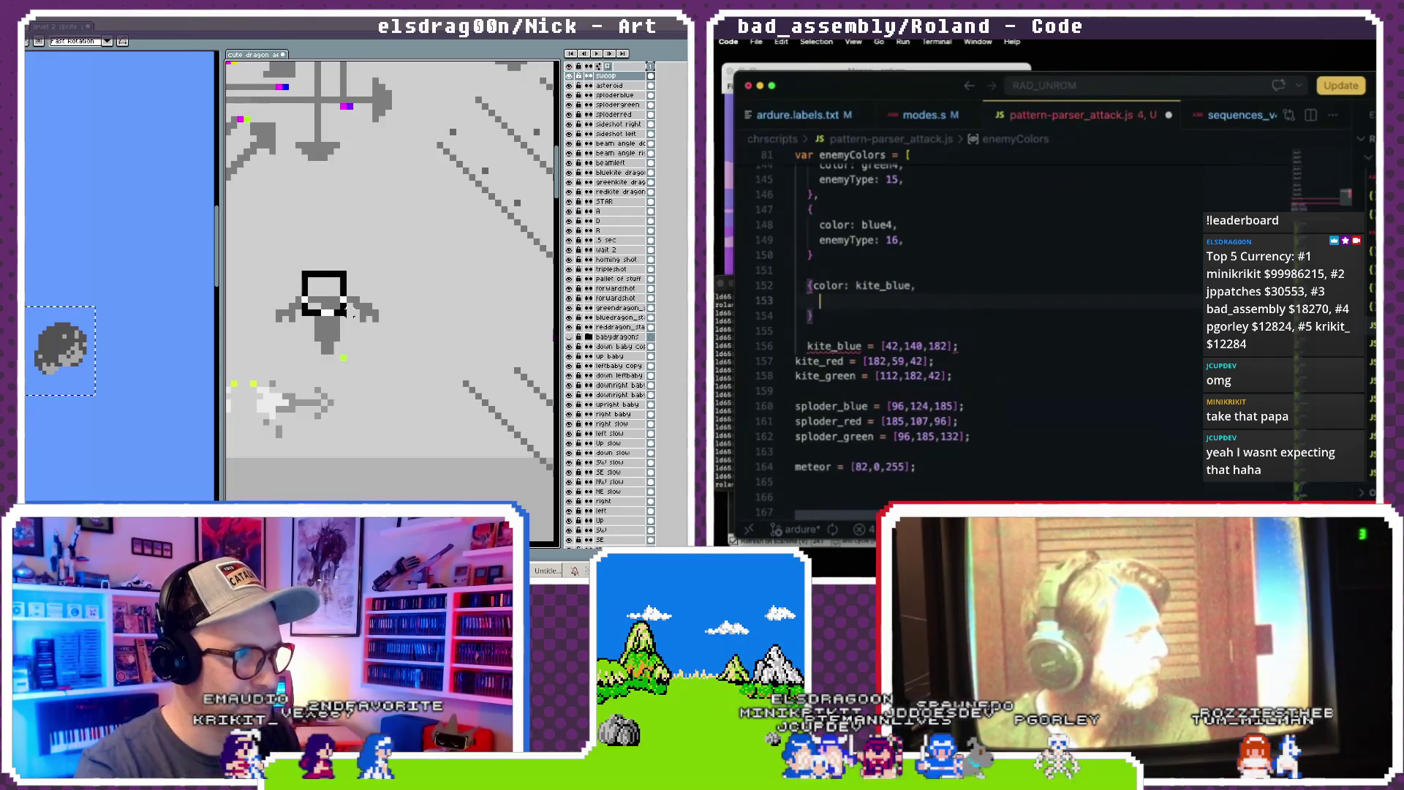
key("Return")
key("Return")
type("}enemyType: ")
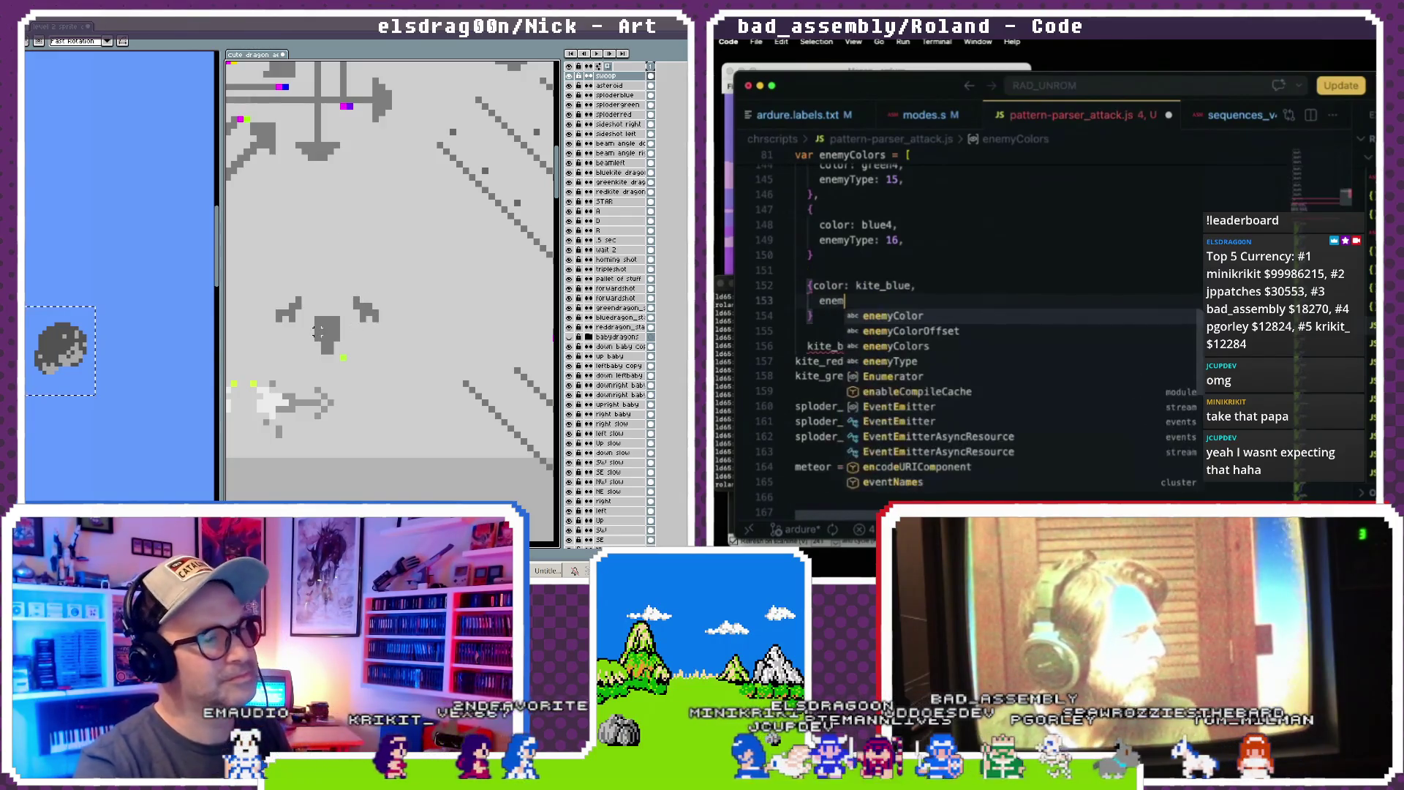
type("17,")
- Put the kite_blue entry's braces on their own lines and add a comma after the previous entry
left_click_drag(299, 269, 356, 317)
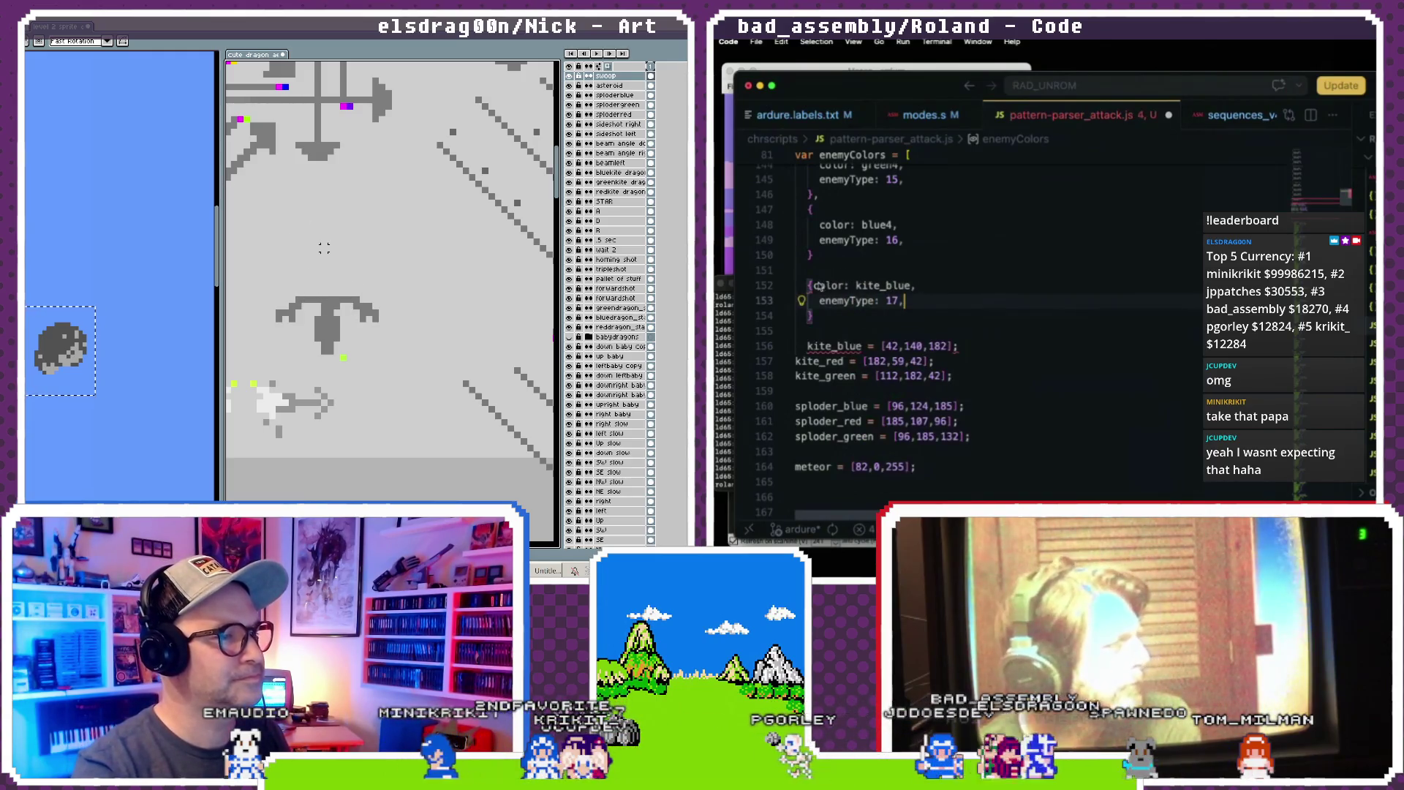
key("Up")
key("Home")
key("Right")
key("Return")
left_click_drag(274, 166, 432, 278)
scroll(825, 281, "down", 1)
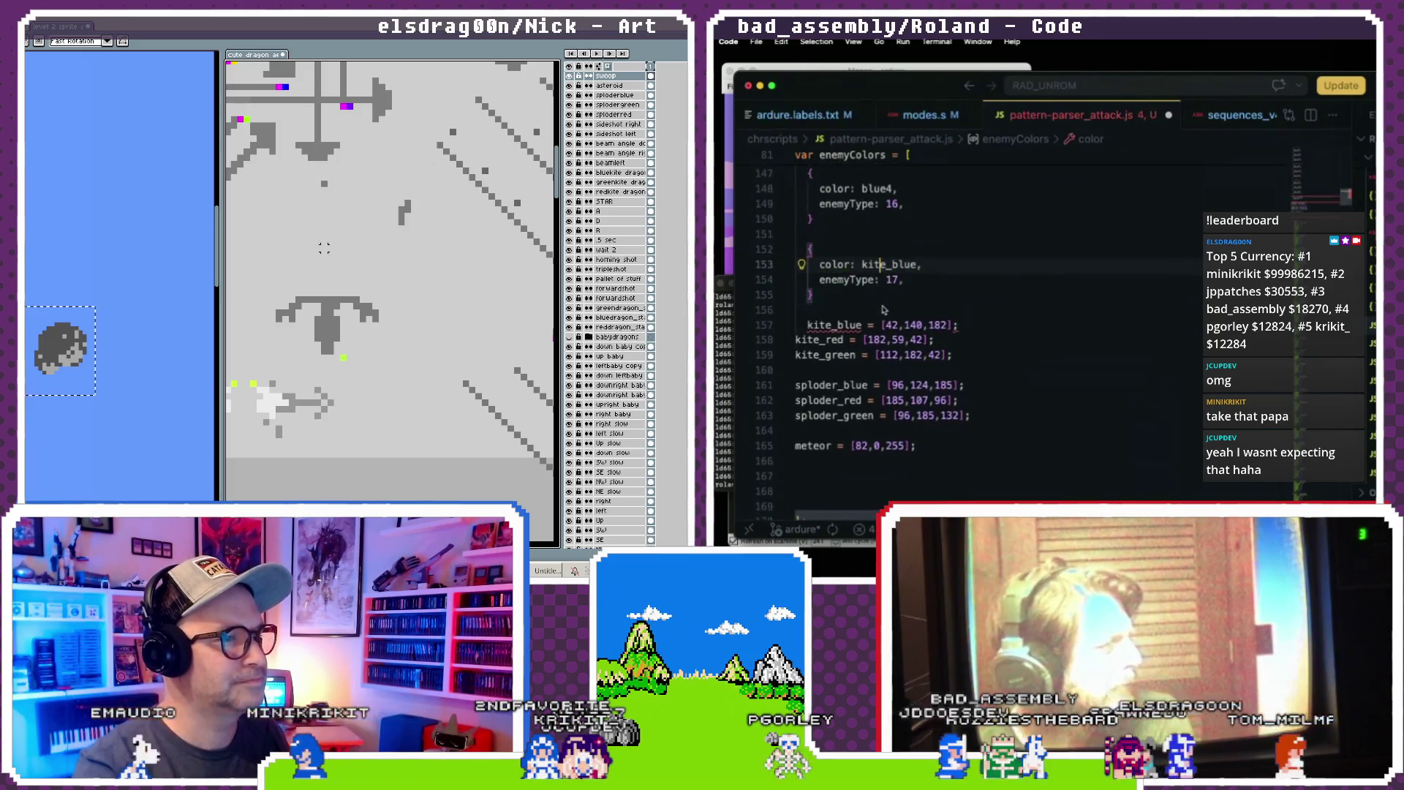
key("ctrl+v")
scroll(819, 236, "up", 3)
left_click(839, 319)
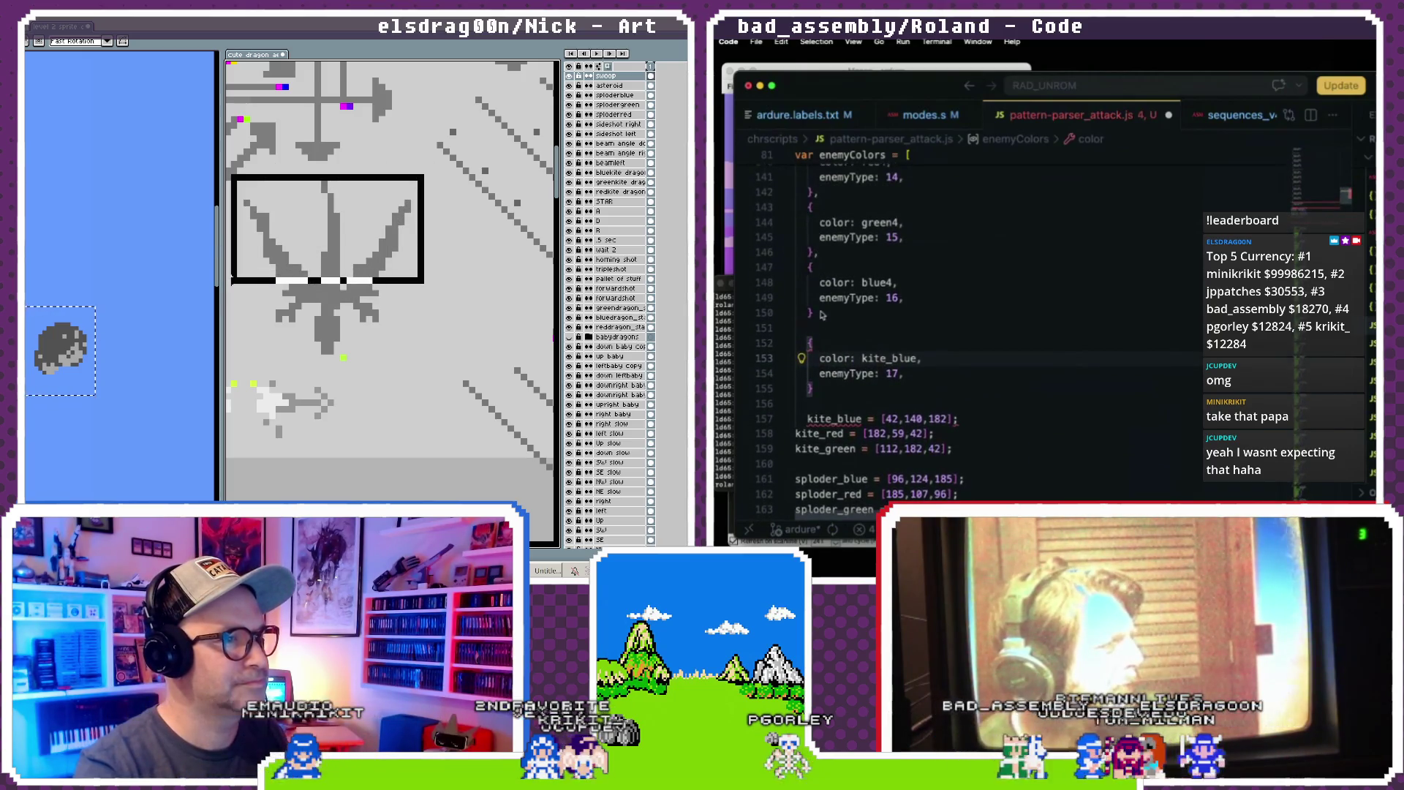
type(",")
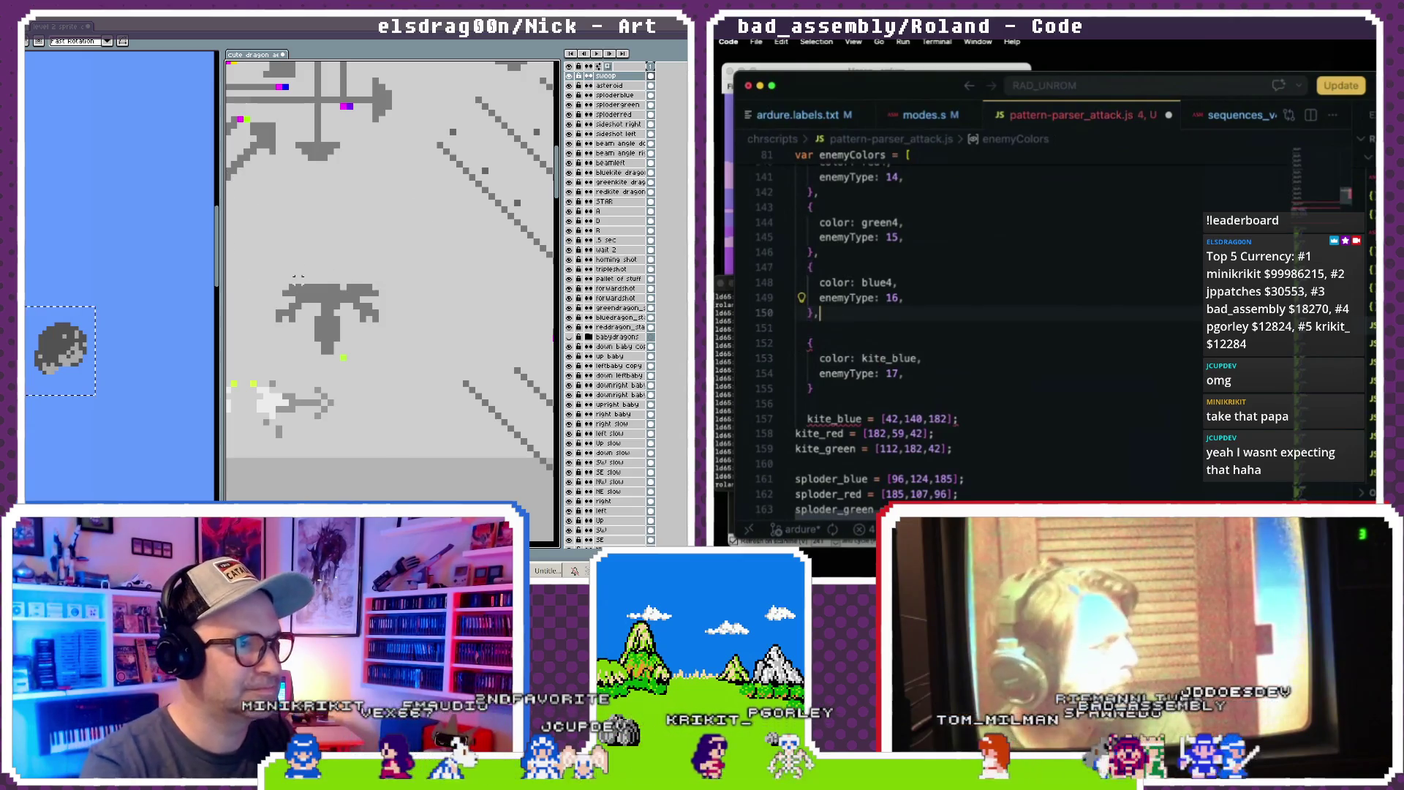
- Duplicate the kite_blue entry and change the copy's colour to kite_red
scroll(853, 329, "down", 1)
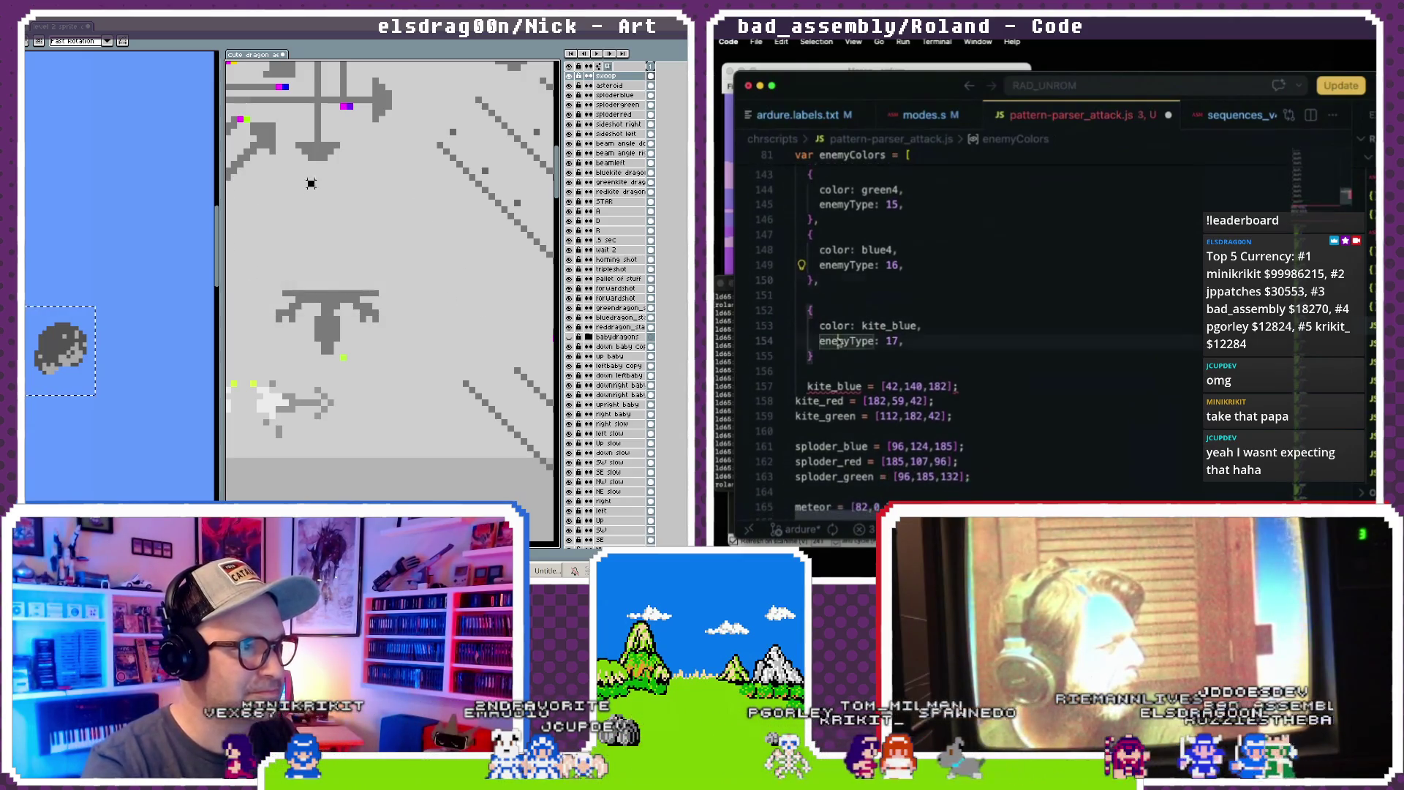
left_click_drag(305, 280, 359, 294)
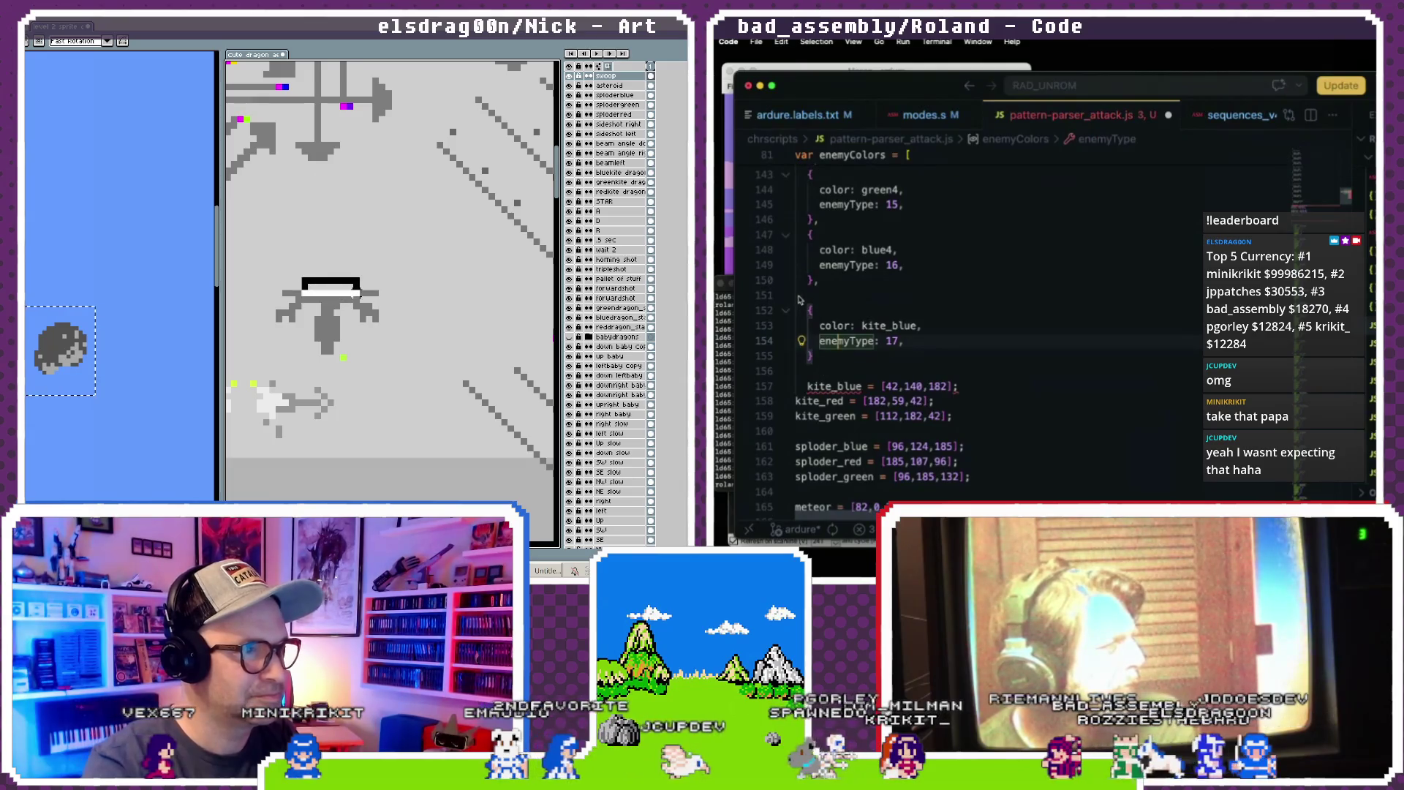
key("BackSpace")
left_click(370, 229)
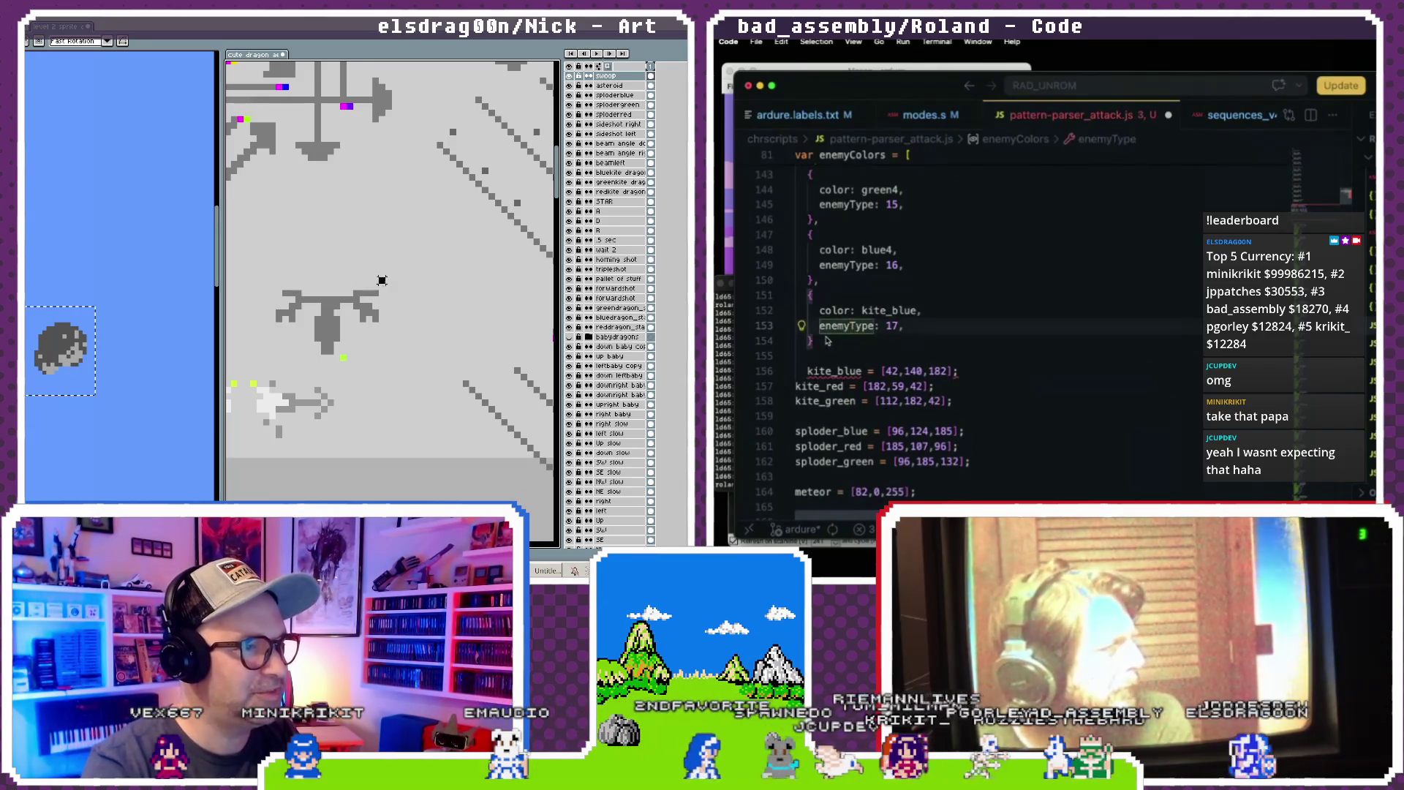
left_click_drag(828, 341, 825, 292)
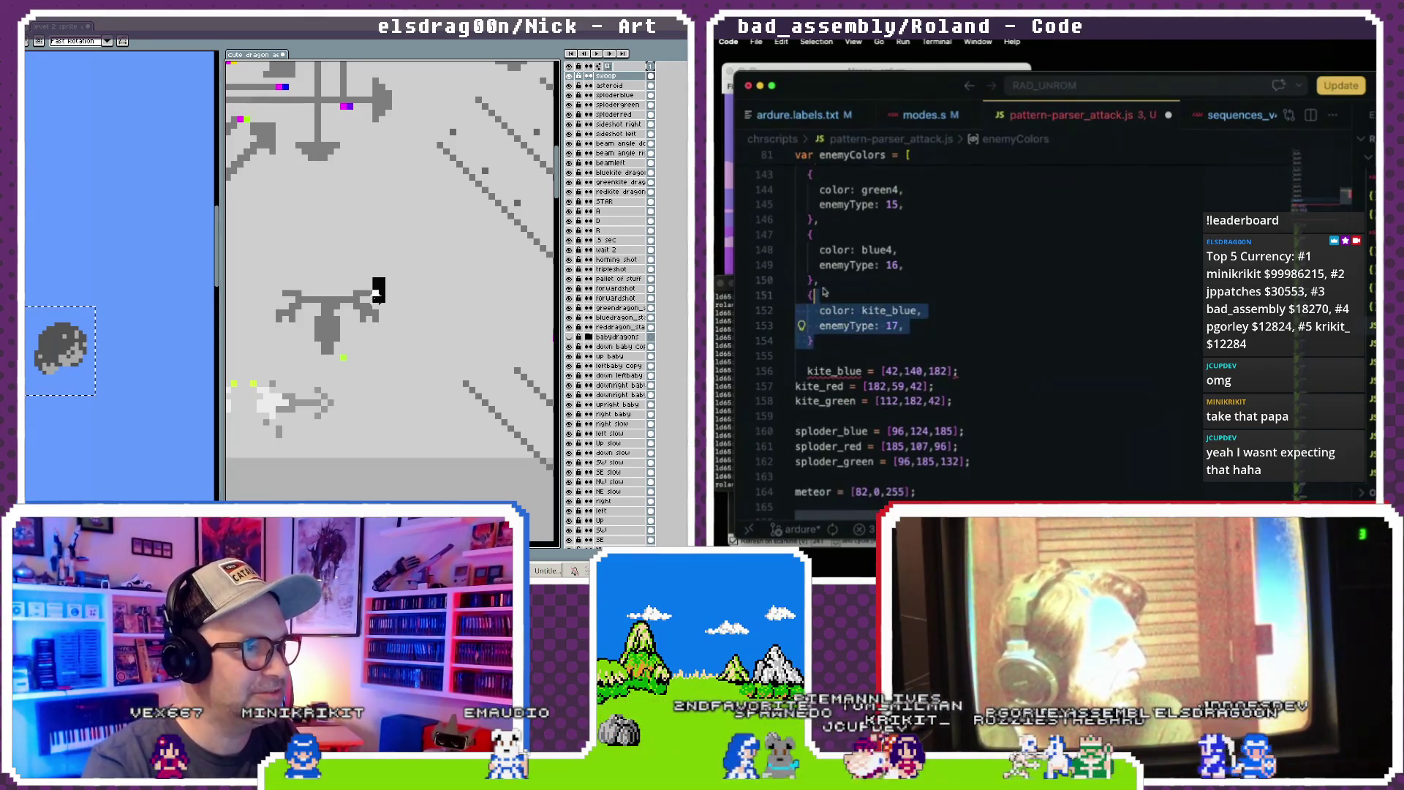
left_click(814, 352)
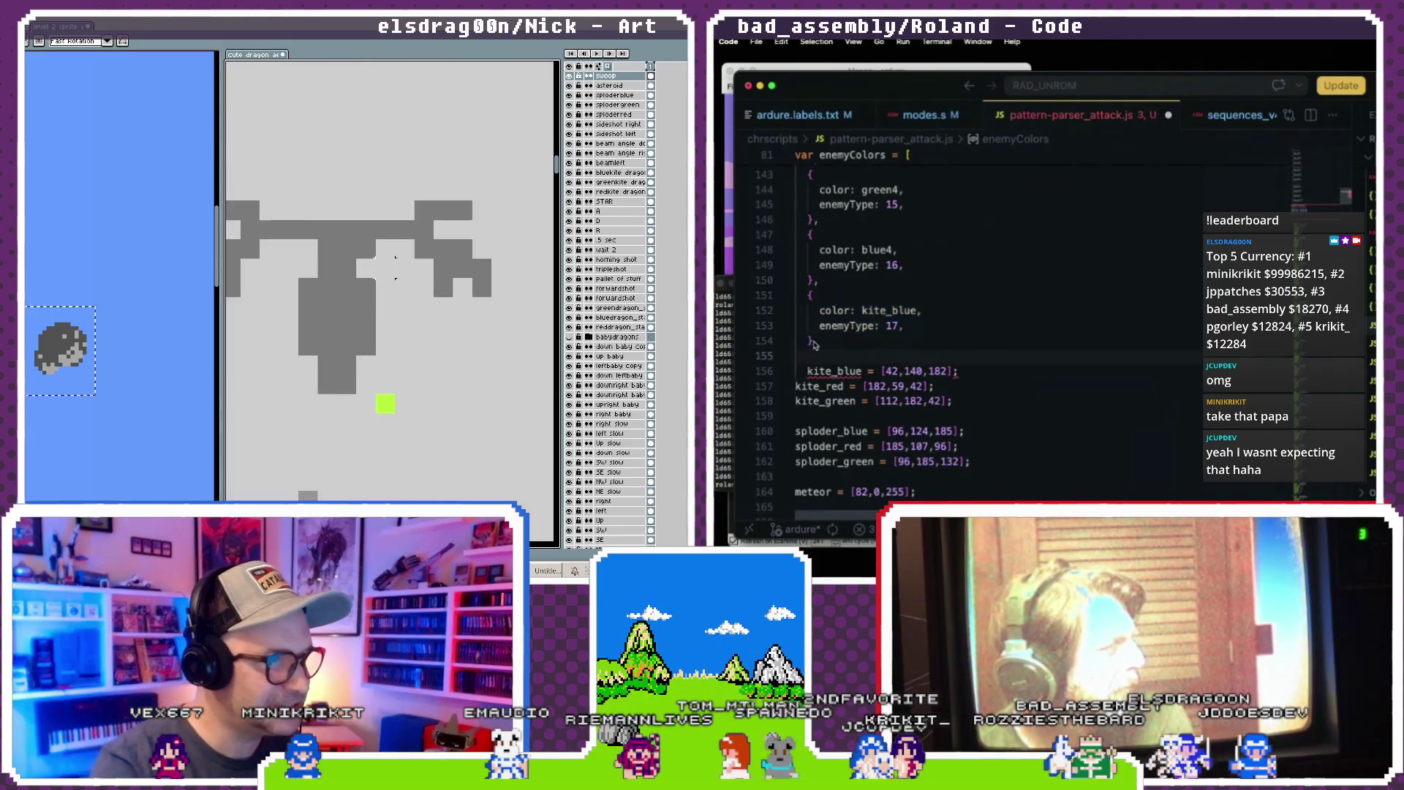
left_click_drag(814, 345, 814, 294)
left_click(814, 354)
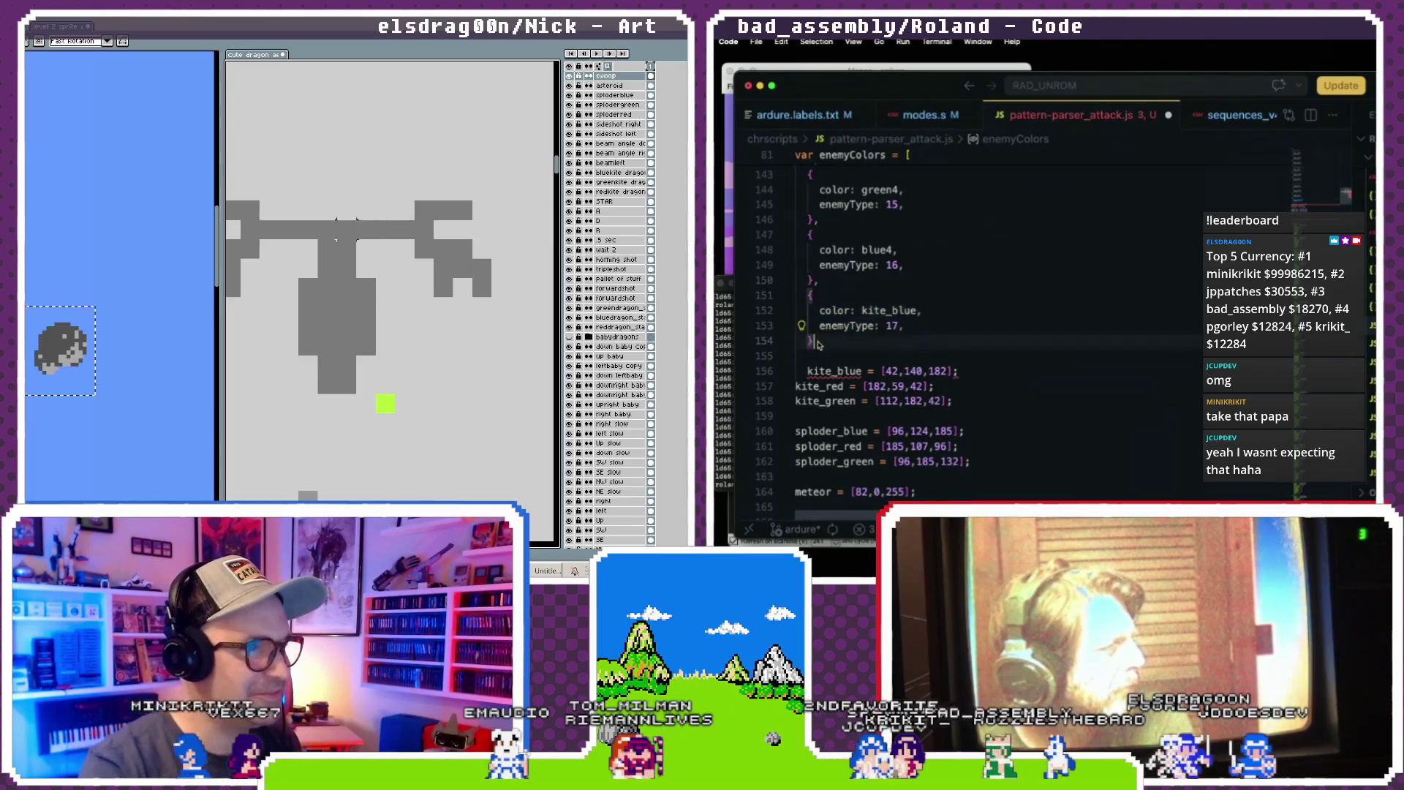
key("super+v")
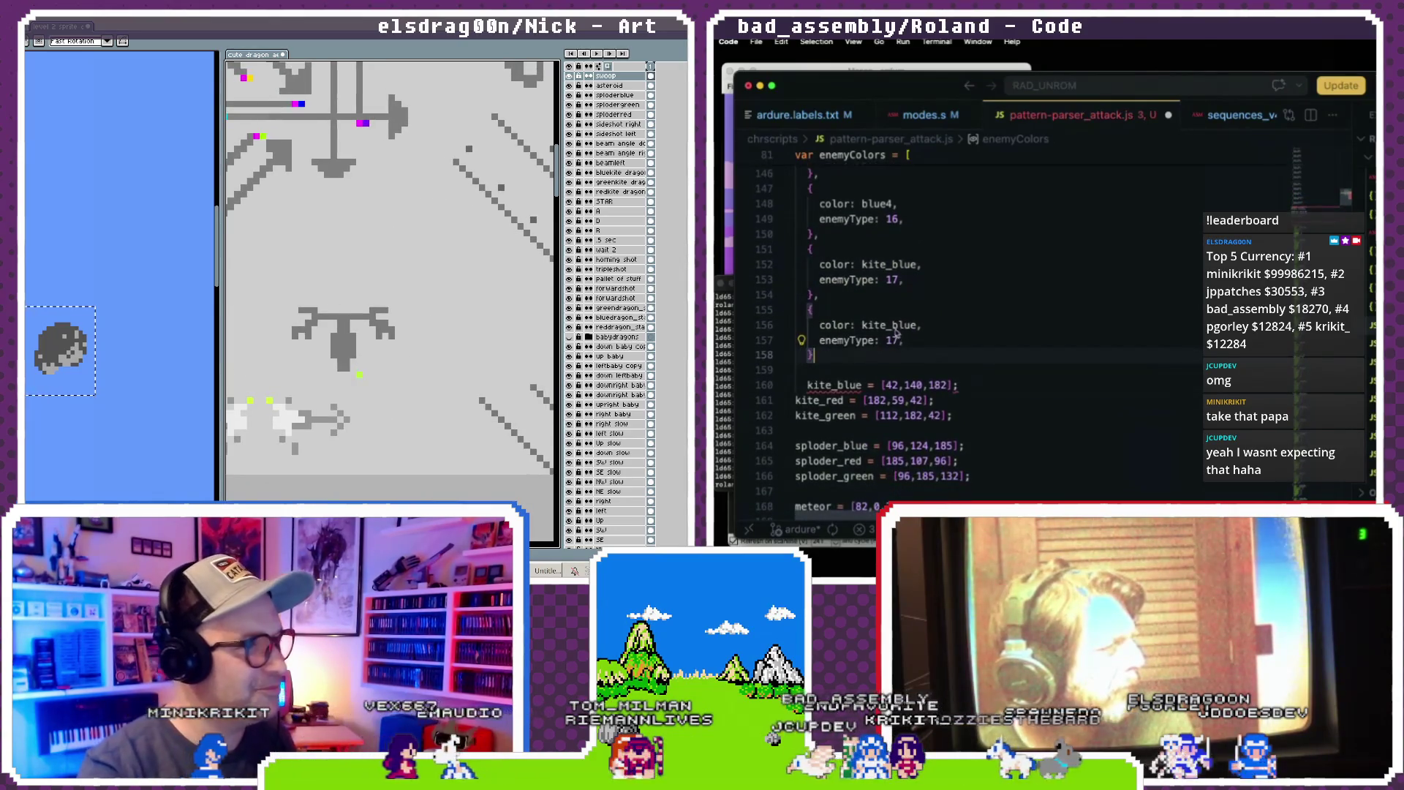
double_click(891, 324)
type("kite_red")
left_click(896, 341)
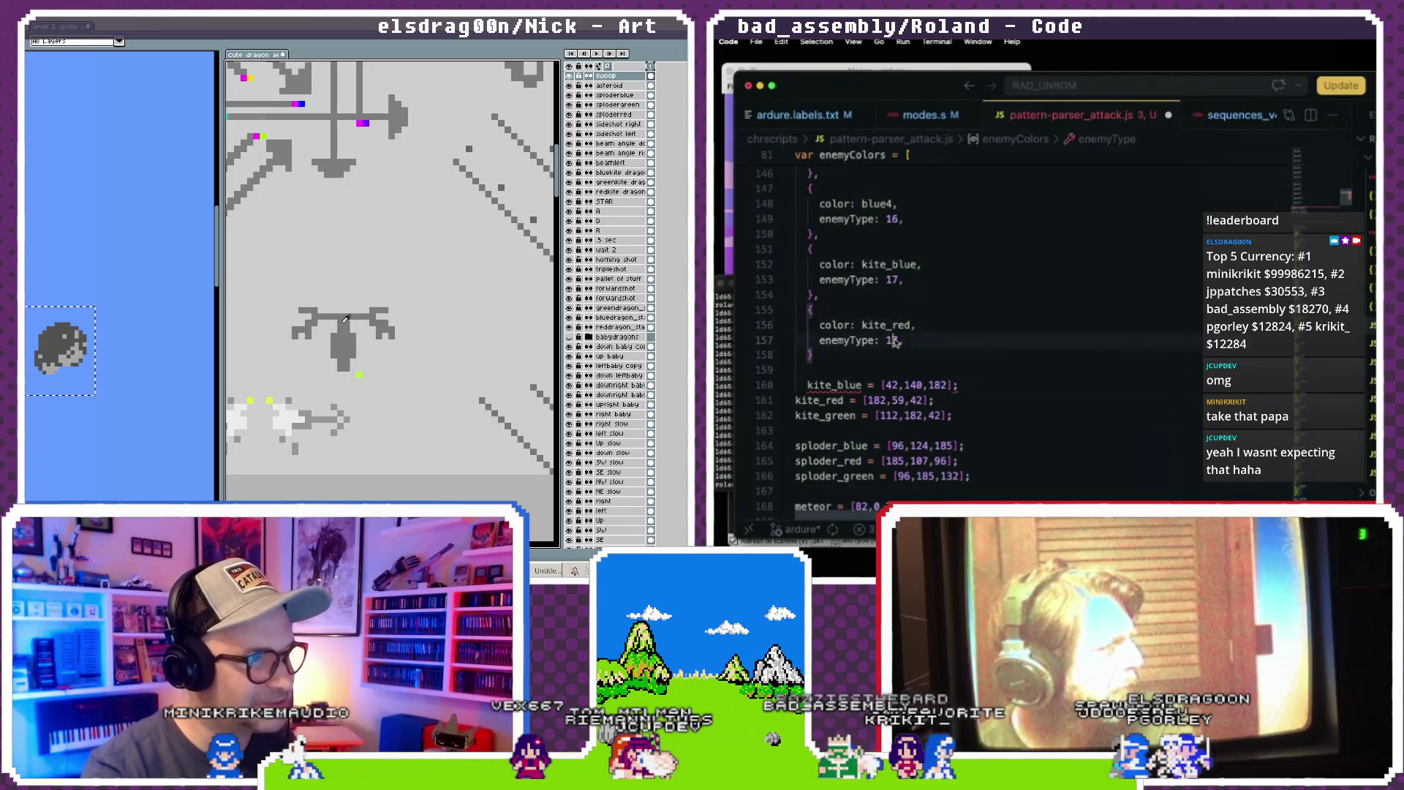
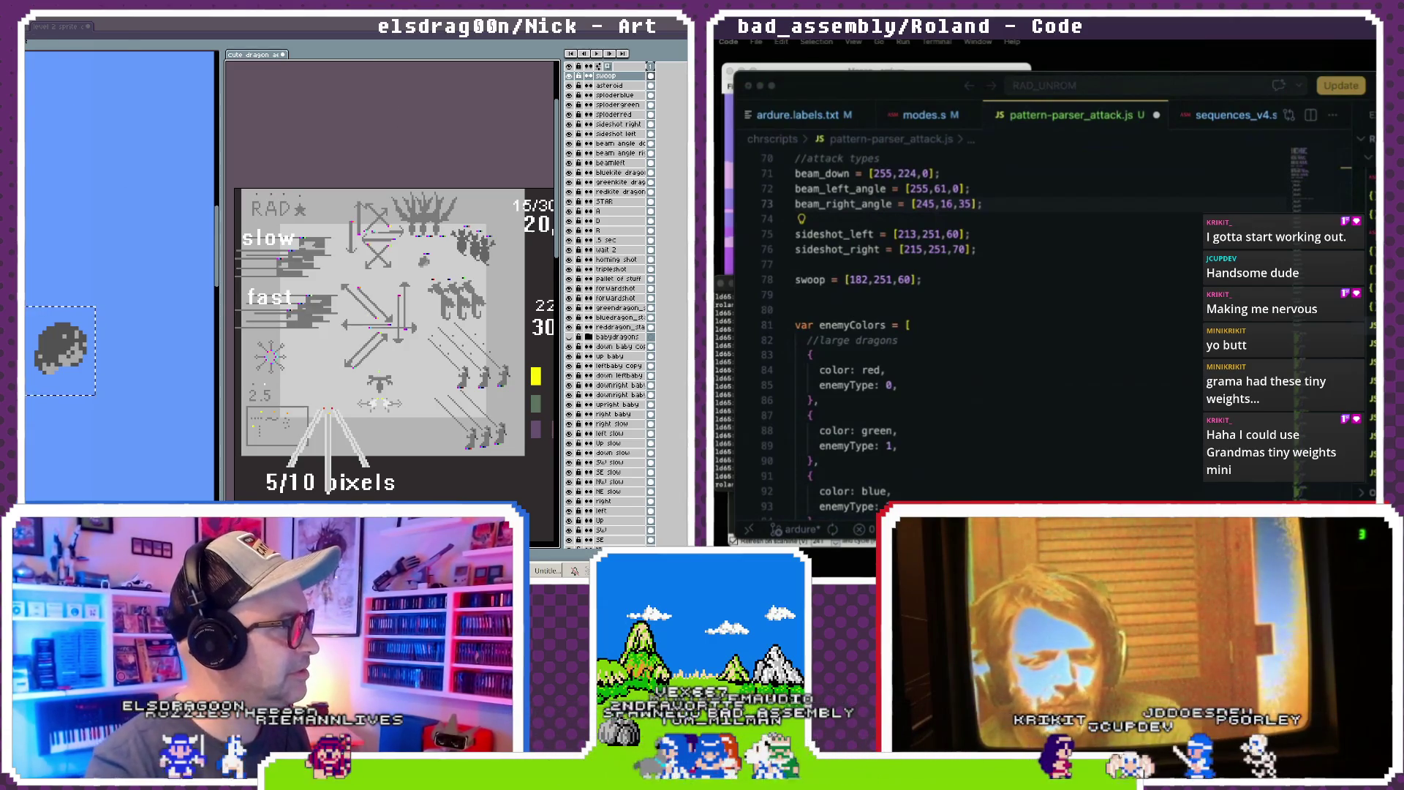
- Select the colros layer on the dragon sheet and turn on its visibility to show the Fire A swatches
scroll(381, 328, "down", 4)
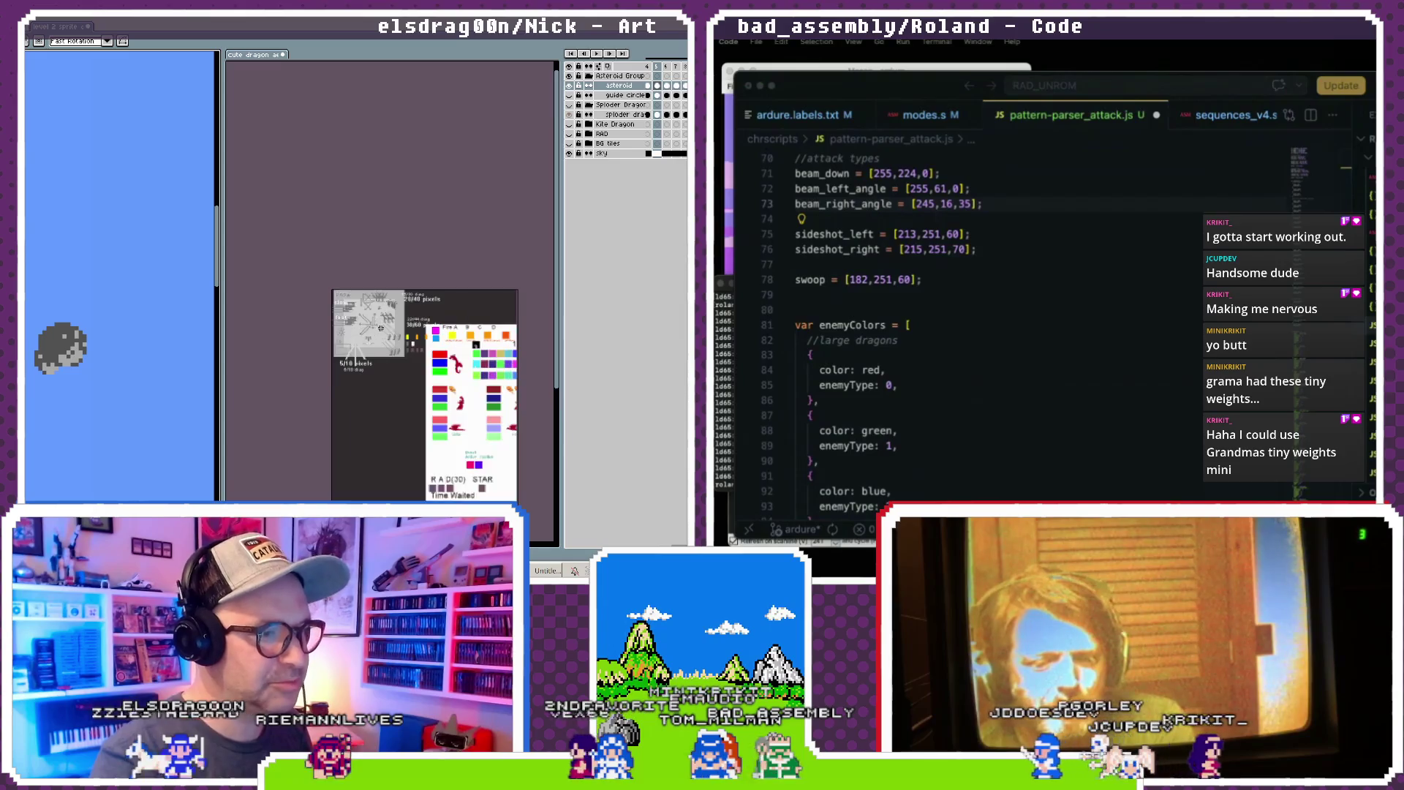
scroll(380, 328, "up", 3)
scroll(381, 328, "down", 3)
scroll(381, 328, "up", 1)
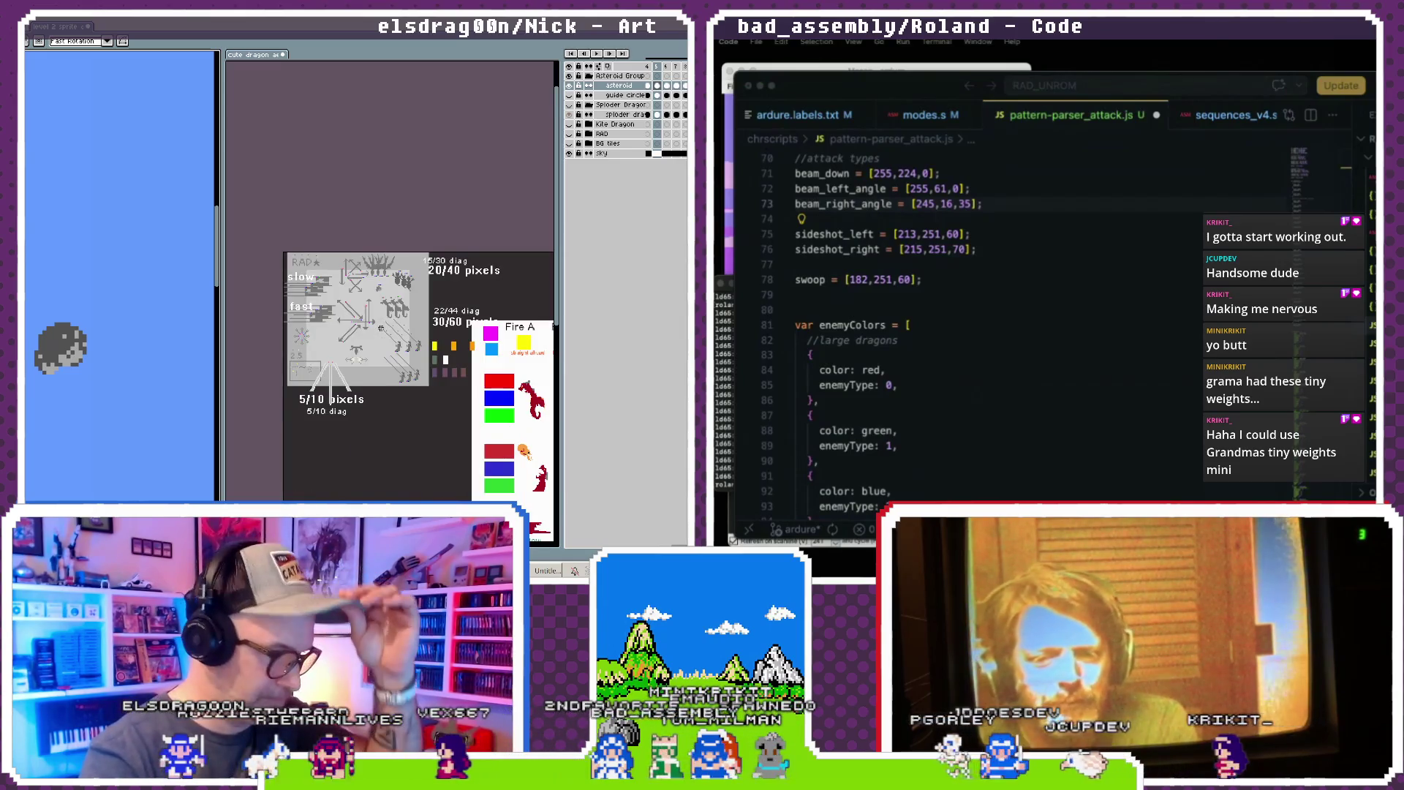
scroll(381, 328, "down", 2)
scroll(404, 352, "up", 2)
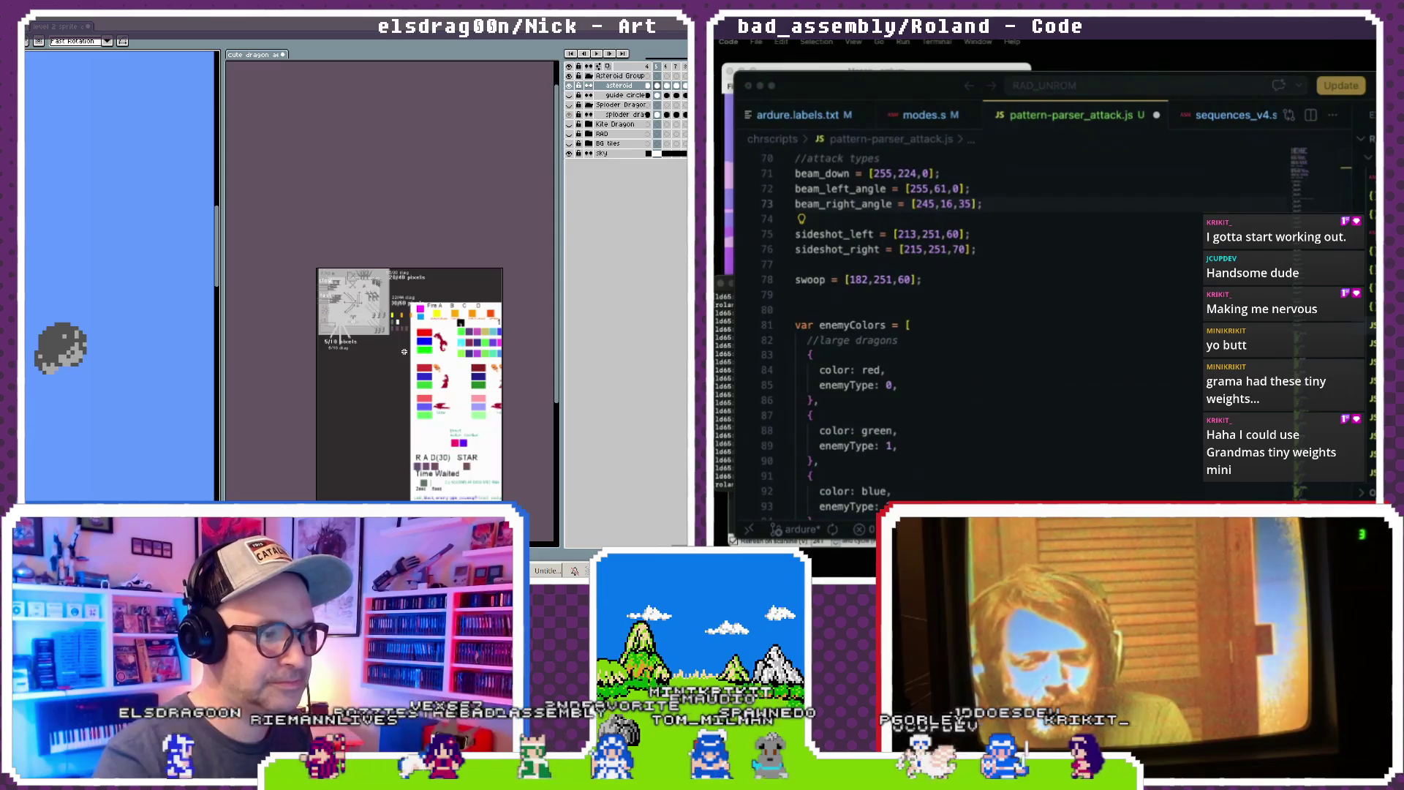
left_click(480, 395)
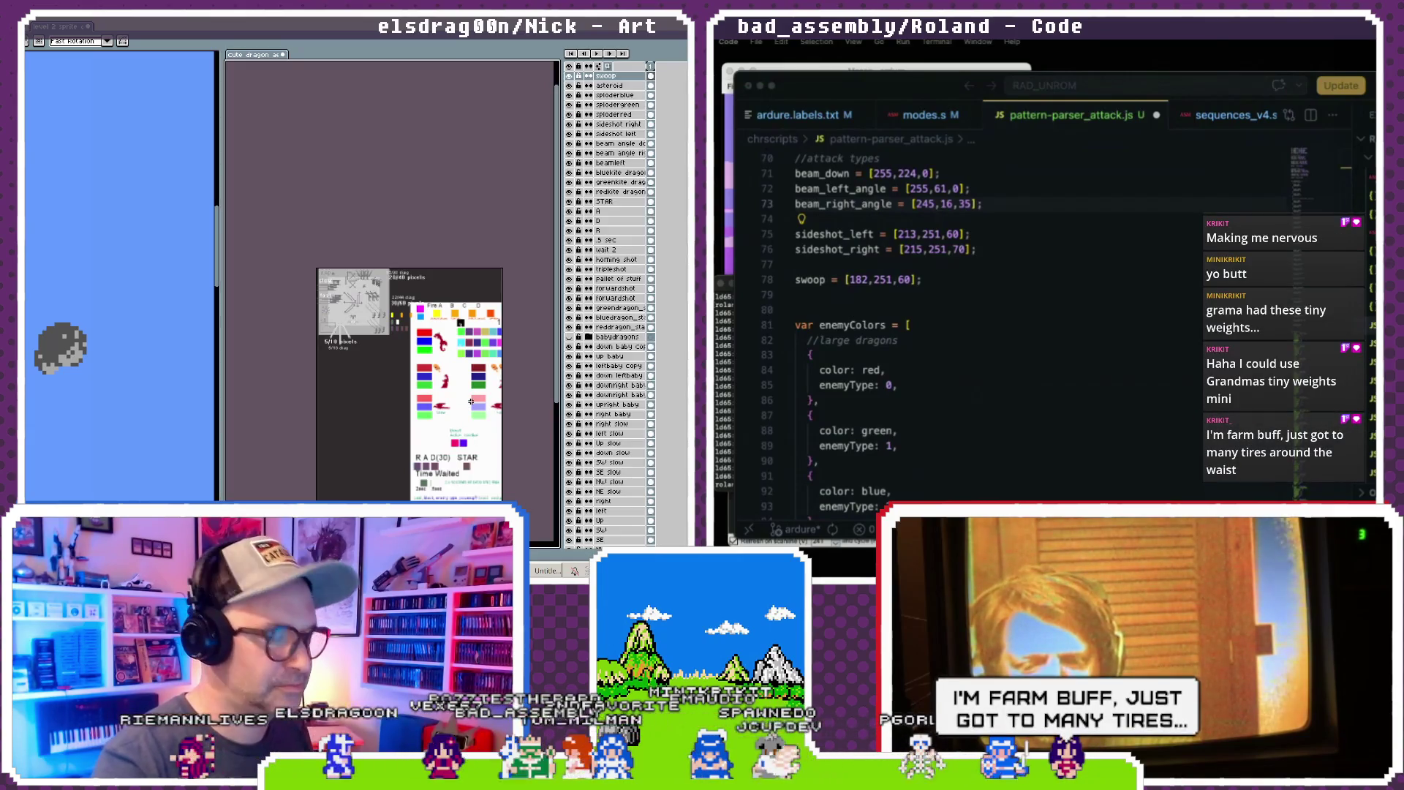
scroll(414, 355, "up", 2)
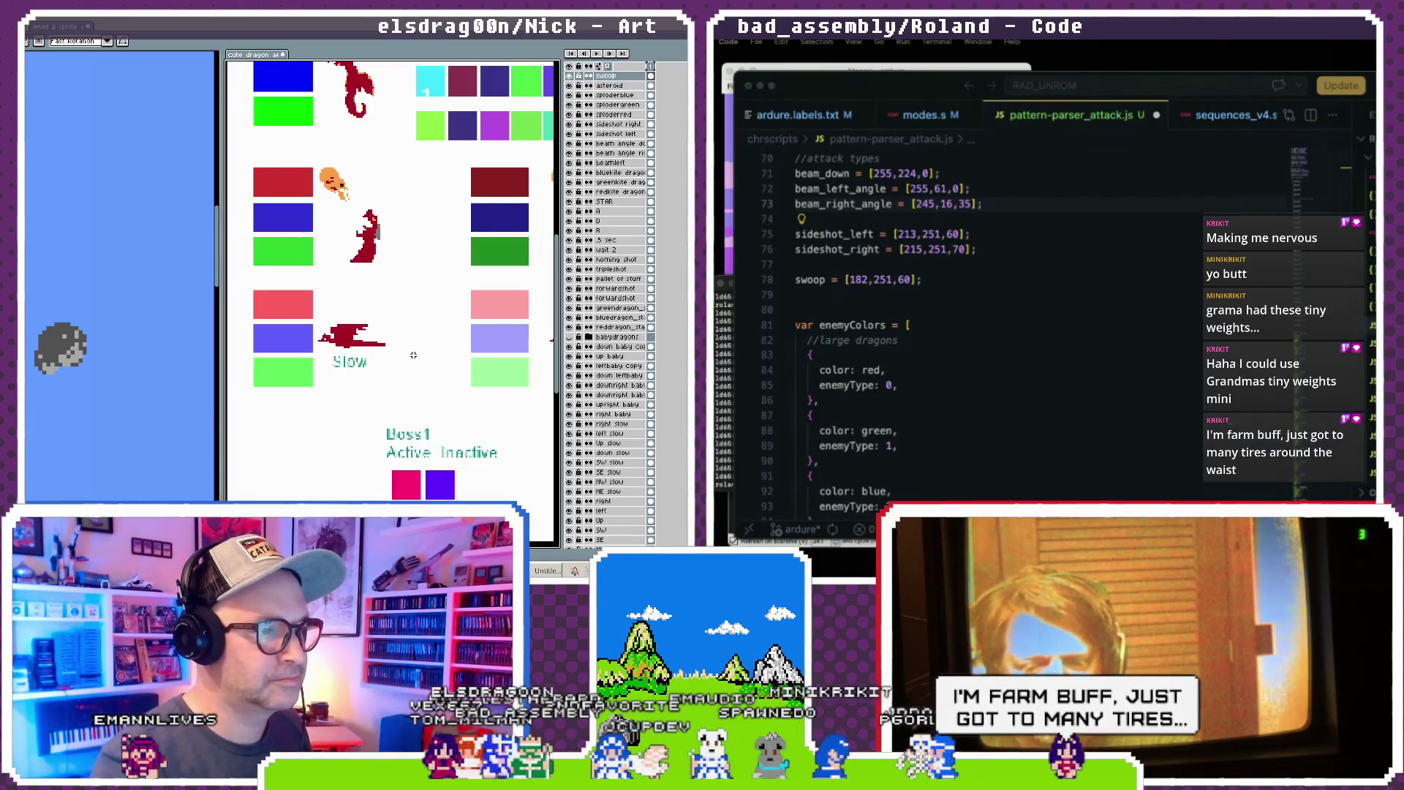
left_click(417, 277)
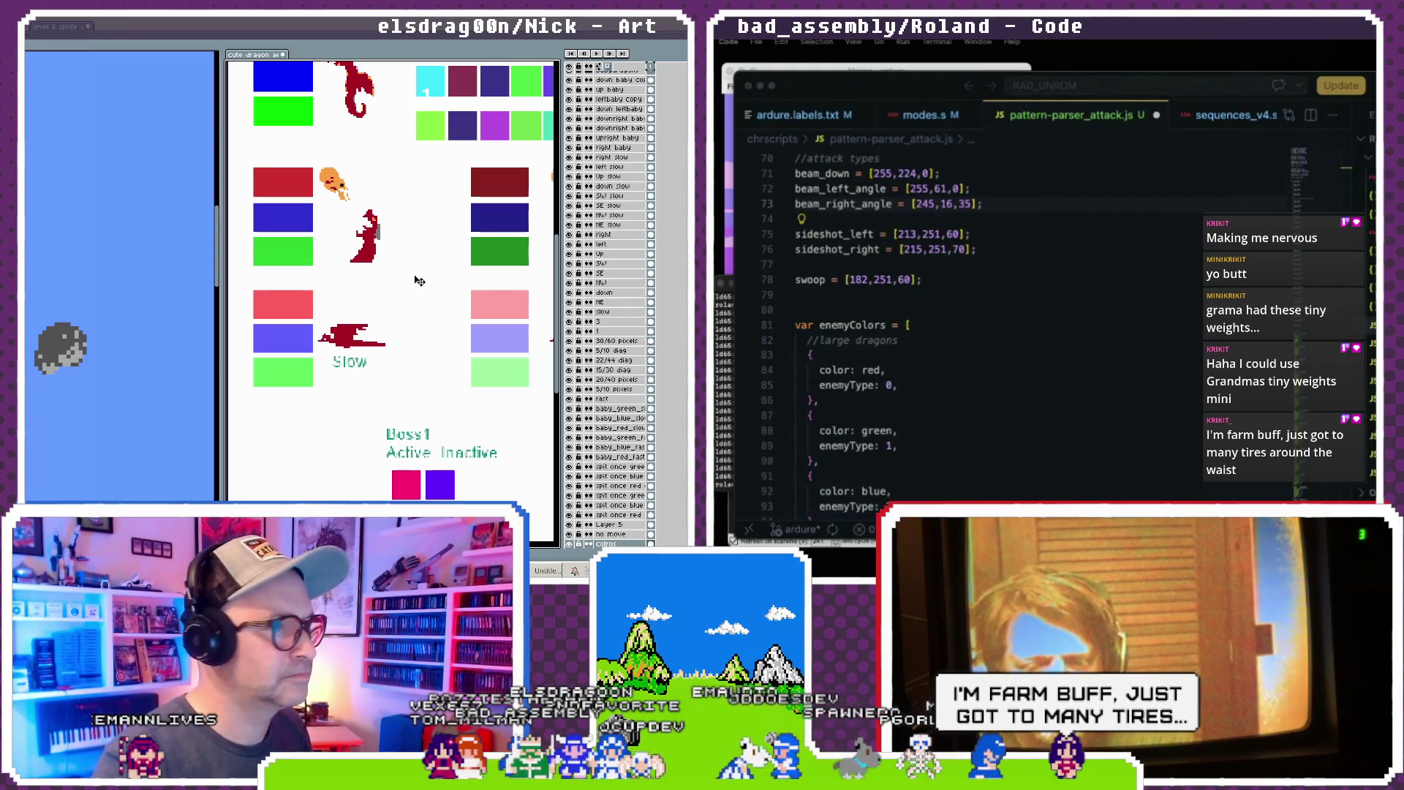
scroll(410, 329, "down", 5)
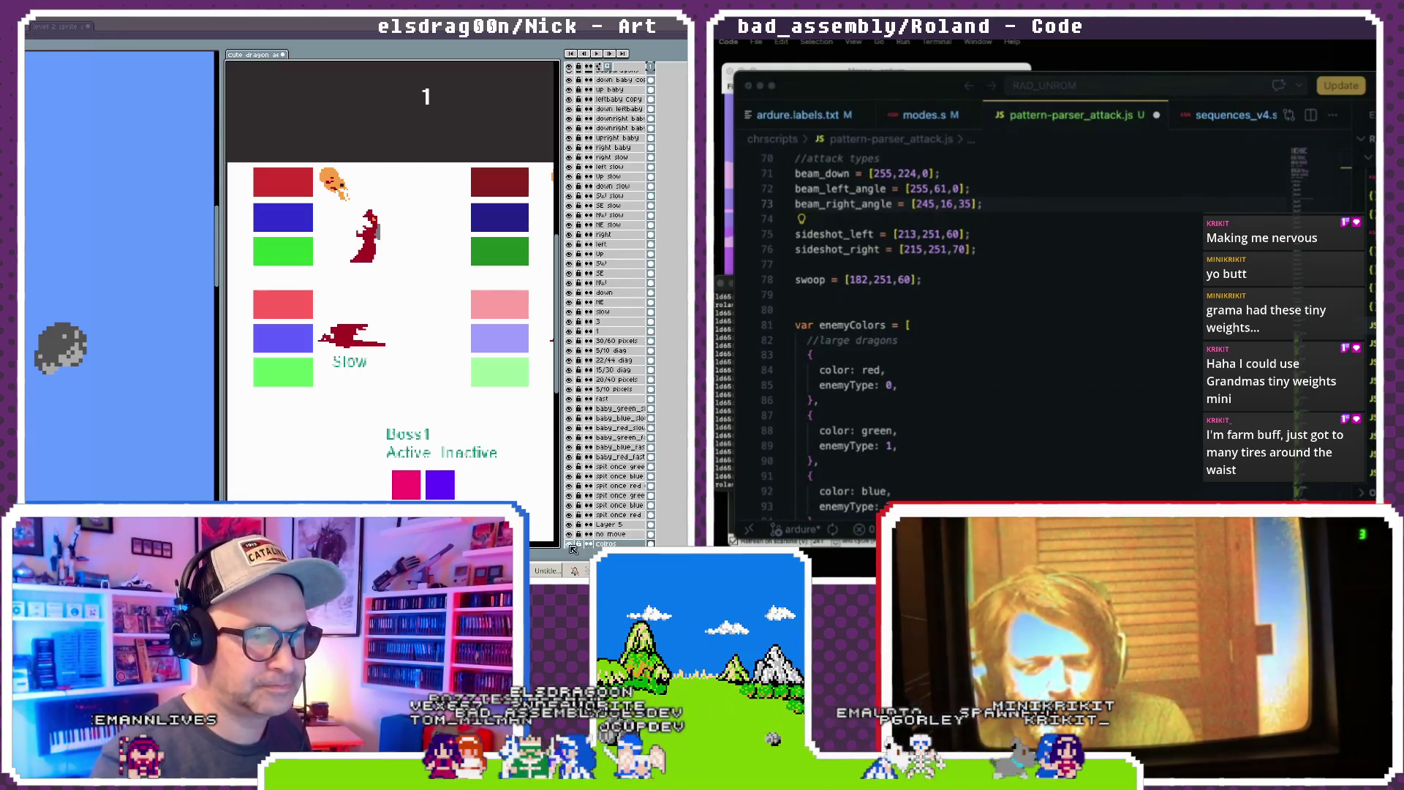
scroll(349, 276, "up", 4)
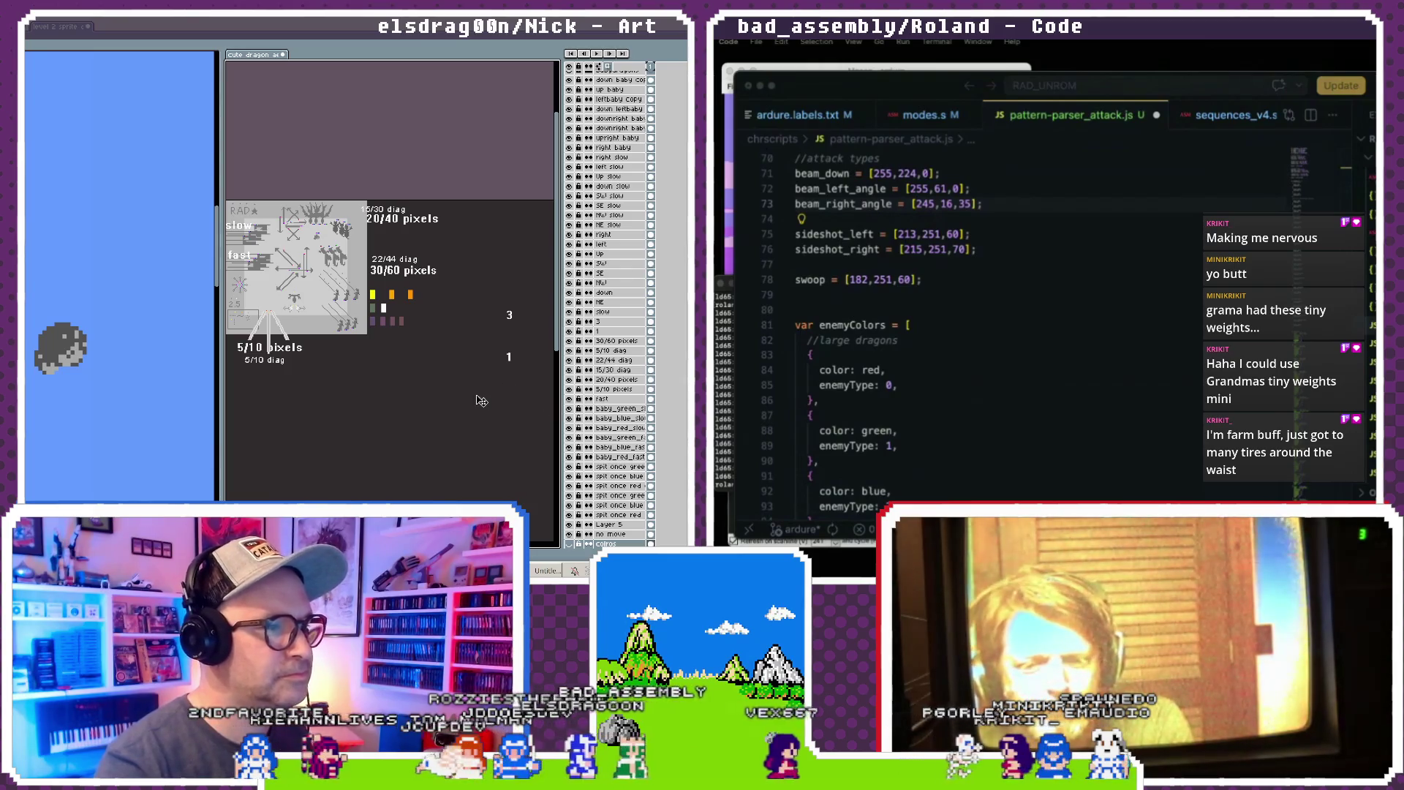
left_click(578, 542)
left_click(570, 535)
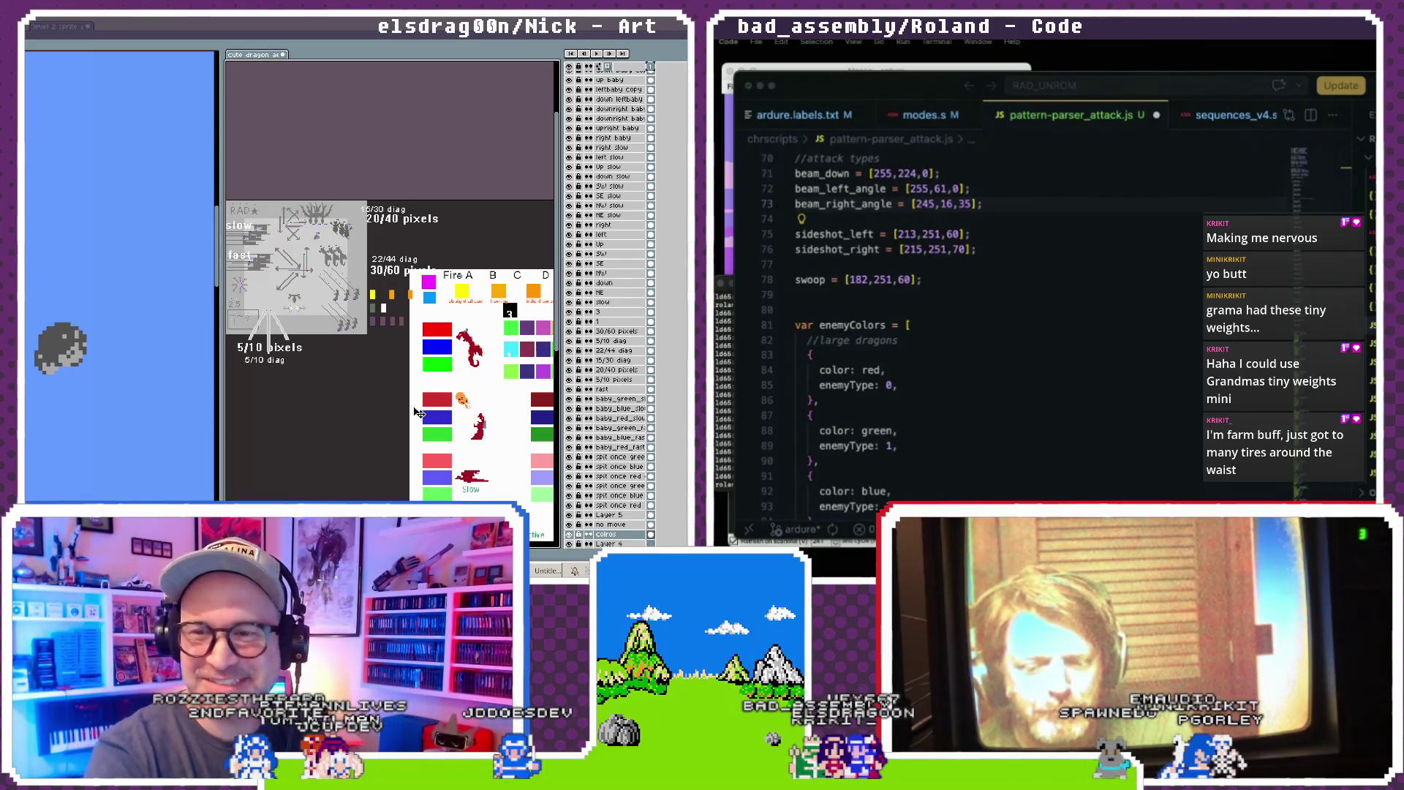
- Activate the asteroid preview document, then briefly bring up and dismiss the text editor window
scroll(336, 314, "up", 3)
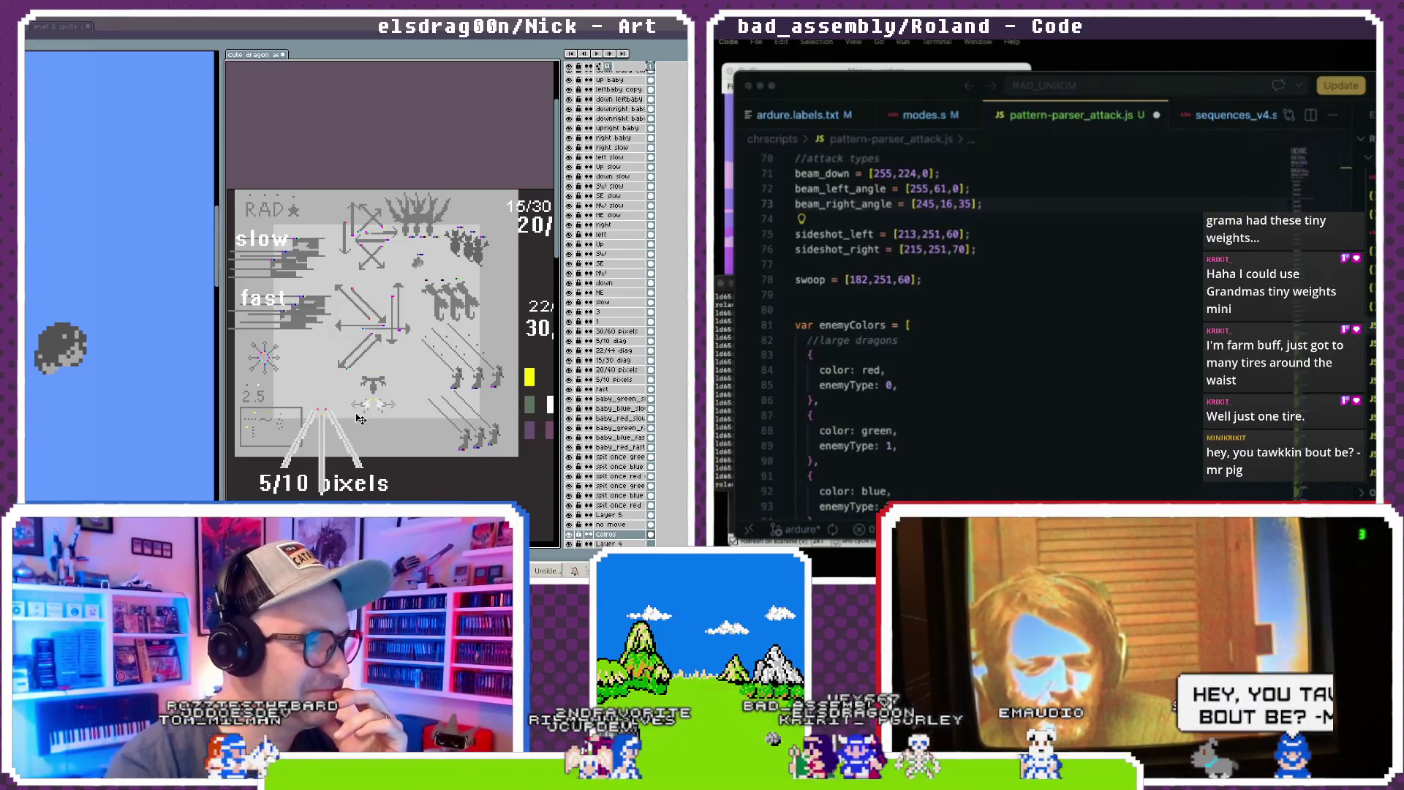
scroll(135, 364, "down", 4)
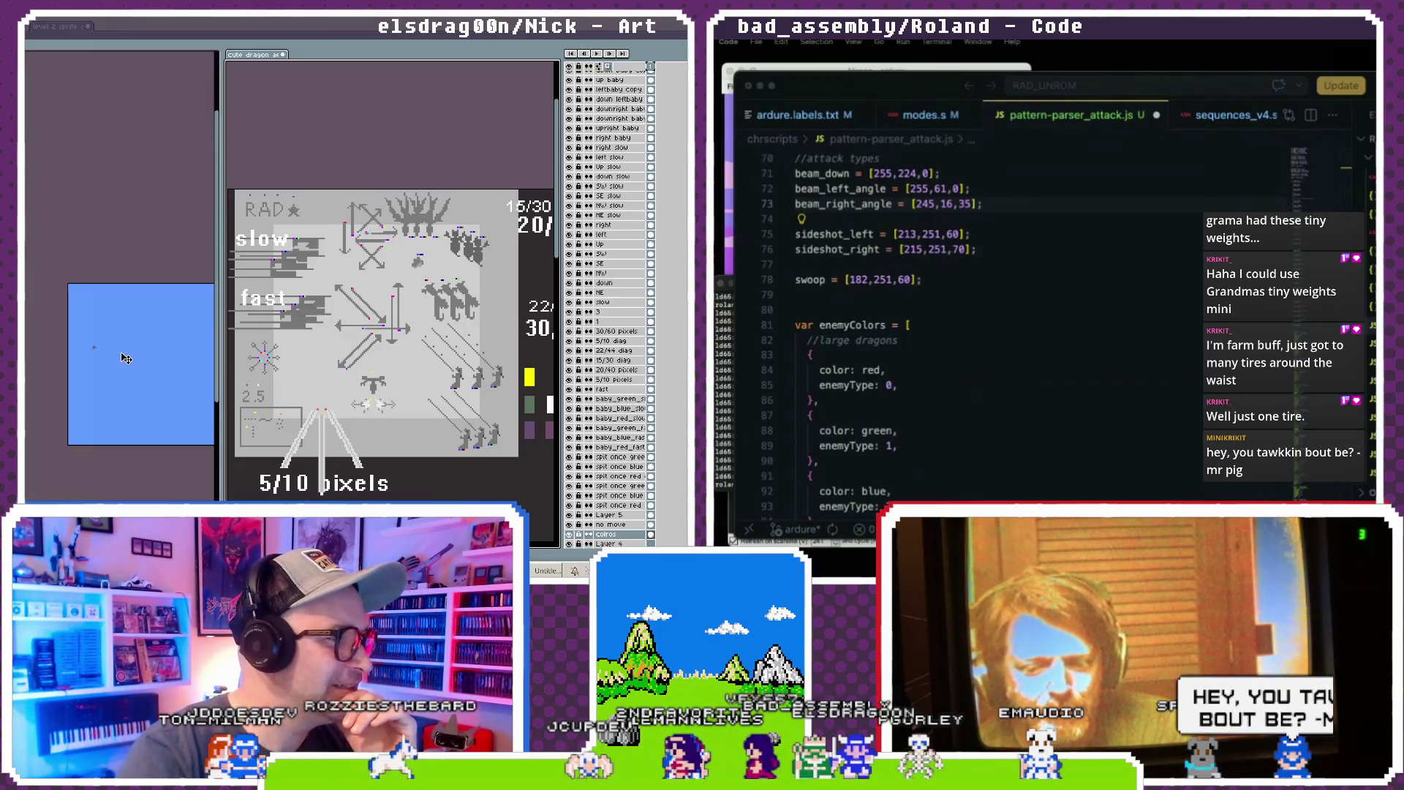
left_click(136, 364)
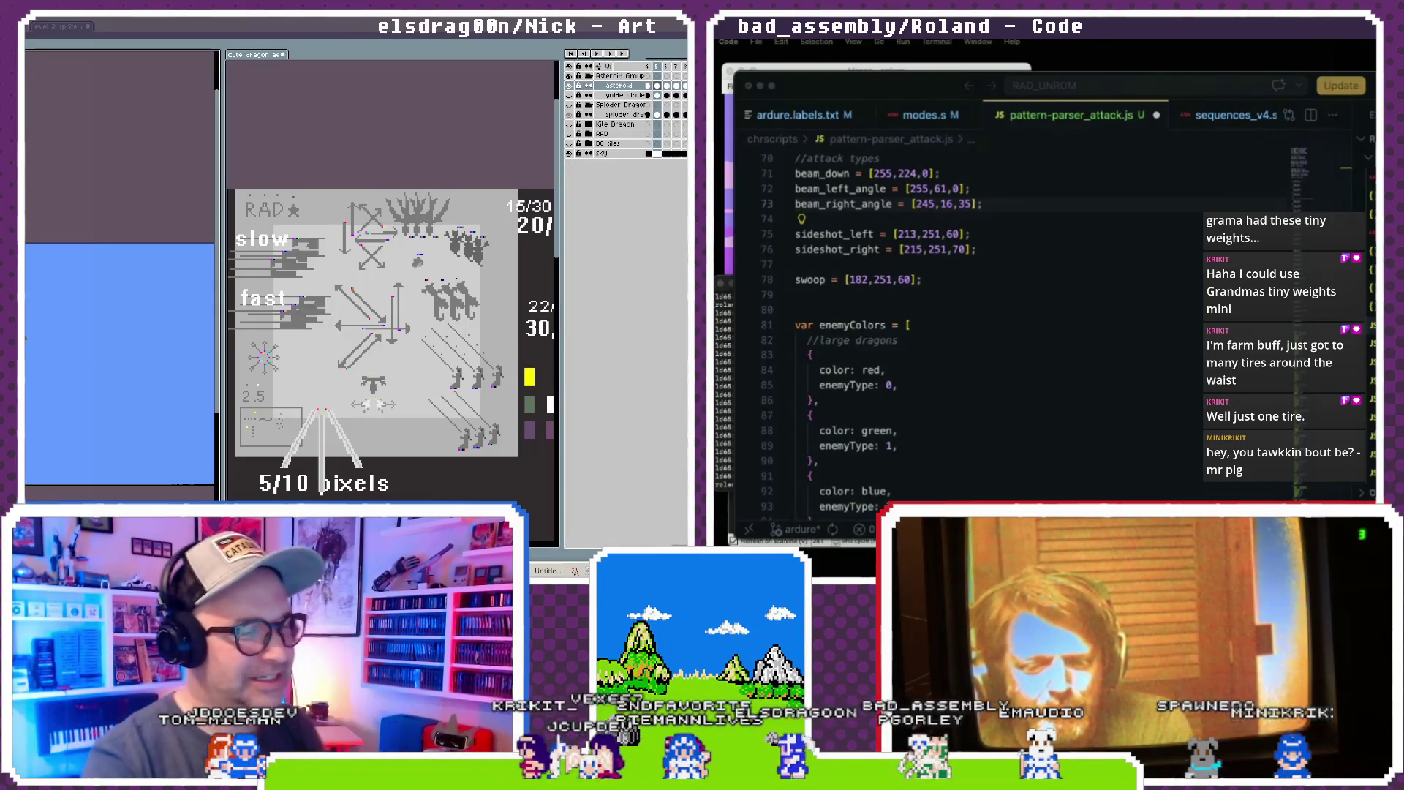
left_click(537, 572)
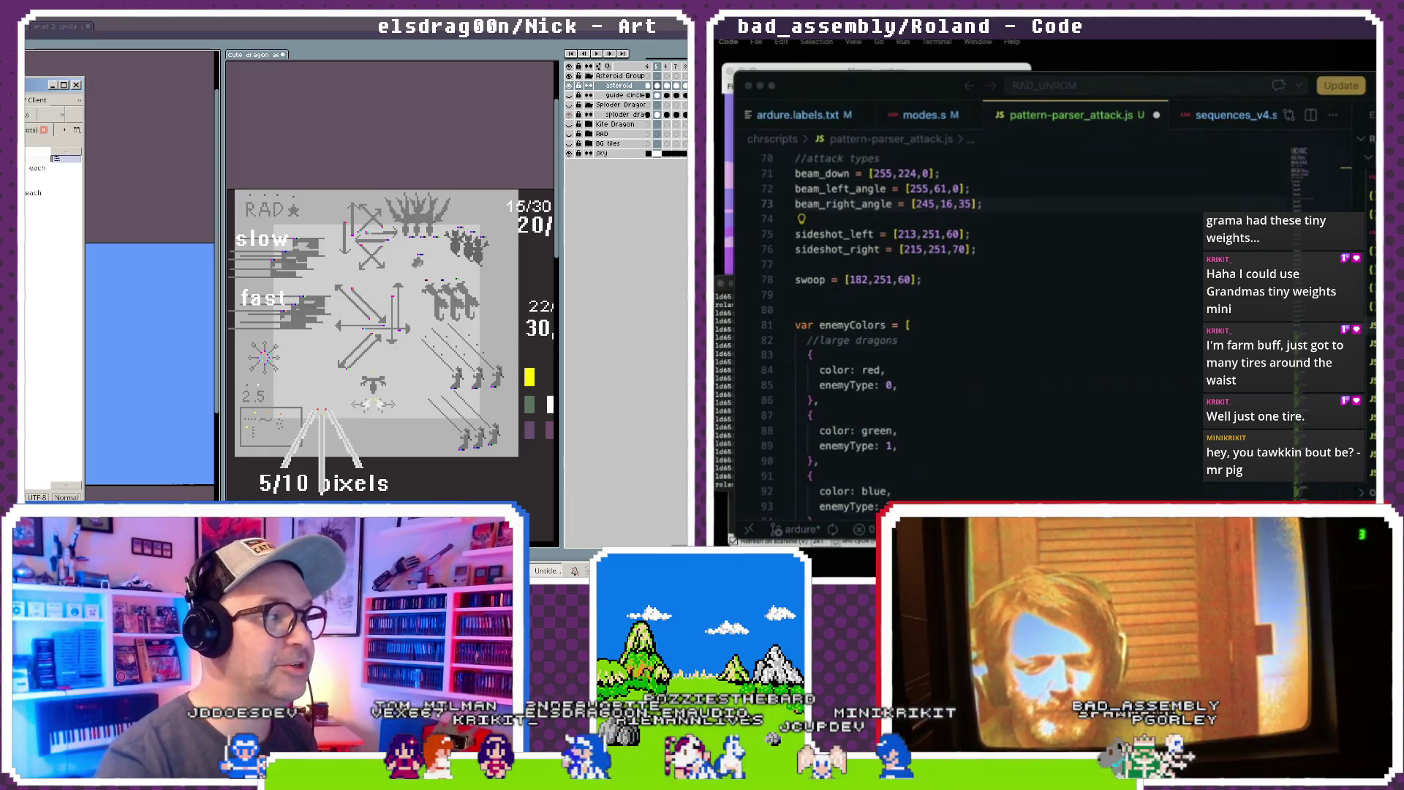
scroll(387, 366, "down", 2)
key("alt+Tab")
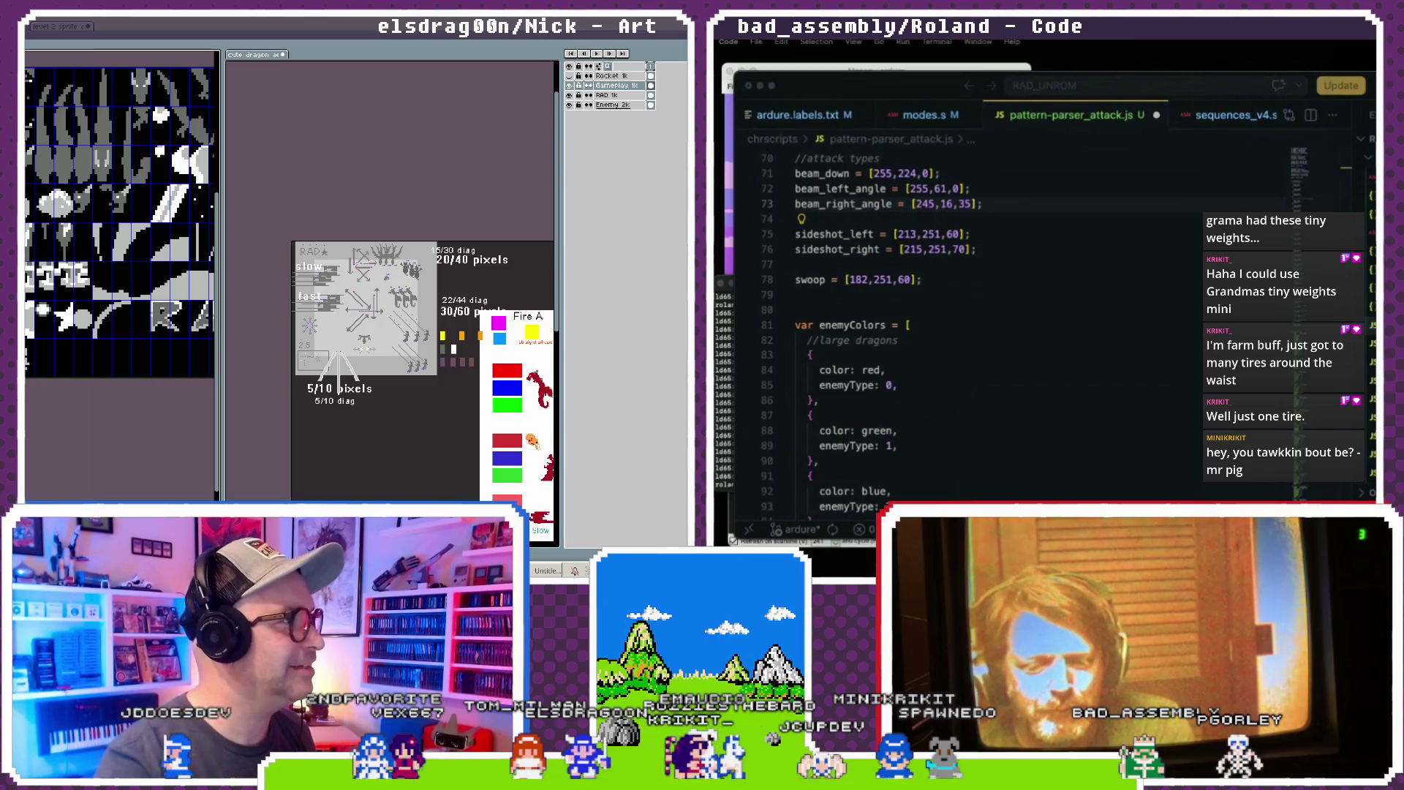
- Switch through the open documents to the level 2 mockup sketch
key("ctrl+Tab")
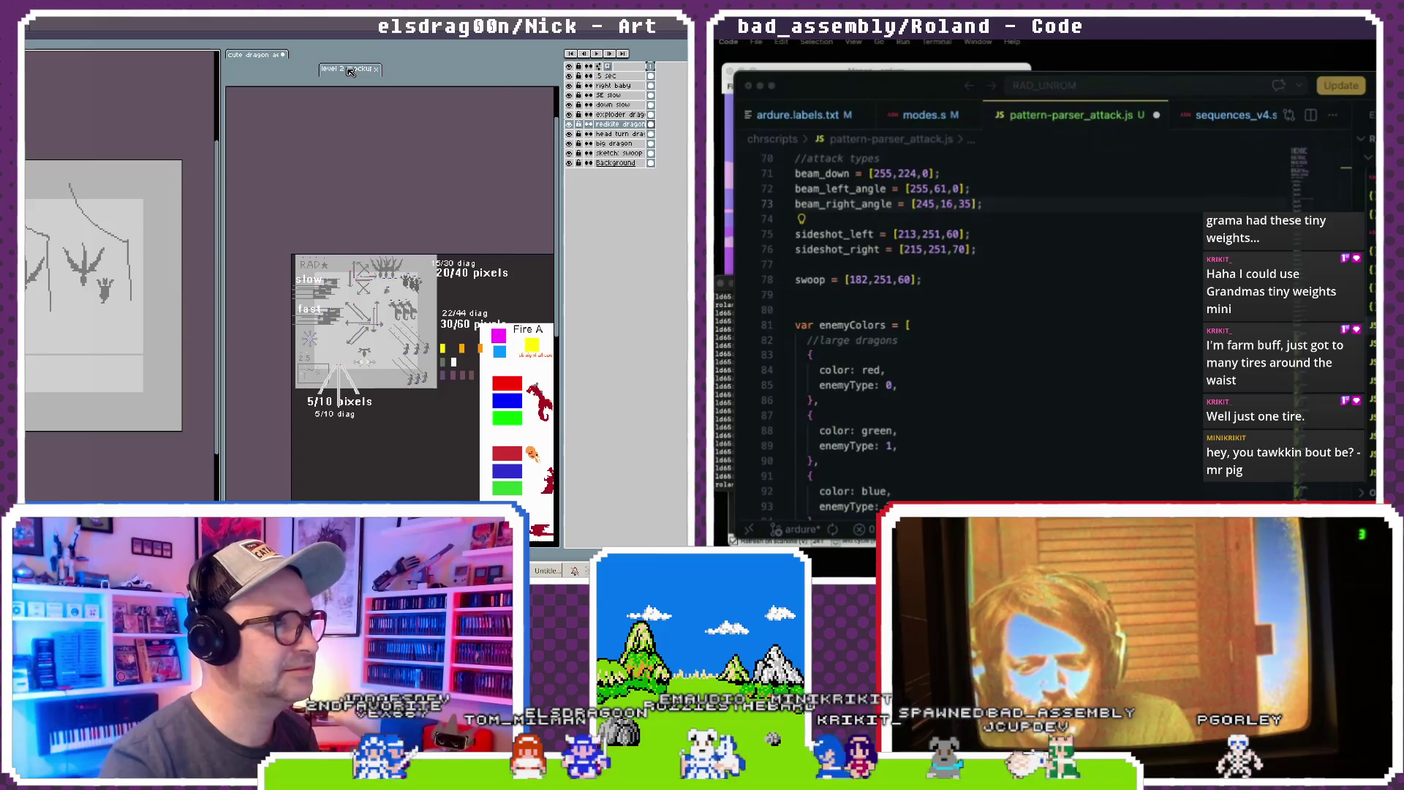
key("ctrl+Tab")
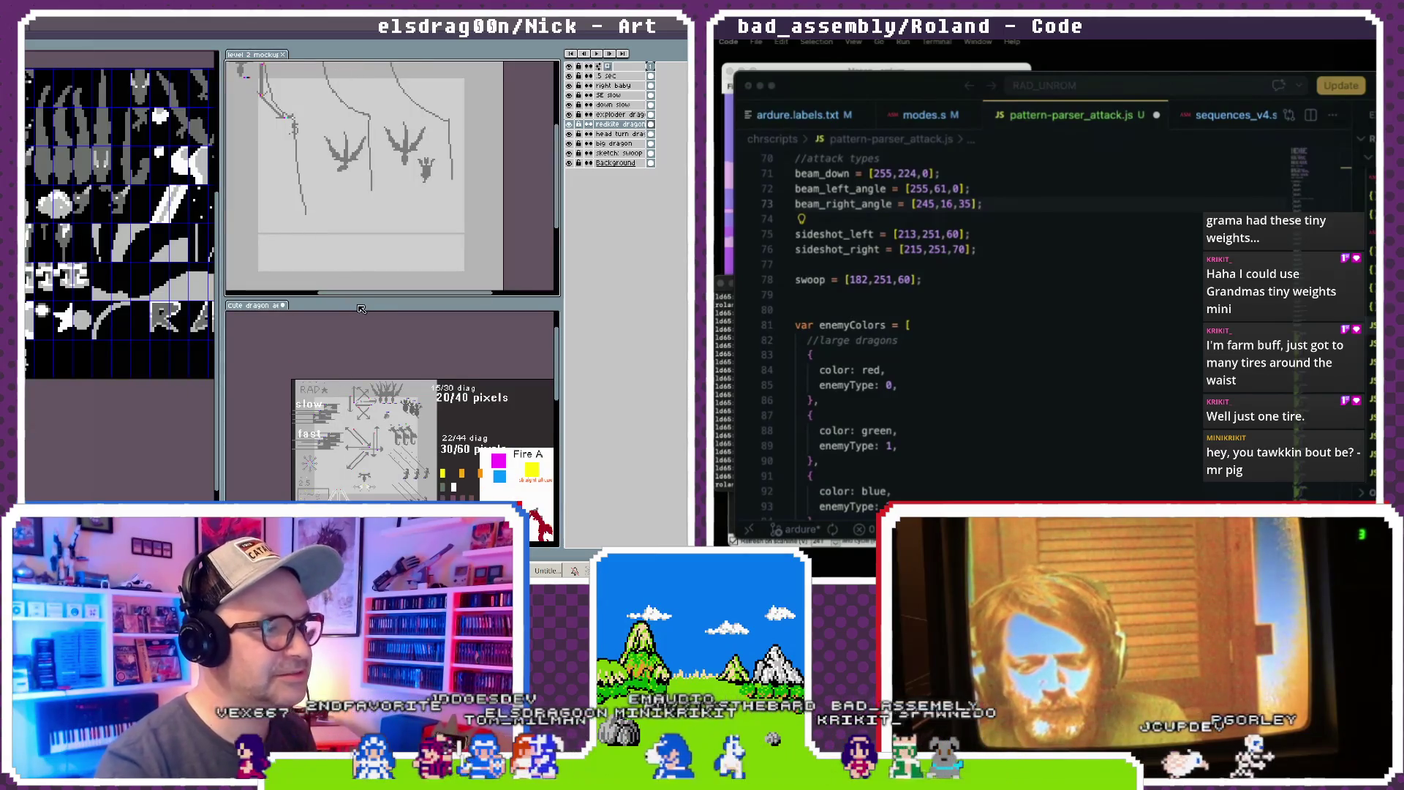
left_click(315, 329)
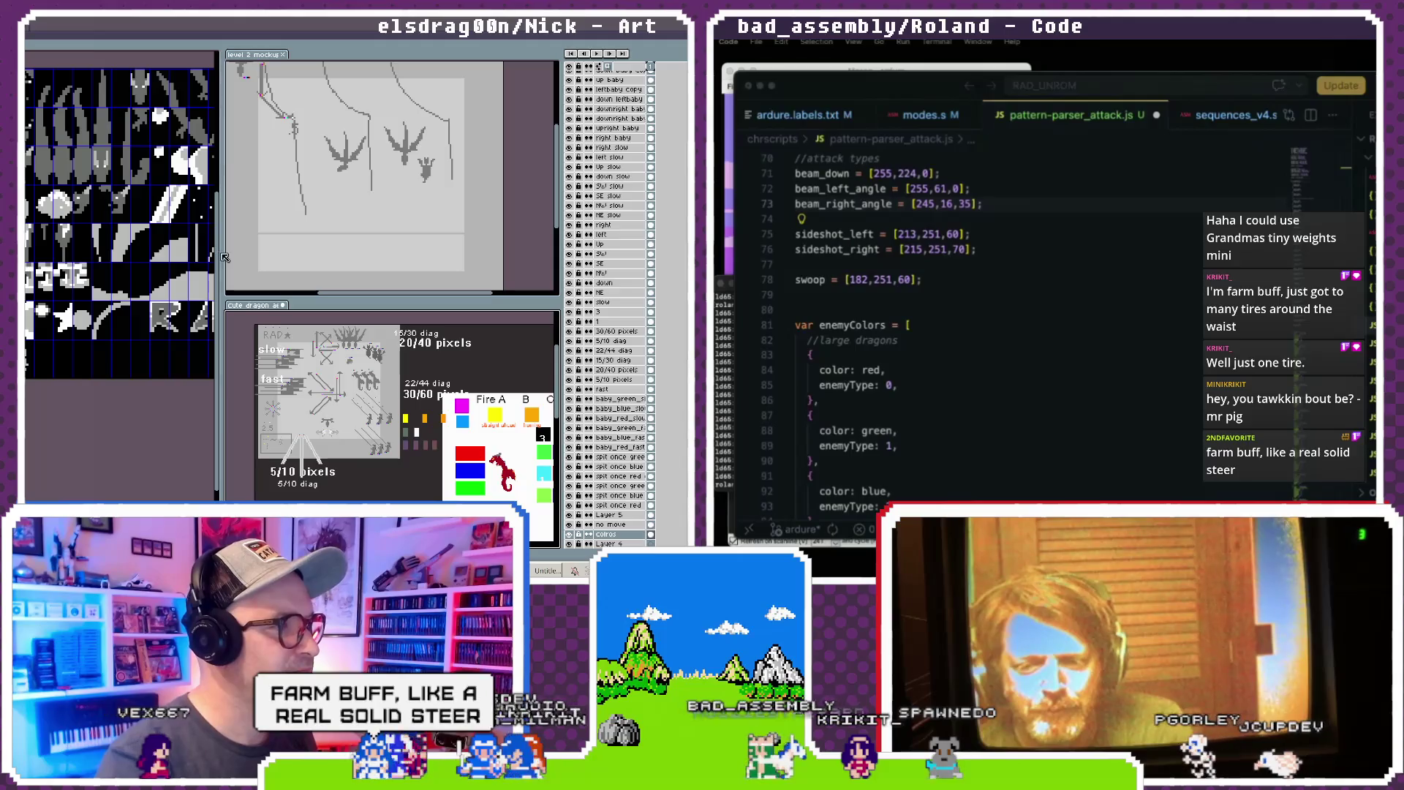
- Resize the windows so the level 2 mockup fills the workspace, collapsing the cute dragon sheet
left_click_drag(229, 259, 35, 239)
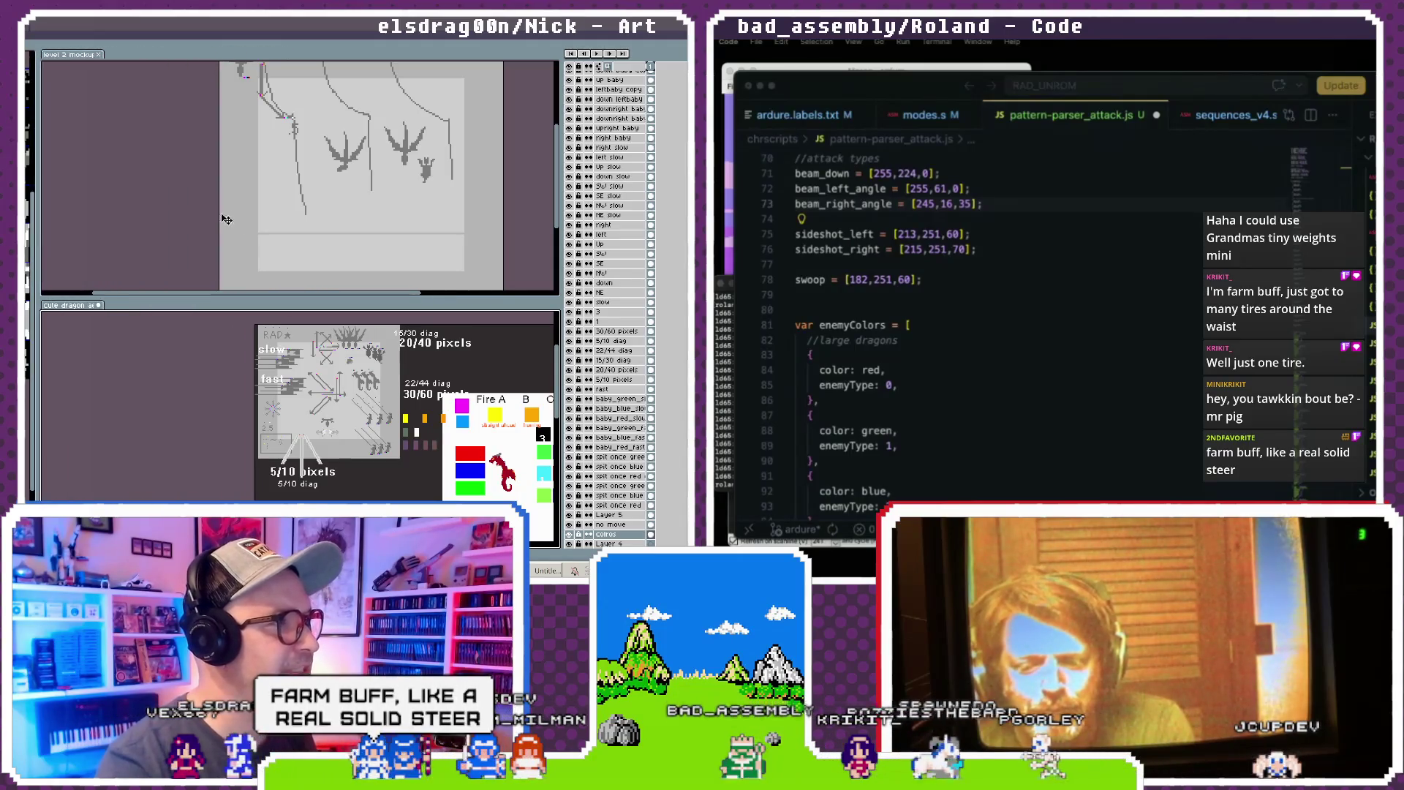
left_click(131, 221)
left_click_drag(131, 221, 131, 265)
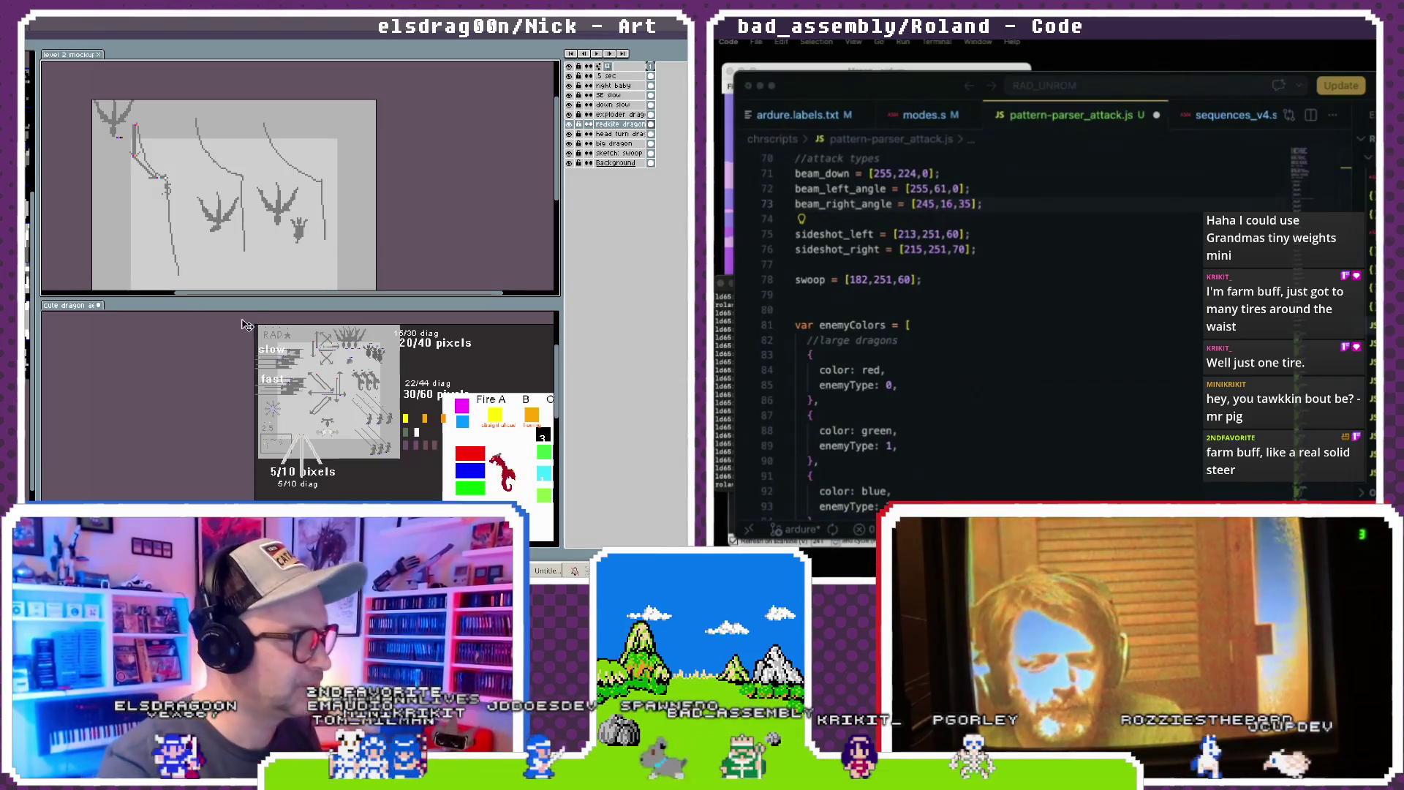
left_click_drag(258, 304, 258, 400)
left_click(323, 462)
left_click_drag(322, 461, 176, 438)
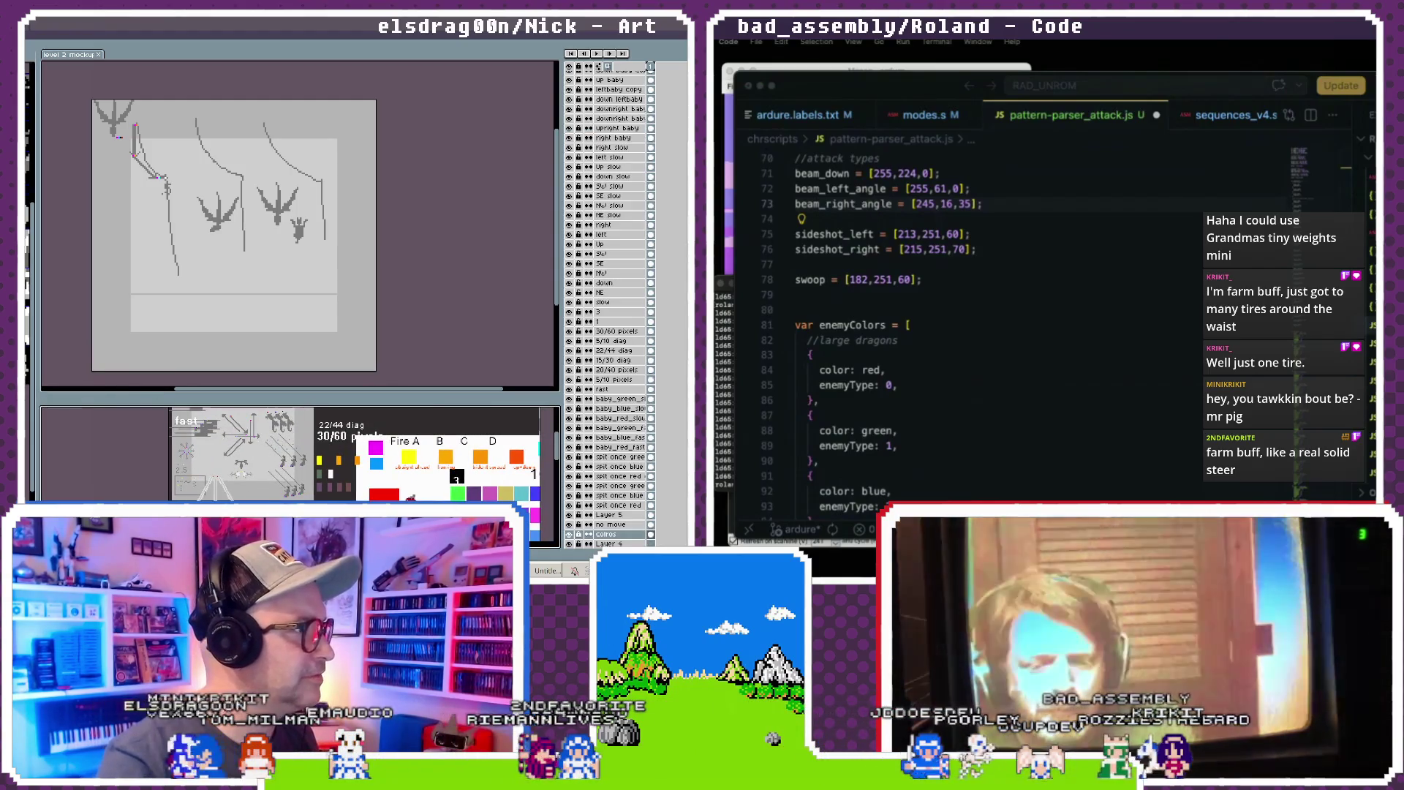
left_click_drag(175, 404, 175, 556)
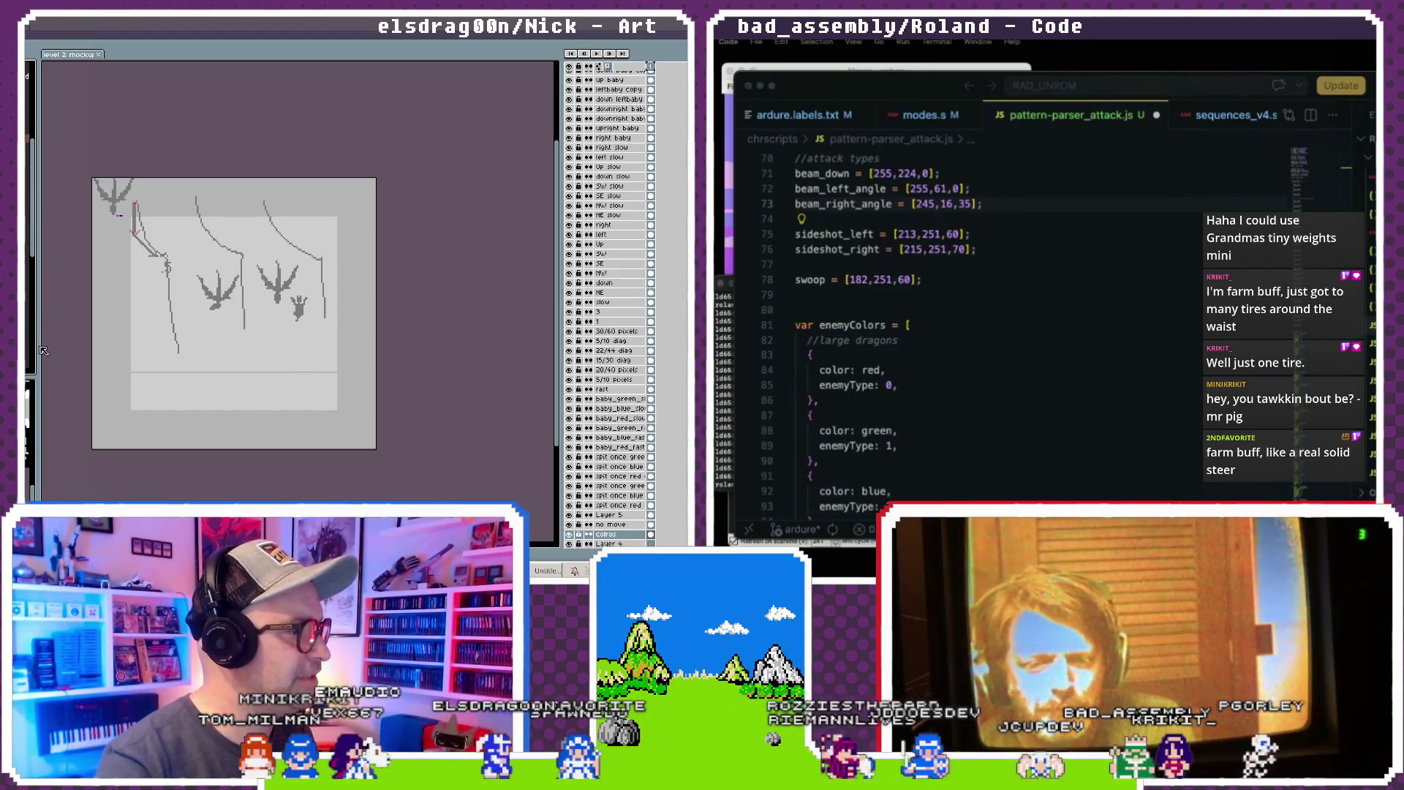
left_click(32, 197)
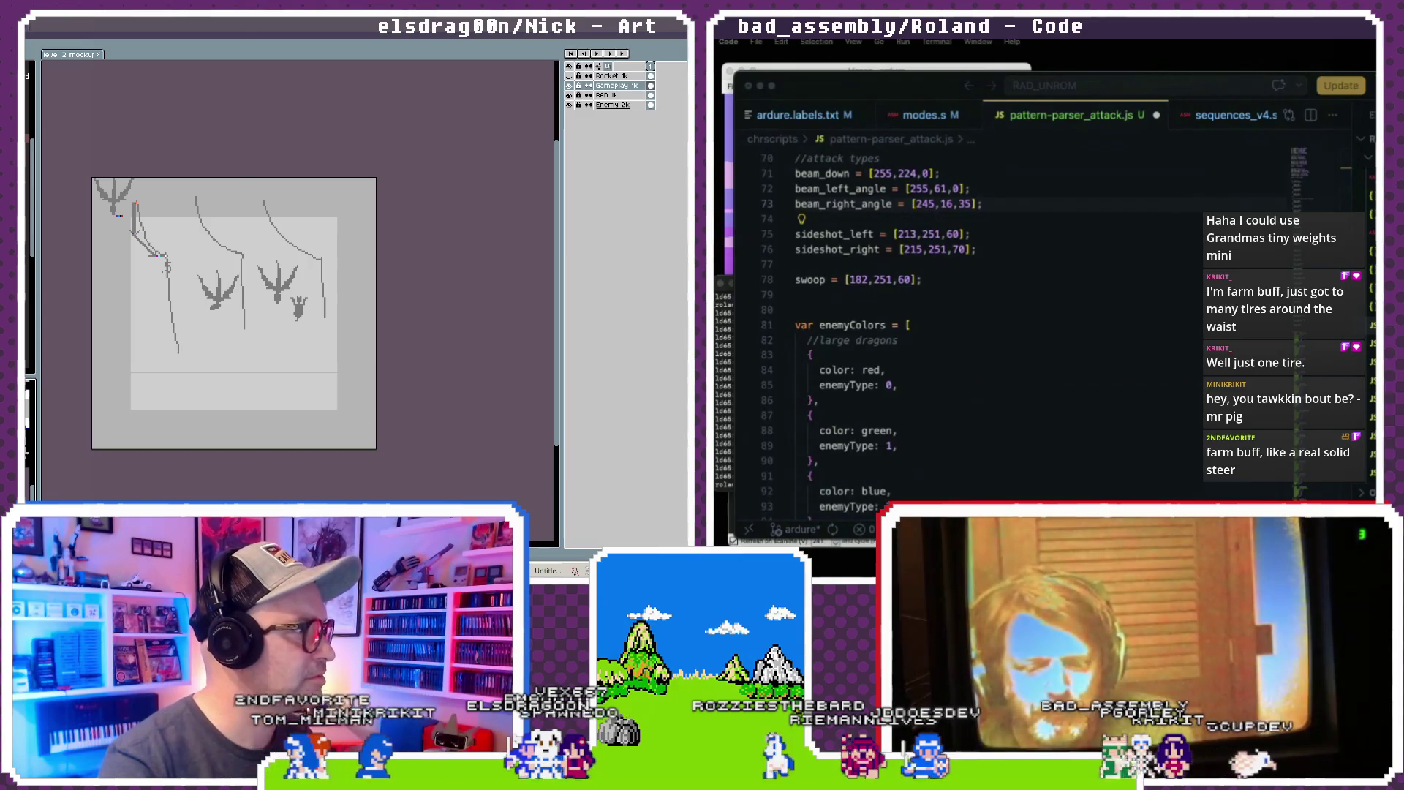
- Reveal and widen the arrow sprite reference panel beside the level 2 mockup
left_click_drag(38, 218, 186, 220)
left_click(46, 222)
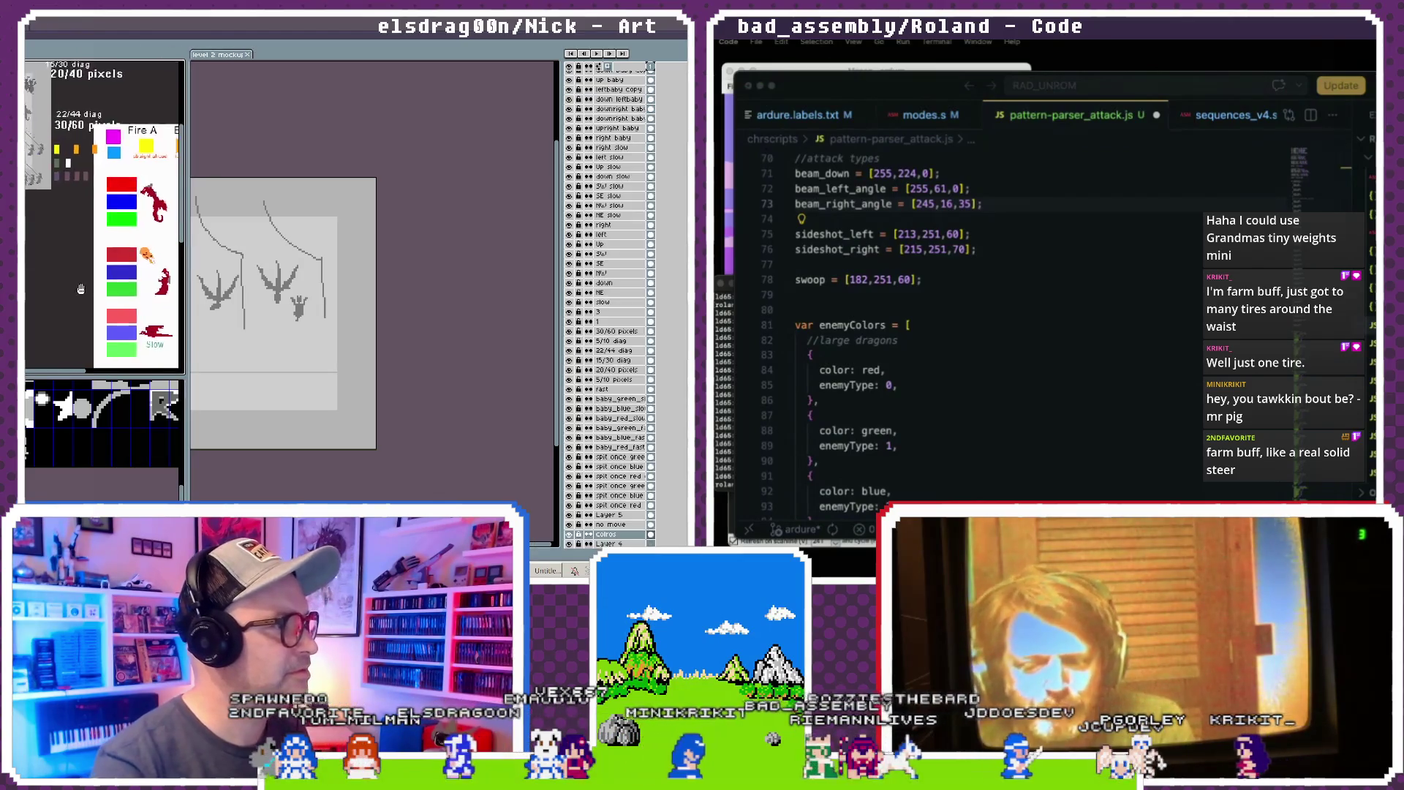
scroll(46, 222, "up", 5)
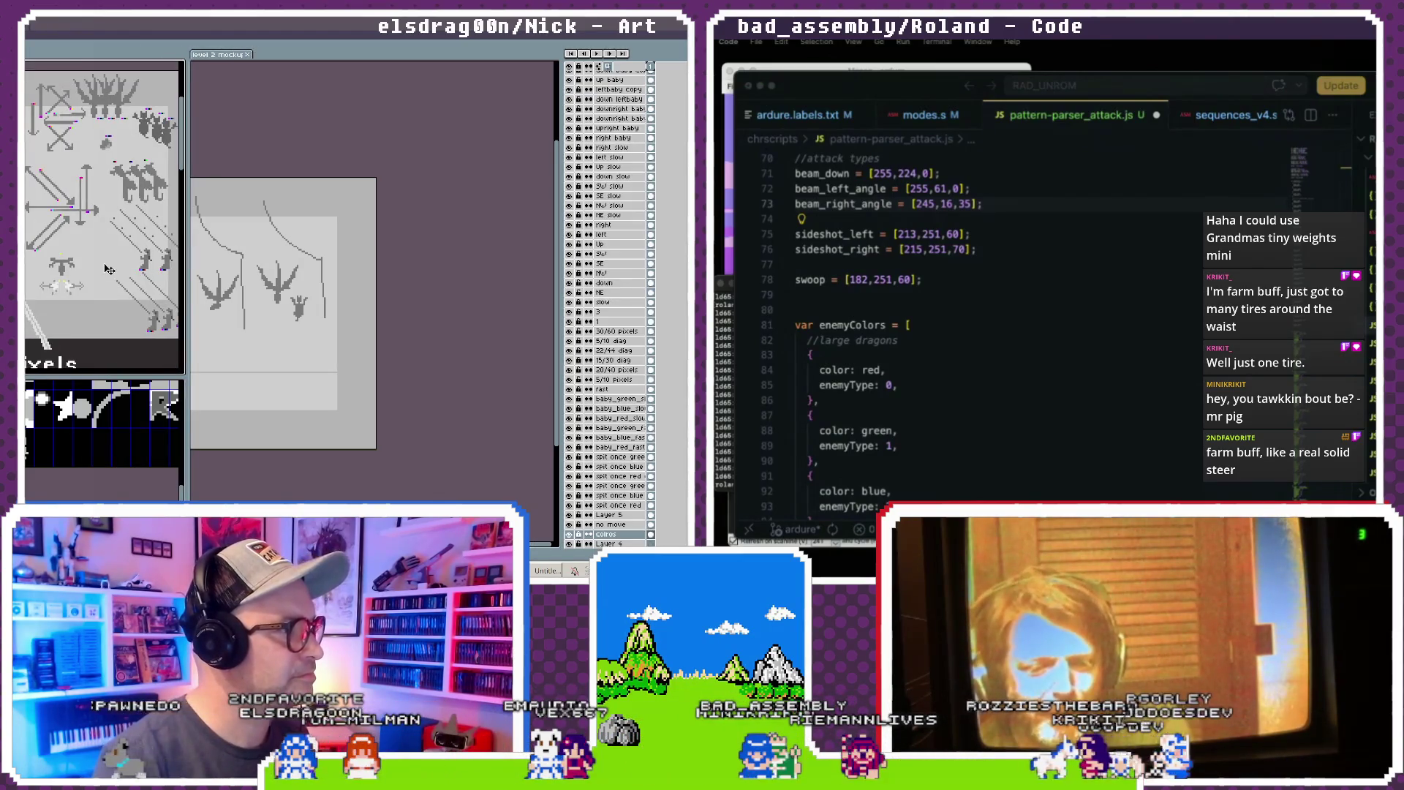
left_click_drag(186, 318, 226, 317)
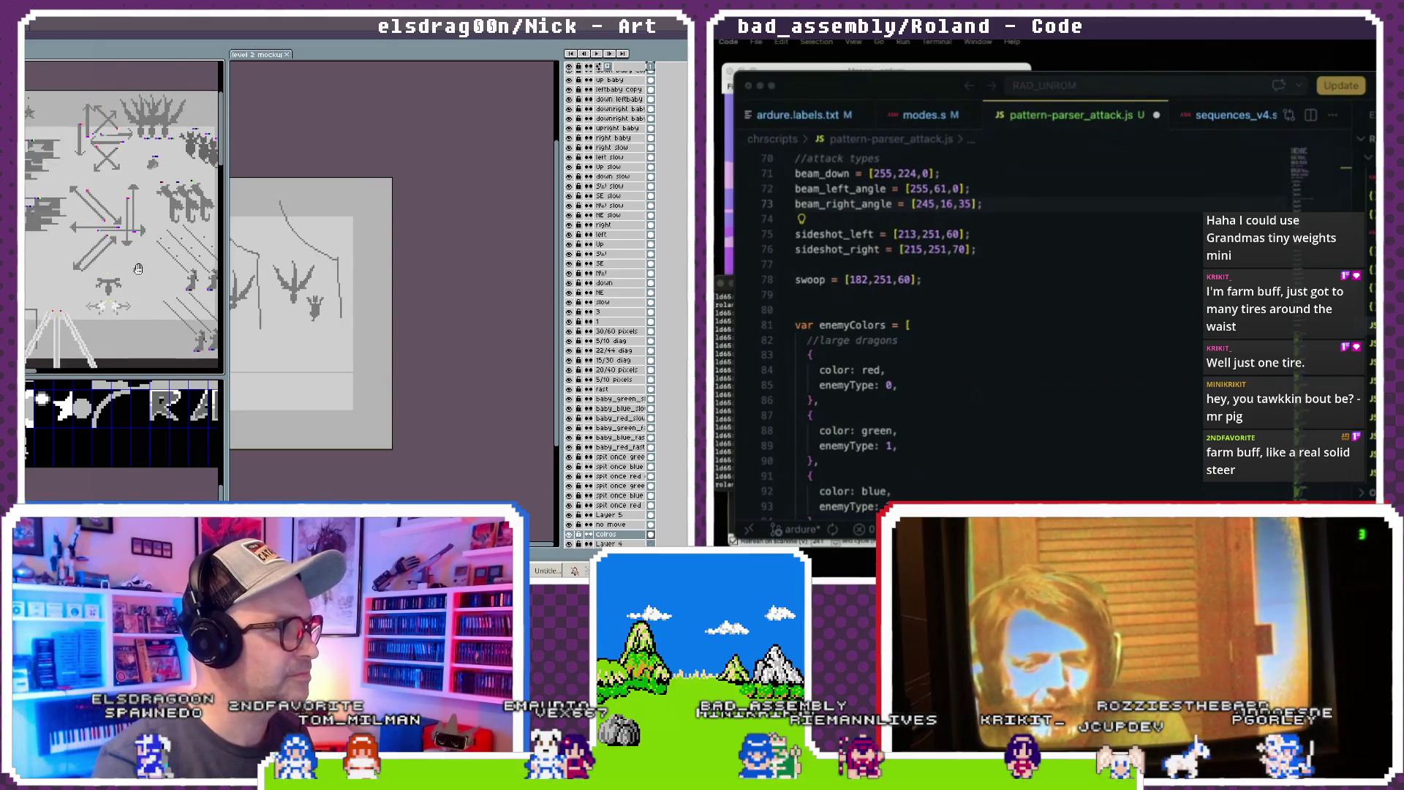
- Shrink the layer list and give the level 2 mockup canvas more room, zoomed in
left_click(262, 292)
scroll(261, 292, "up", 3)
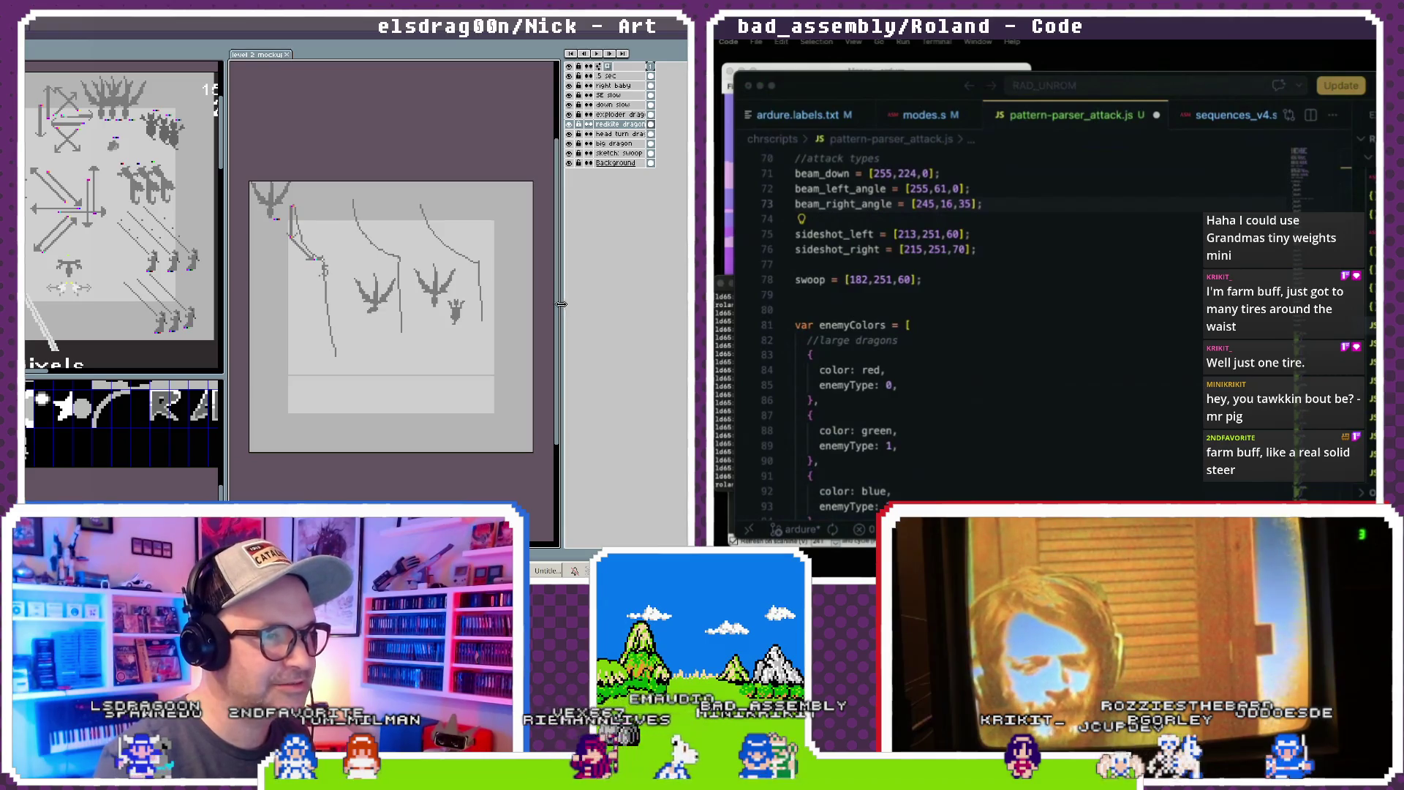
left_click_drag(562, 301, 673, 301)
left_click_drag(281, 307, 223, 307)
scroll(340, 351, "up", 2)
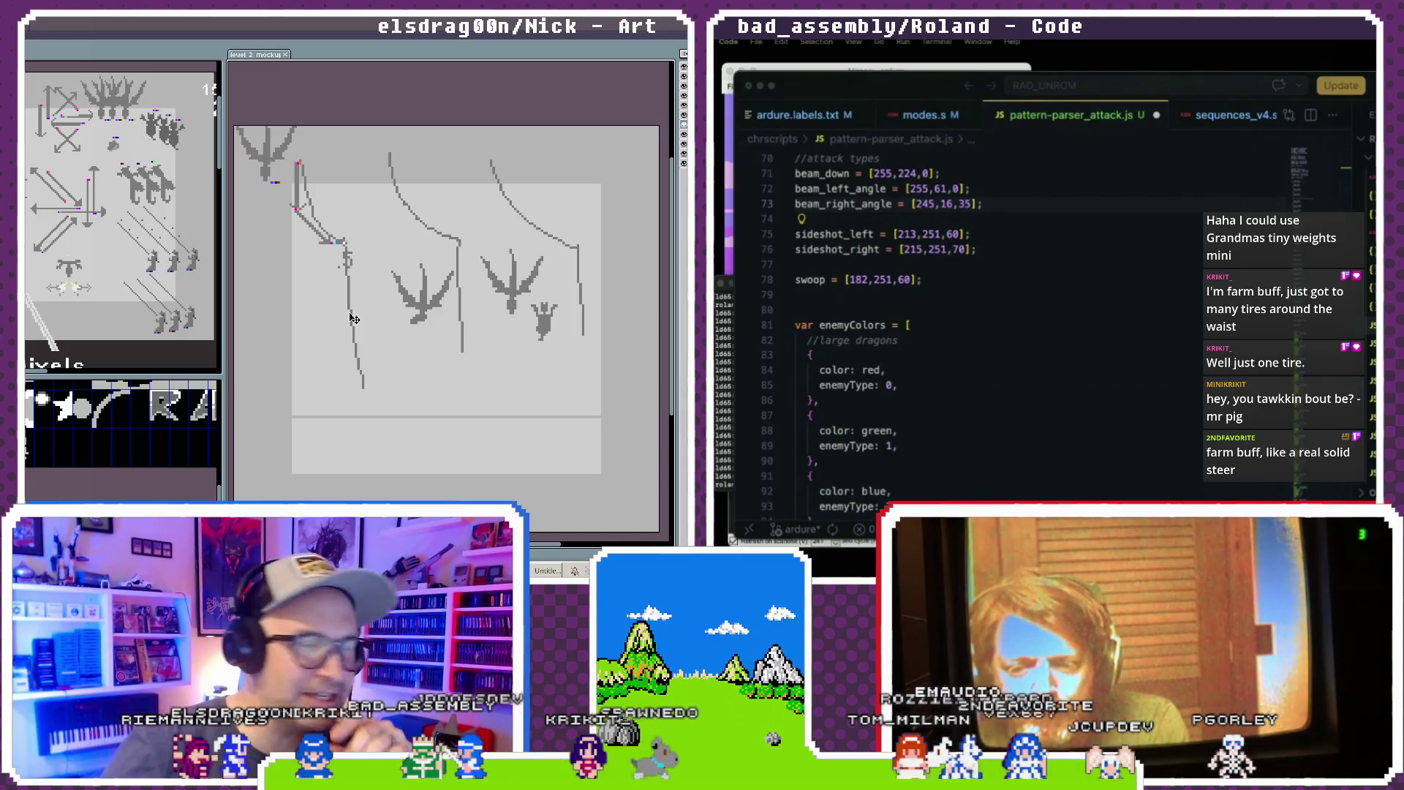
- Zoom into the level 2 mockup's flight paths and bring up the Win+V clipboard history
scroll(356, 226, "down", 2)
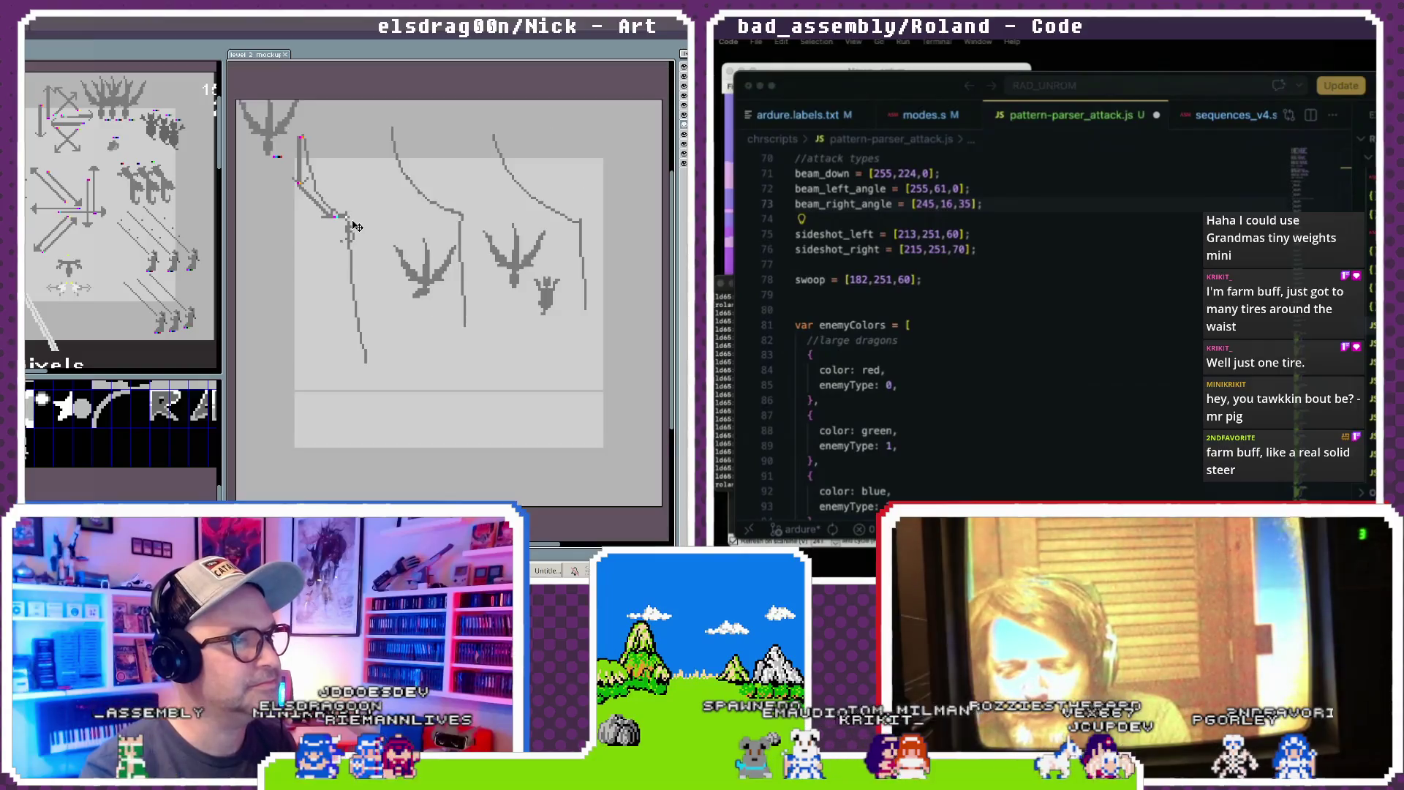
scroll(304, 199, "up", 1)
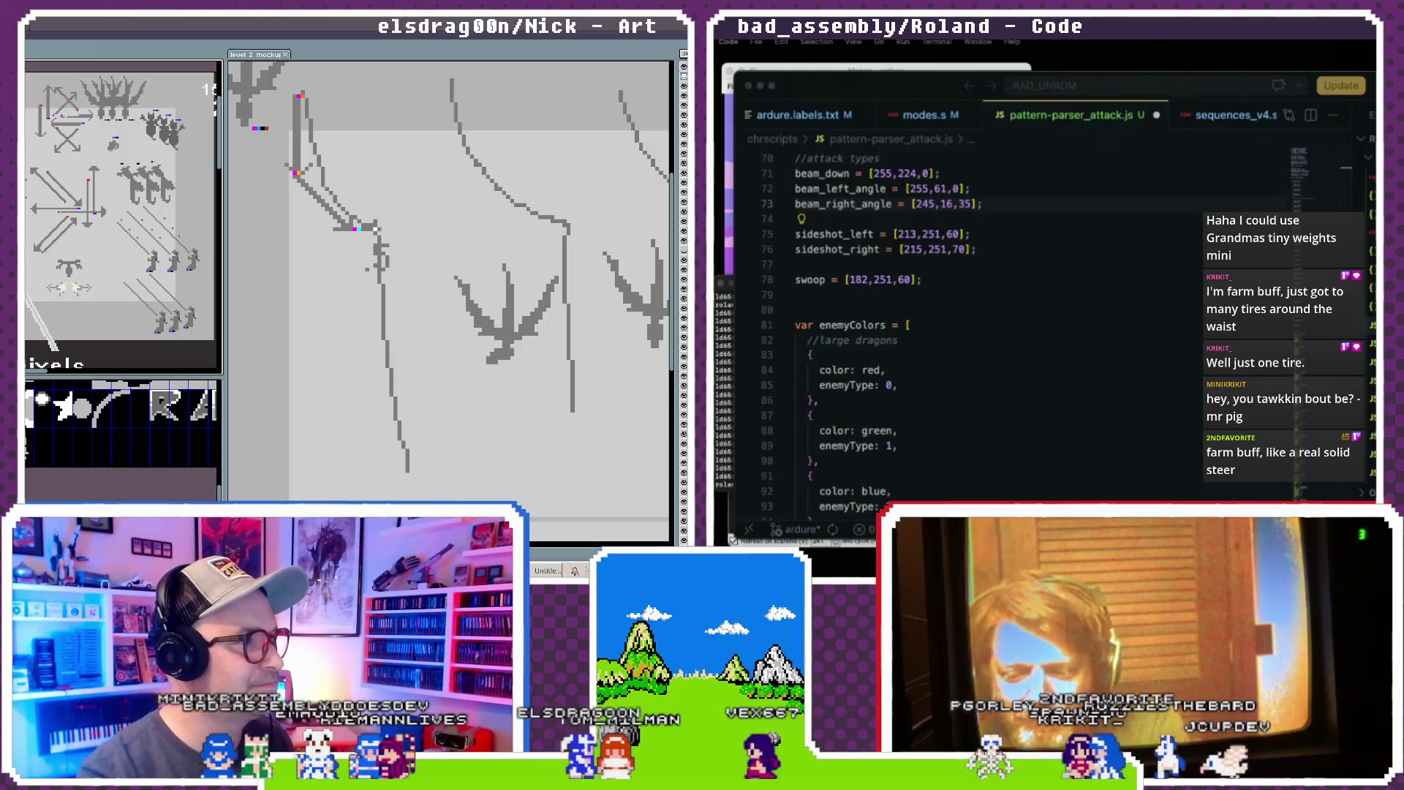
key("m")
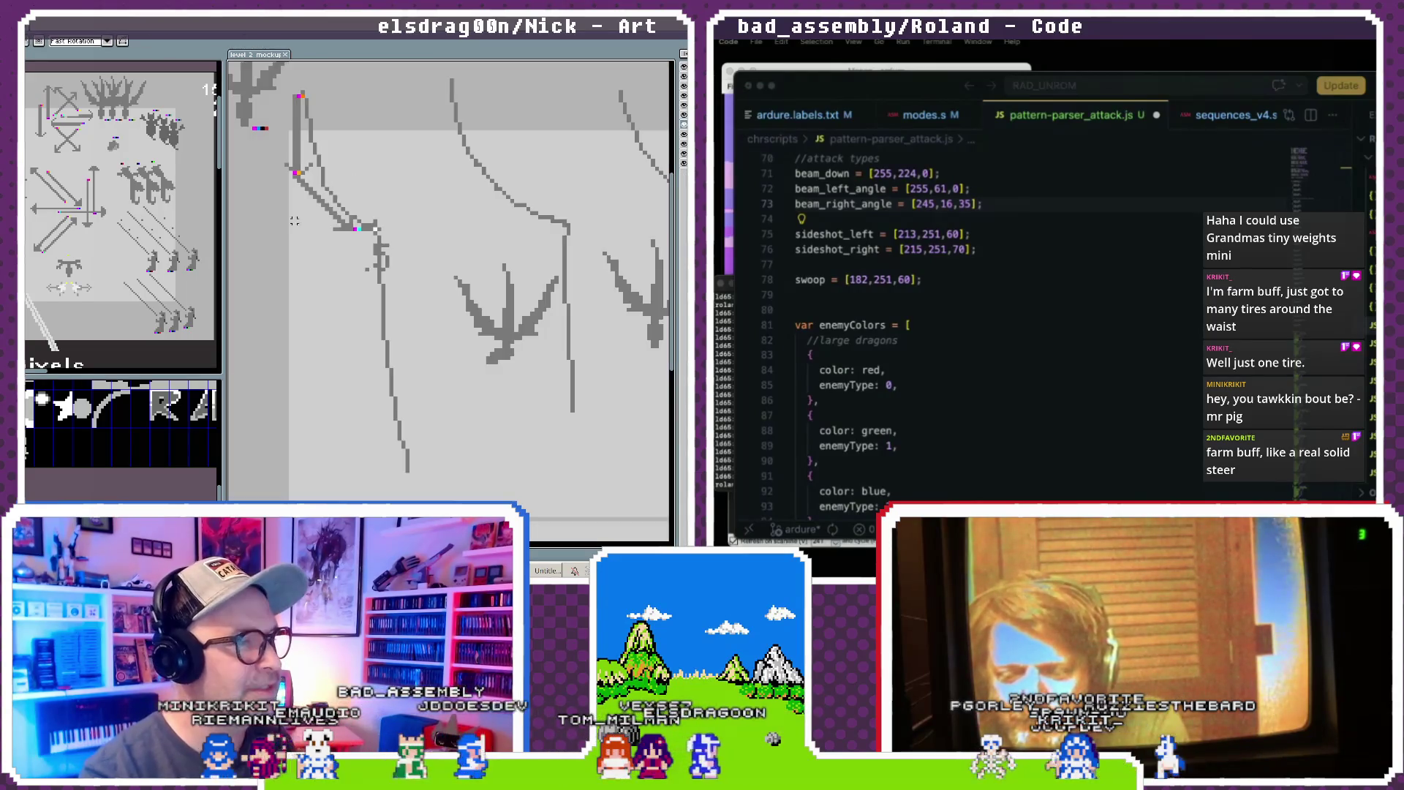
scroll(120, 212, "up", 2)
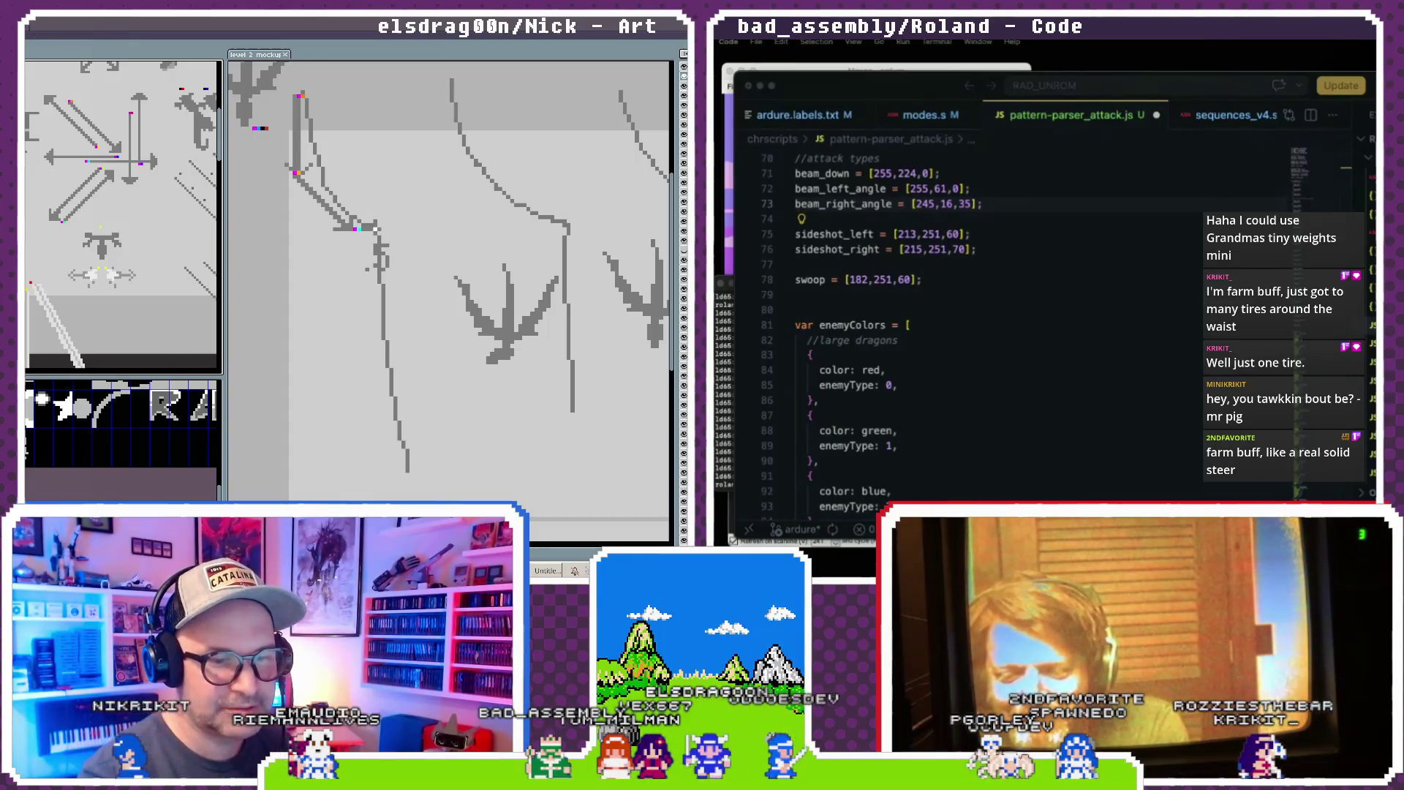
key("super+v")
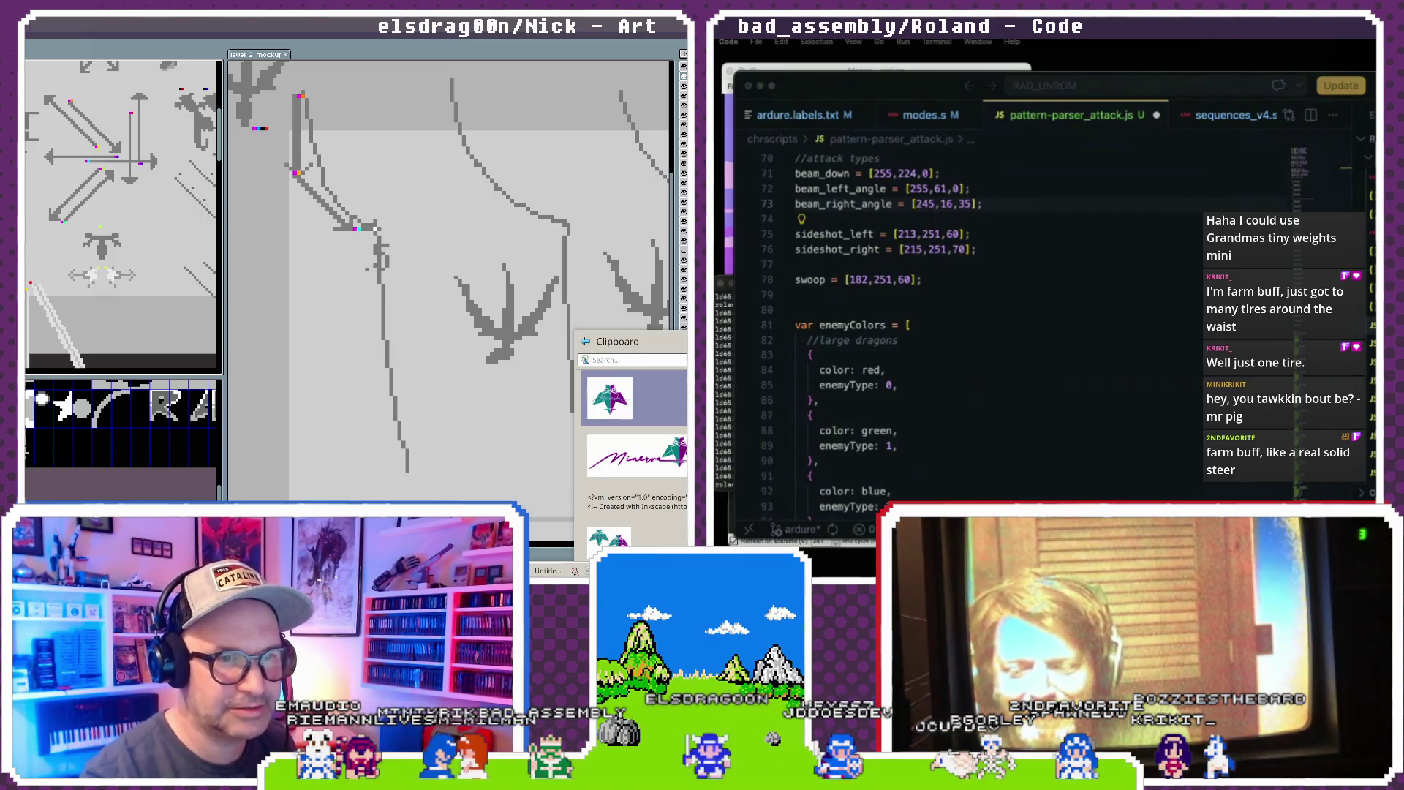
- Choose Clear History in the clipboard panel and confirm with Delete
left_click(684, 341)
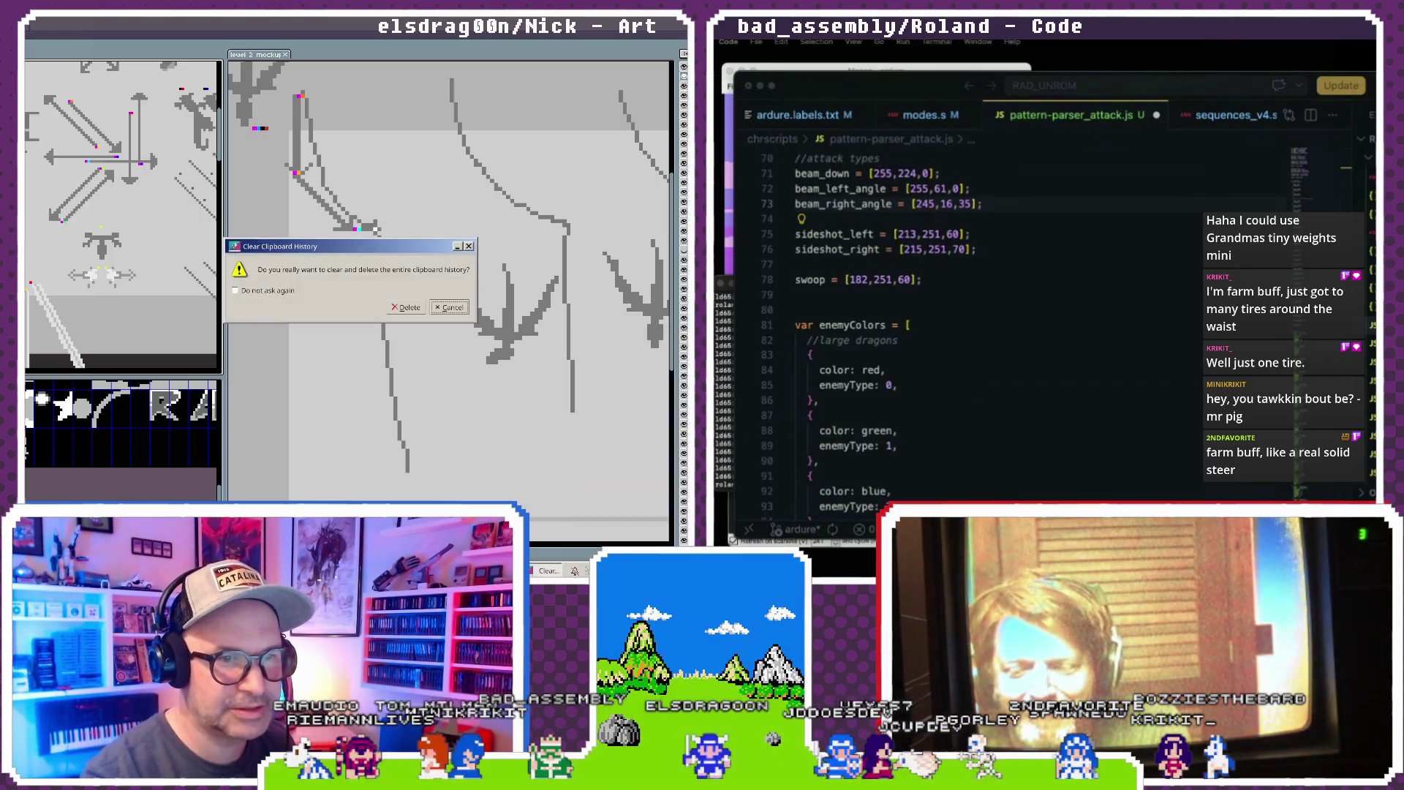
left_click(406, 307)
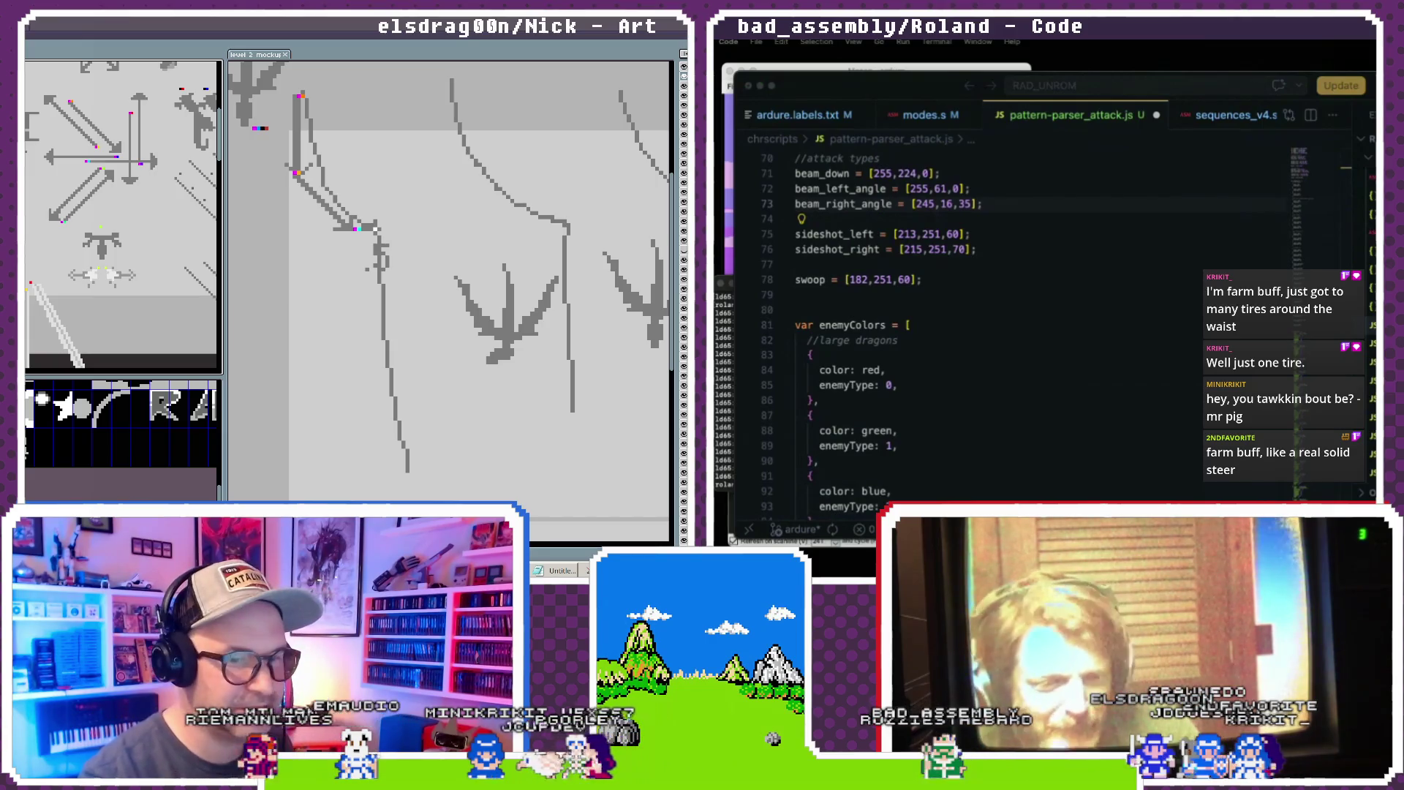
- Scroll through pattern-parser_attack.js to browse the code
scroll(997, 436, "down", 10)
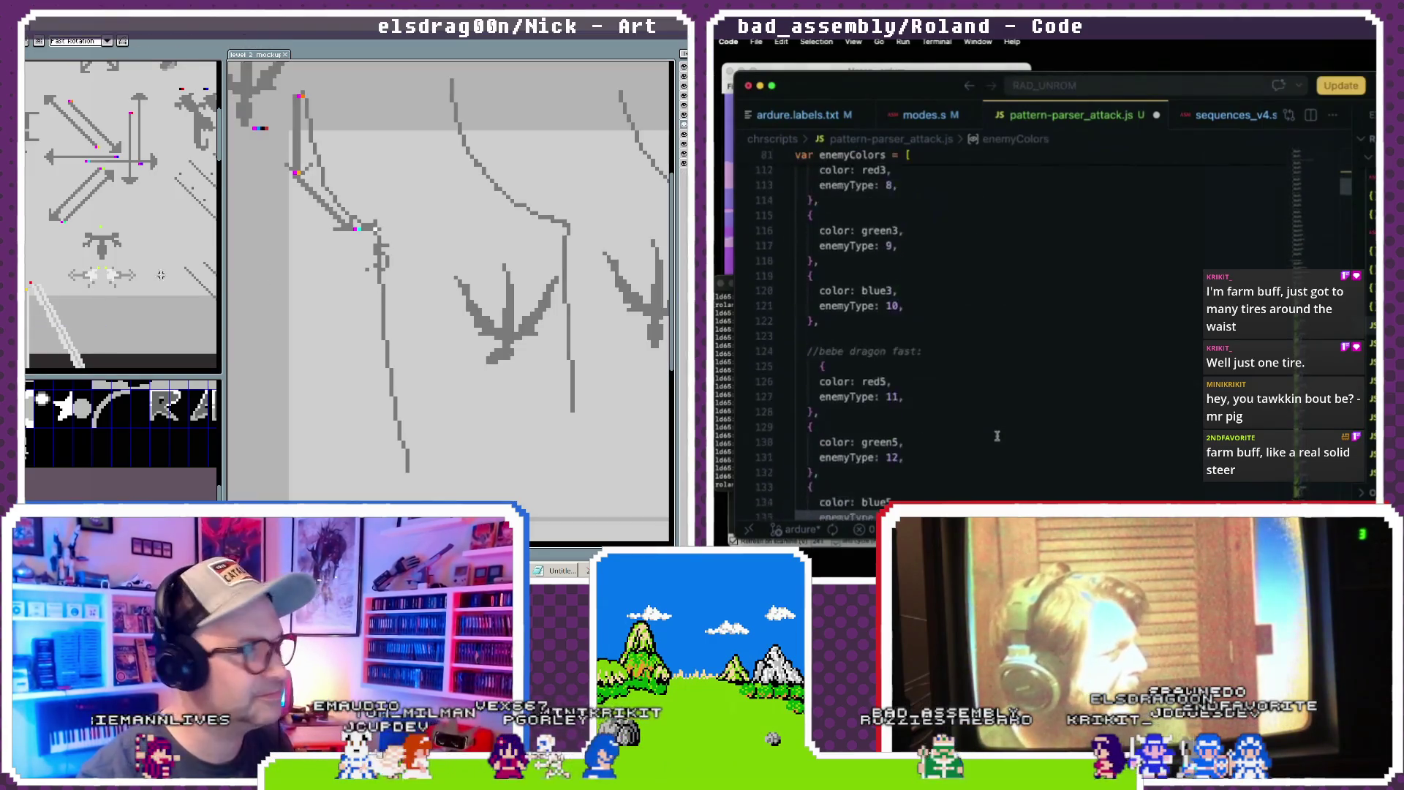
scroll(997, 436, "down", 15)
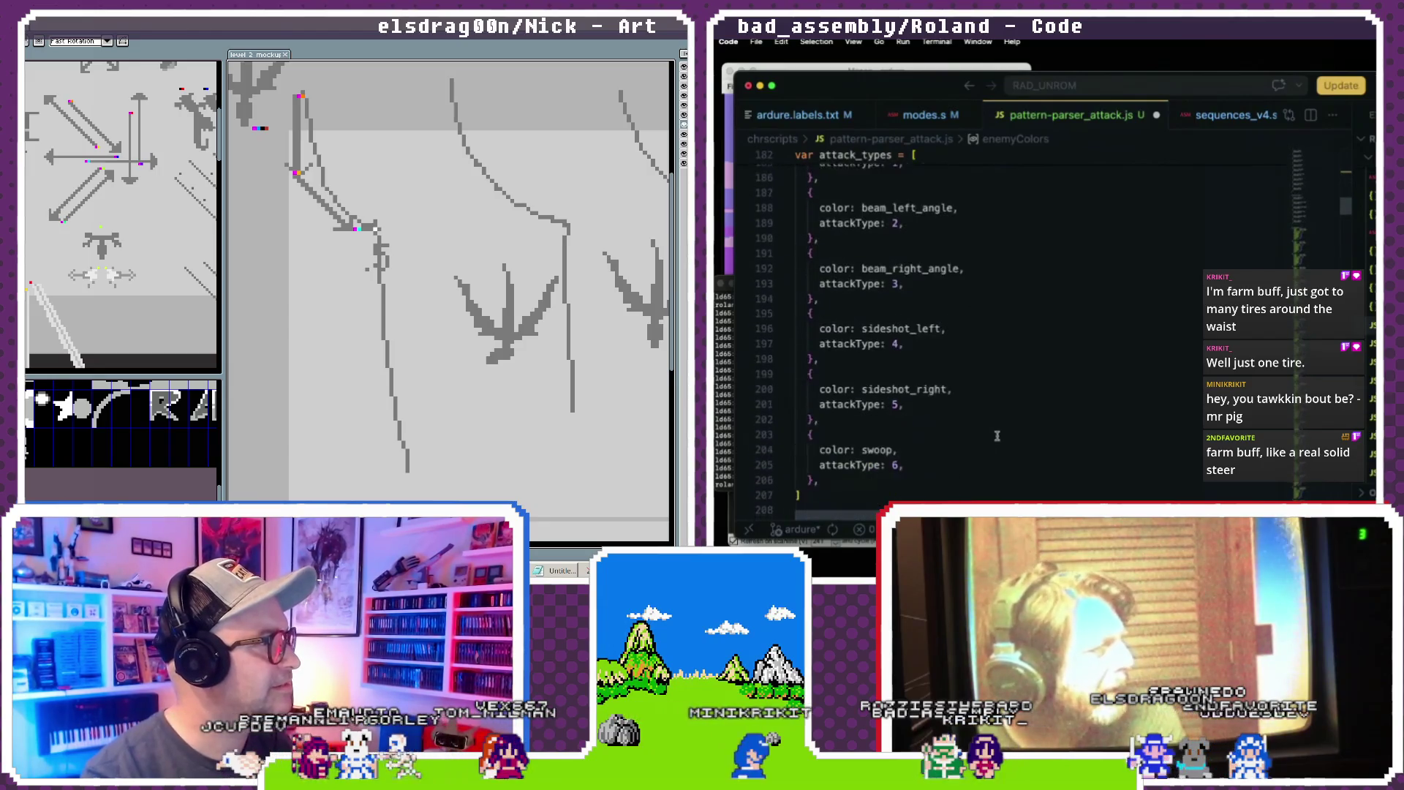
scroll(997, 436, "up", 1)
scroll(997, 436, "up", 6)
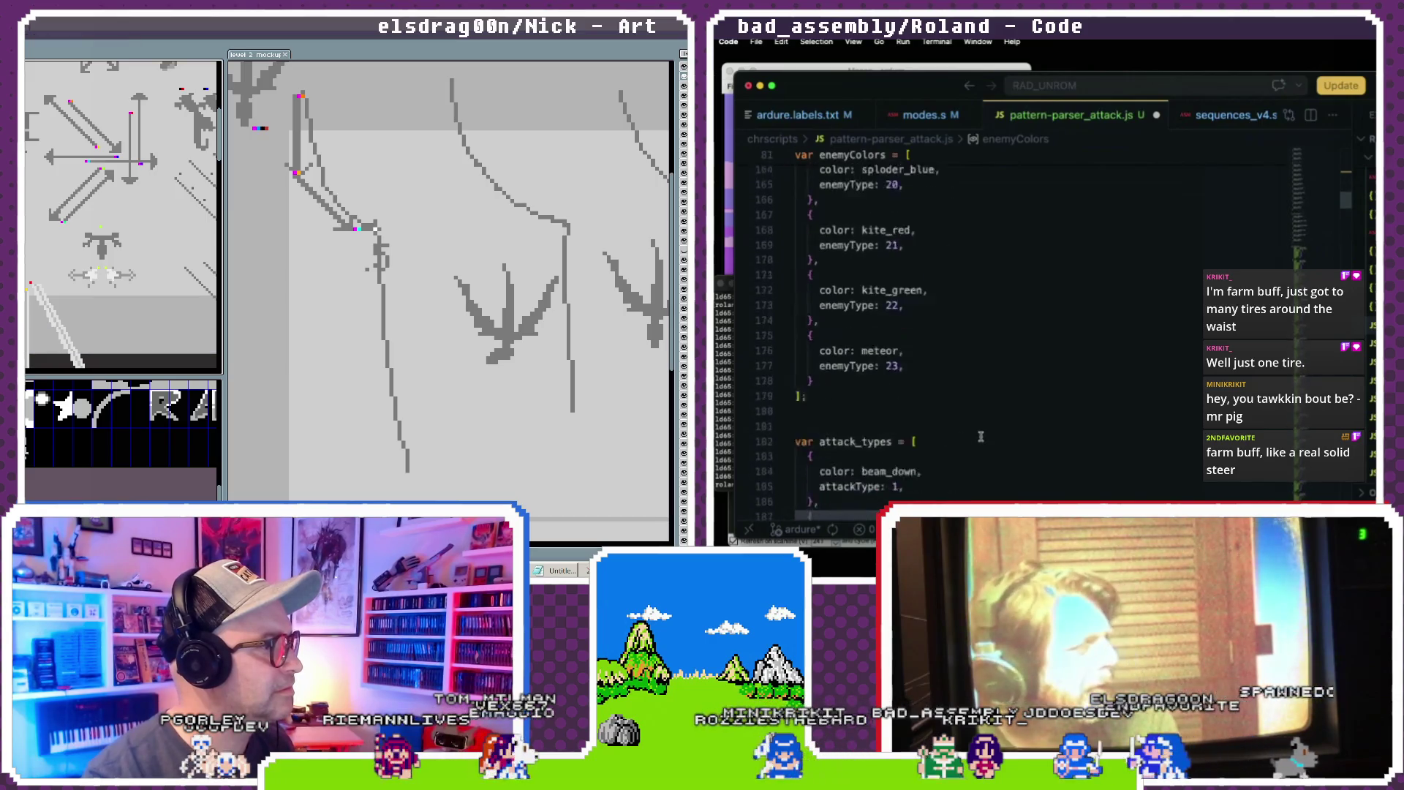
scroll(981, 437, "up", 3)
scroll(981, 437, "up", 12)
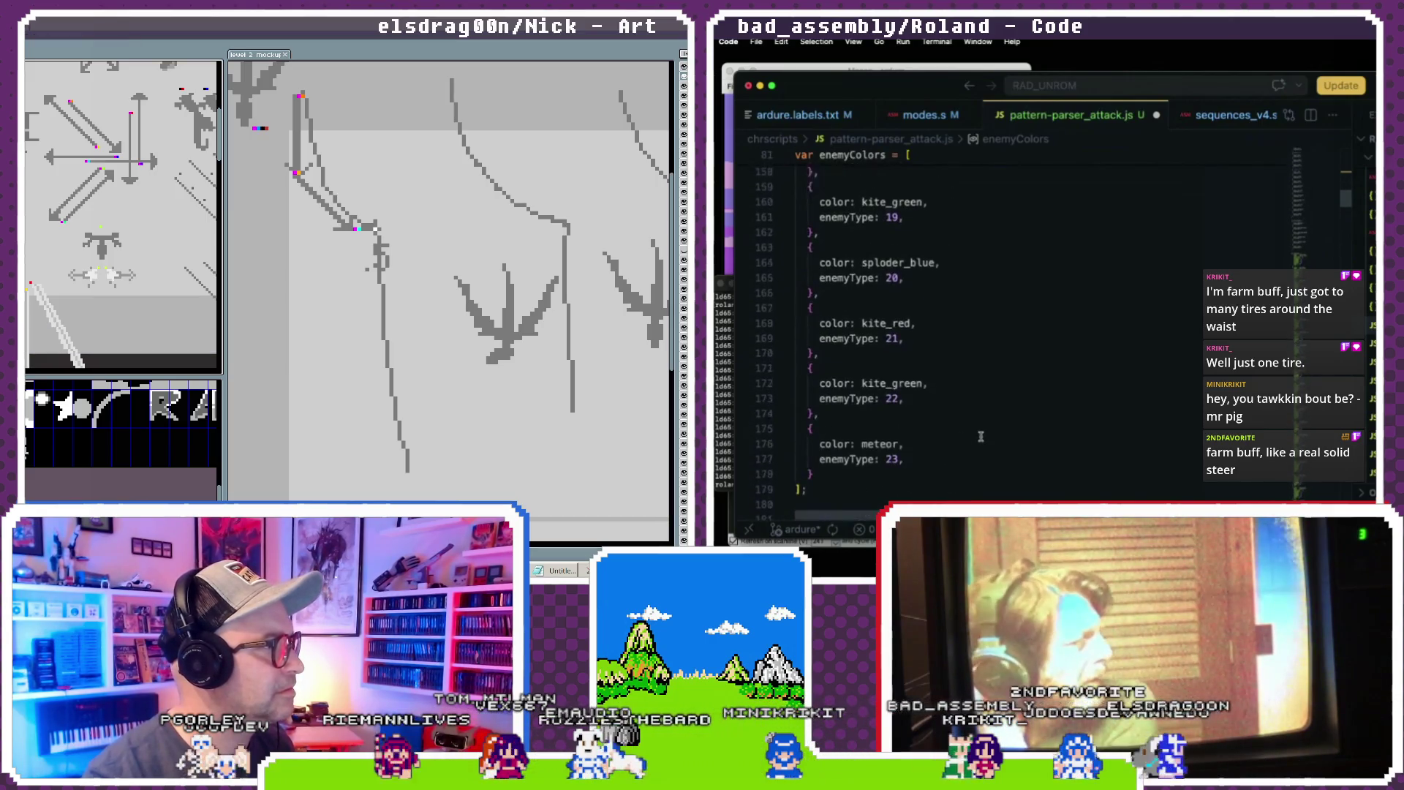
scroll(981, 436, "up", 15)
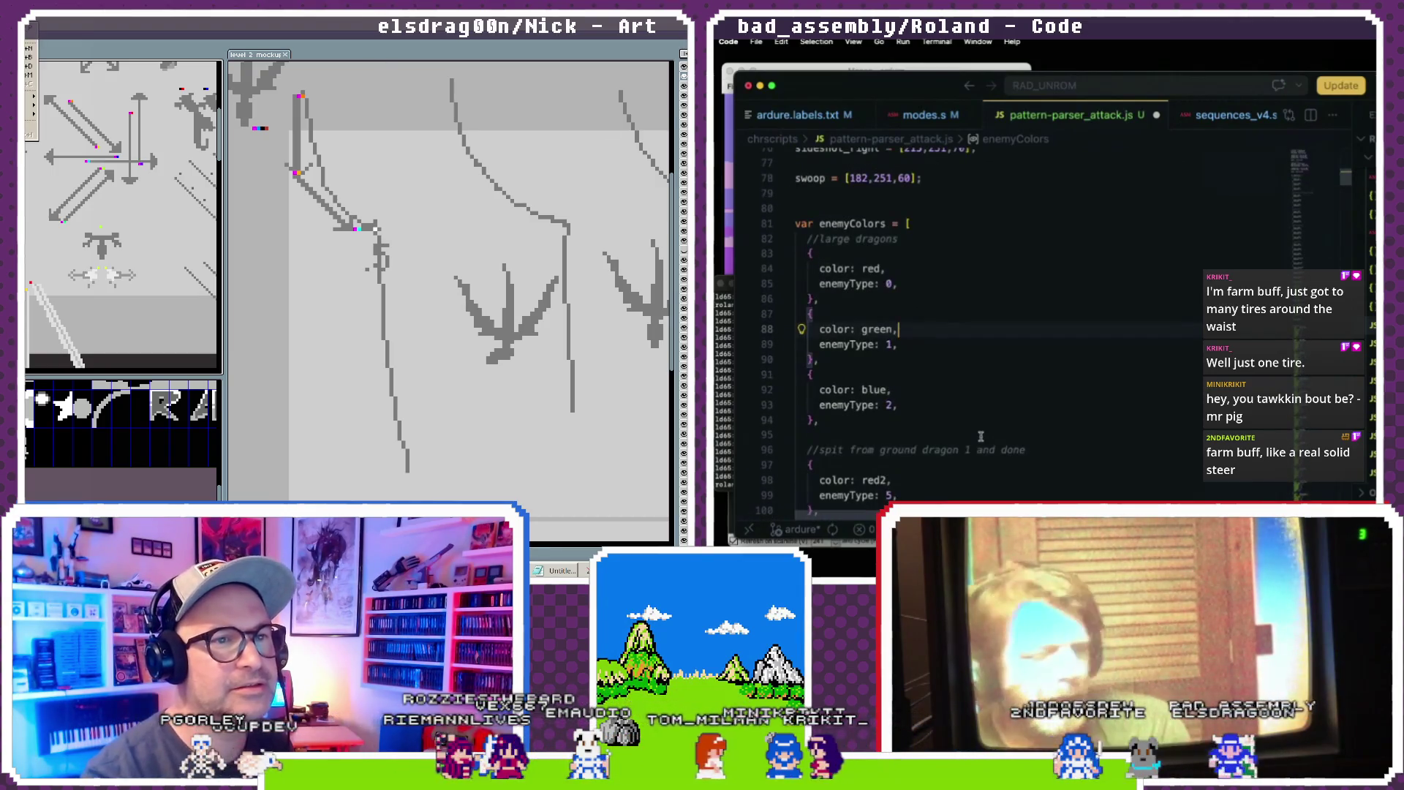
scroll(981, 436, "up", 4)
scroll(981, 437, "down", 2)
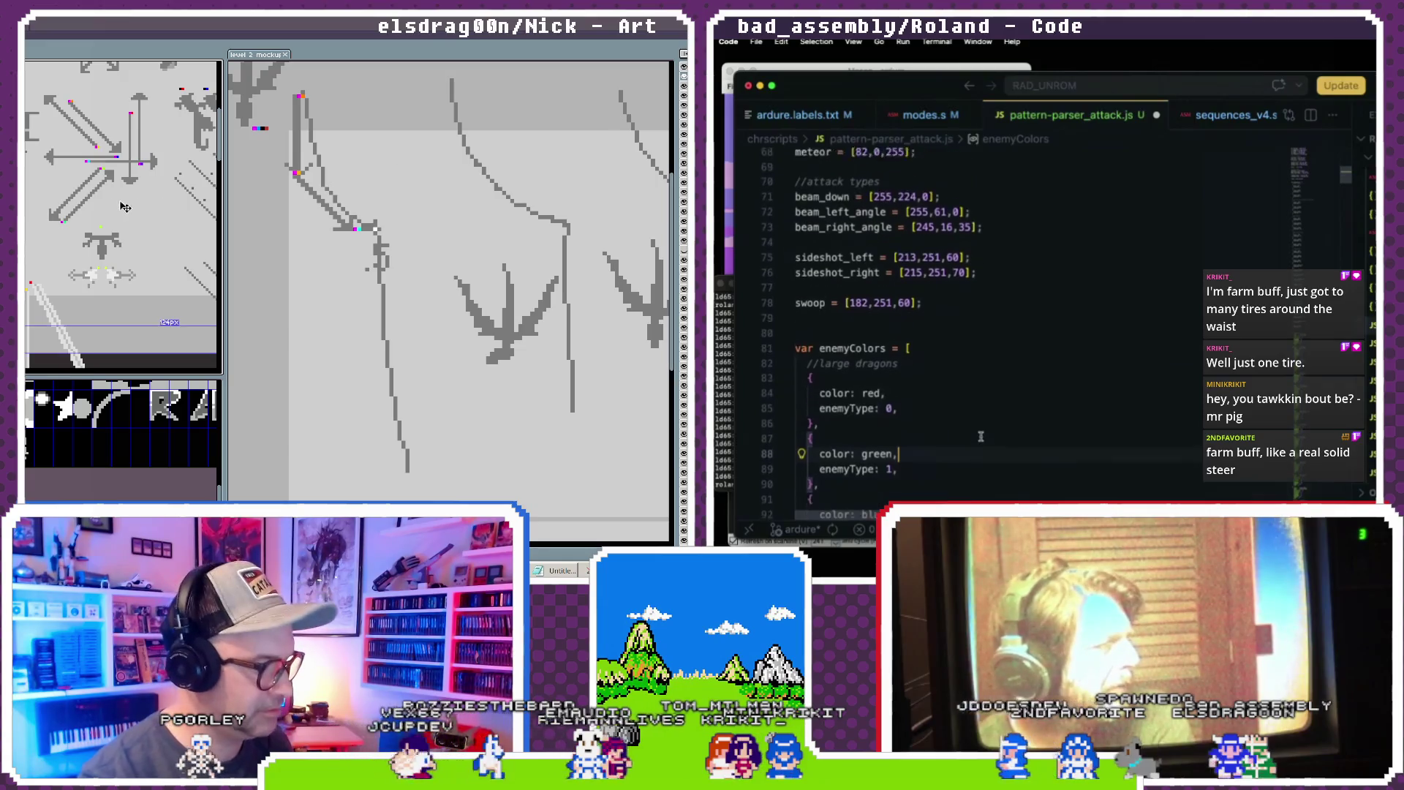
- Search the file for 'enemycolors' to find its two uses inside loadPNG
key("ctrl+f")
type("enemycolors")
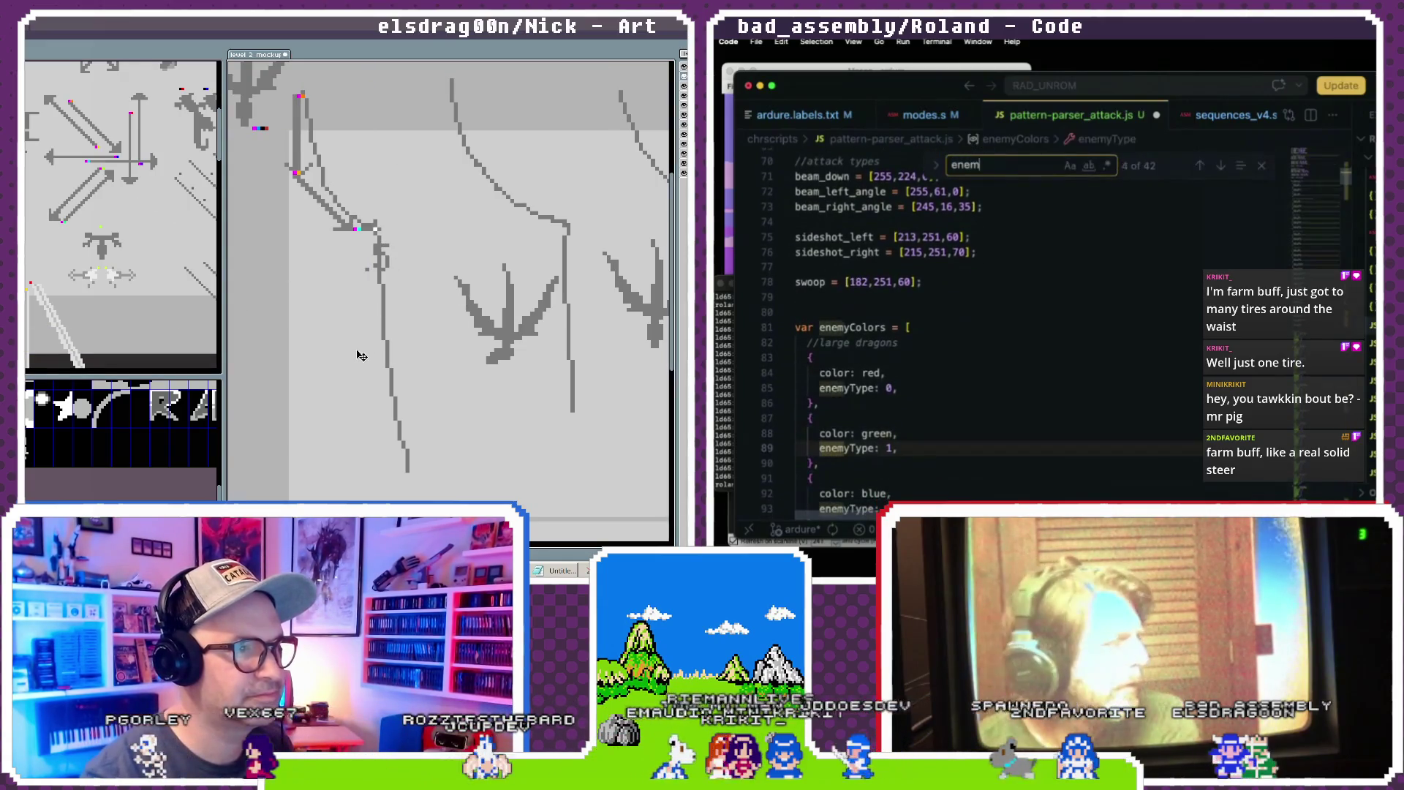
scroll(1000, 481, "down", 3)
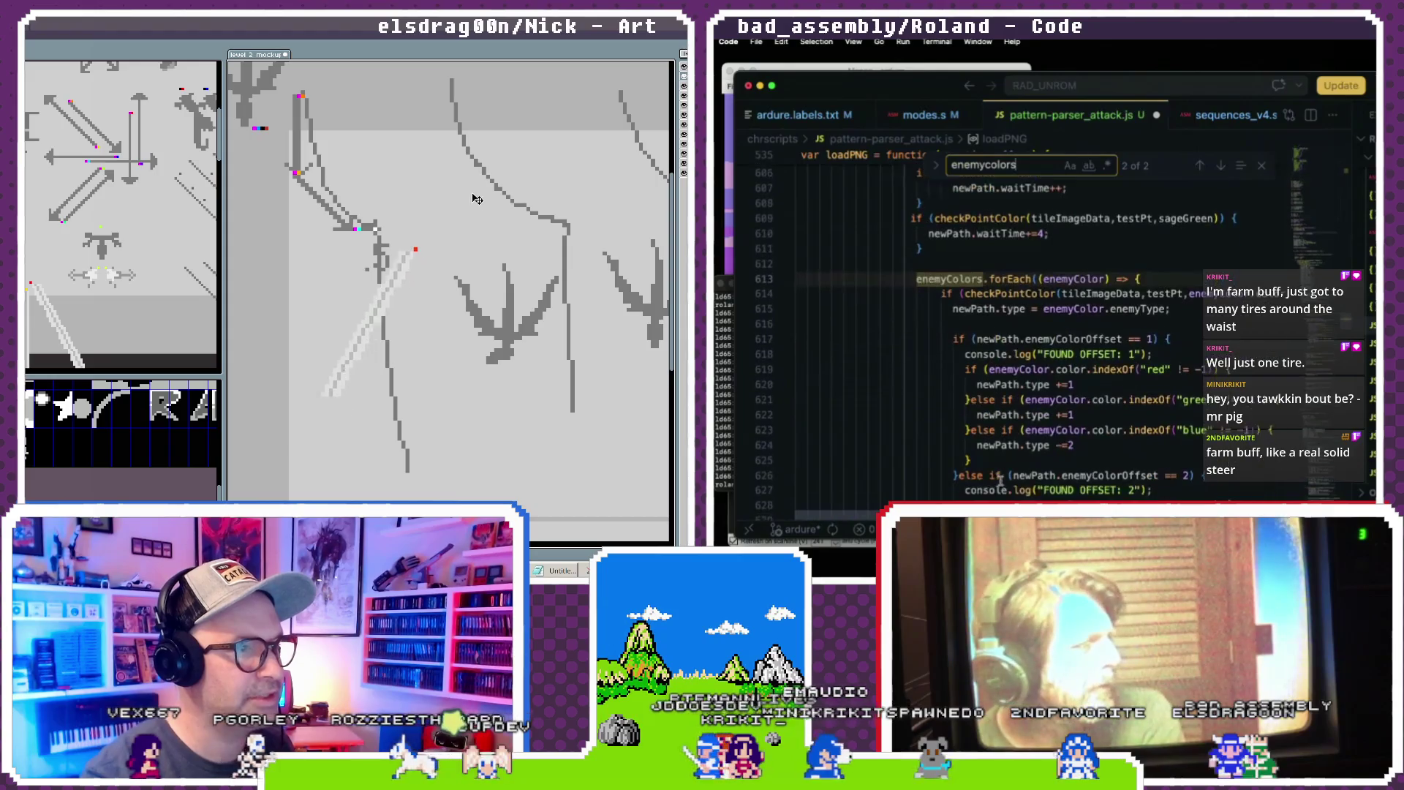
scroll(1000, 481, "down", 1)
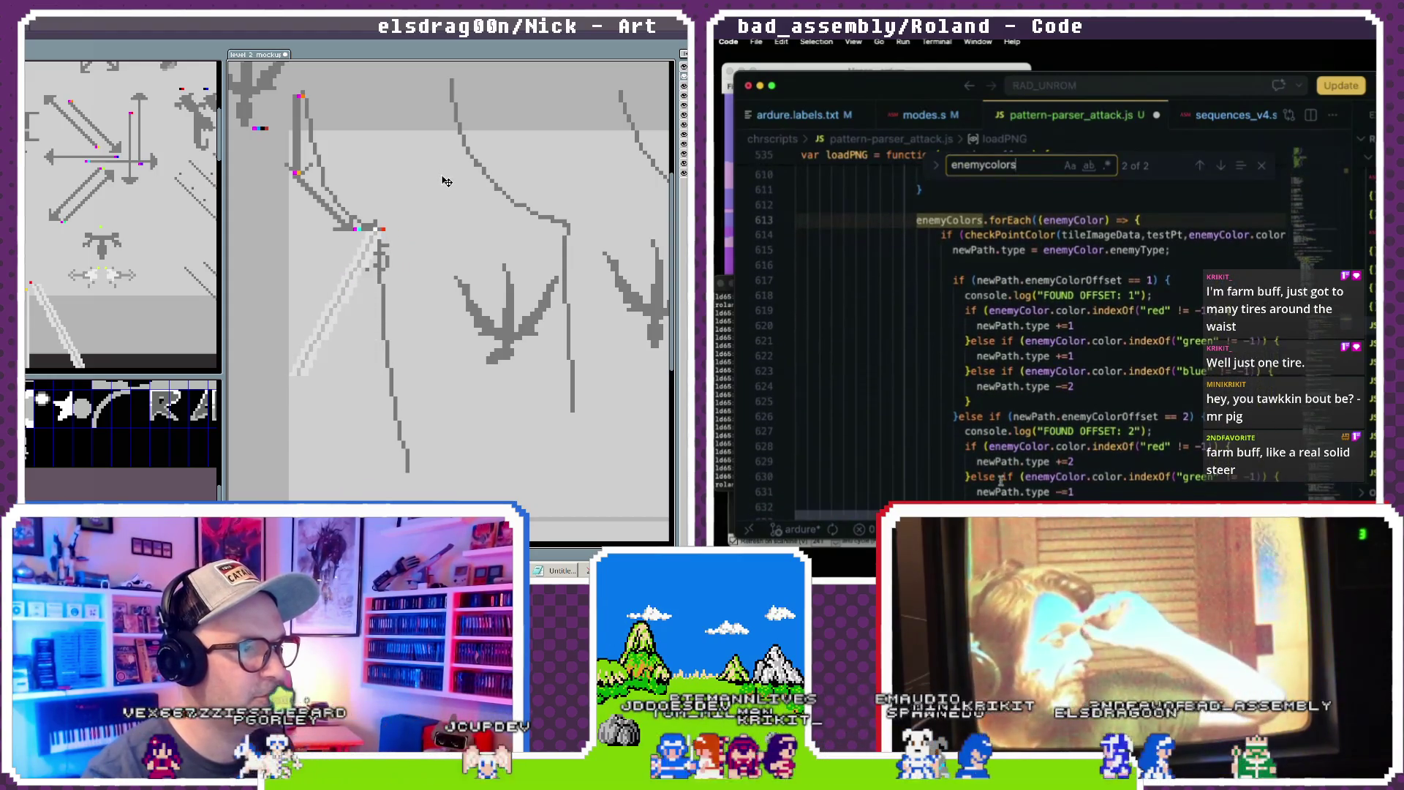
scroll(1000, 481, "down", 6)
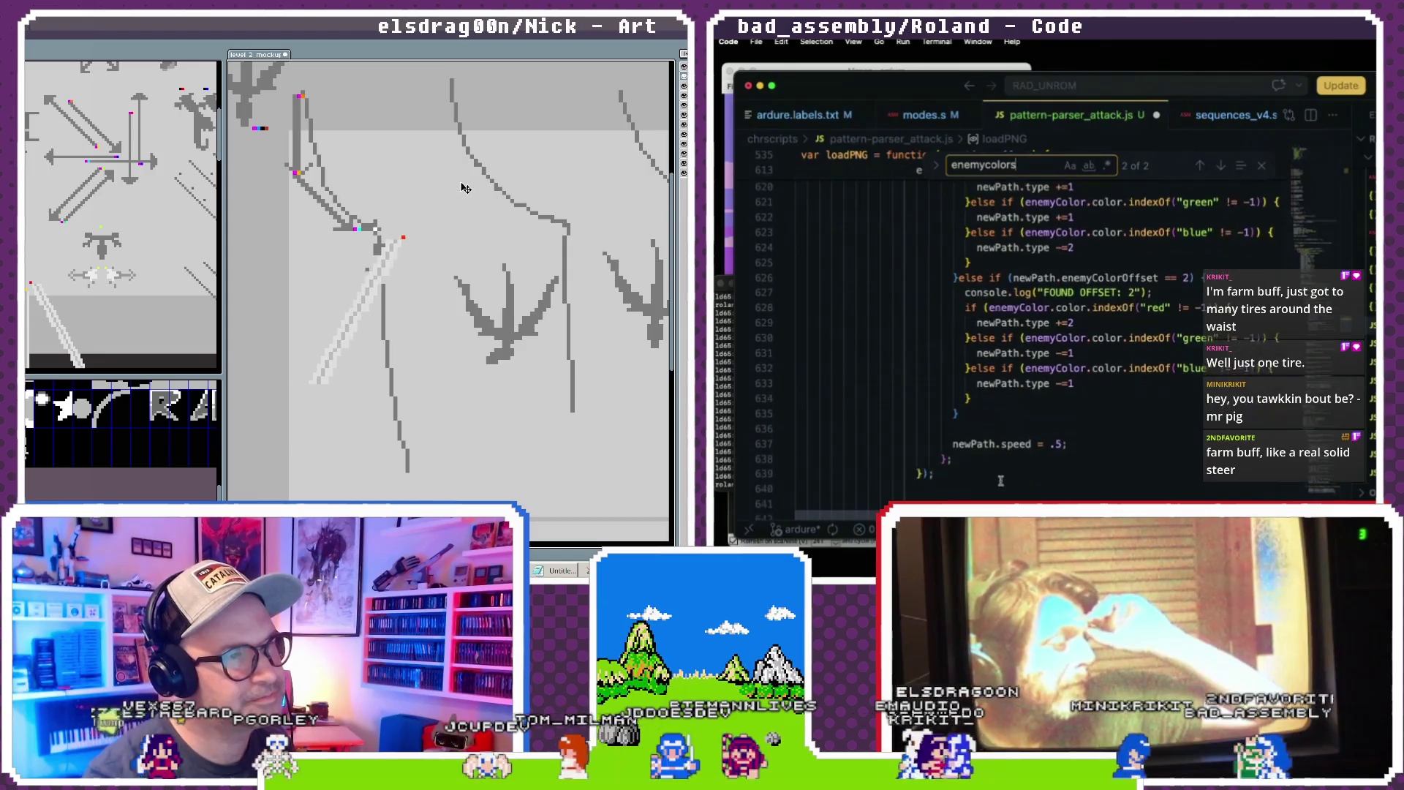
scroll(1000, 480, "up", 2)
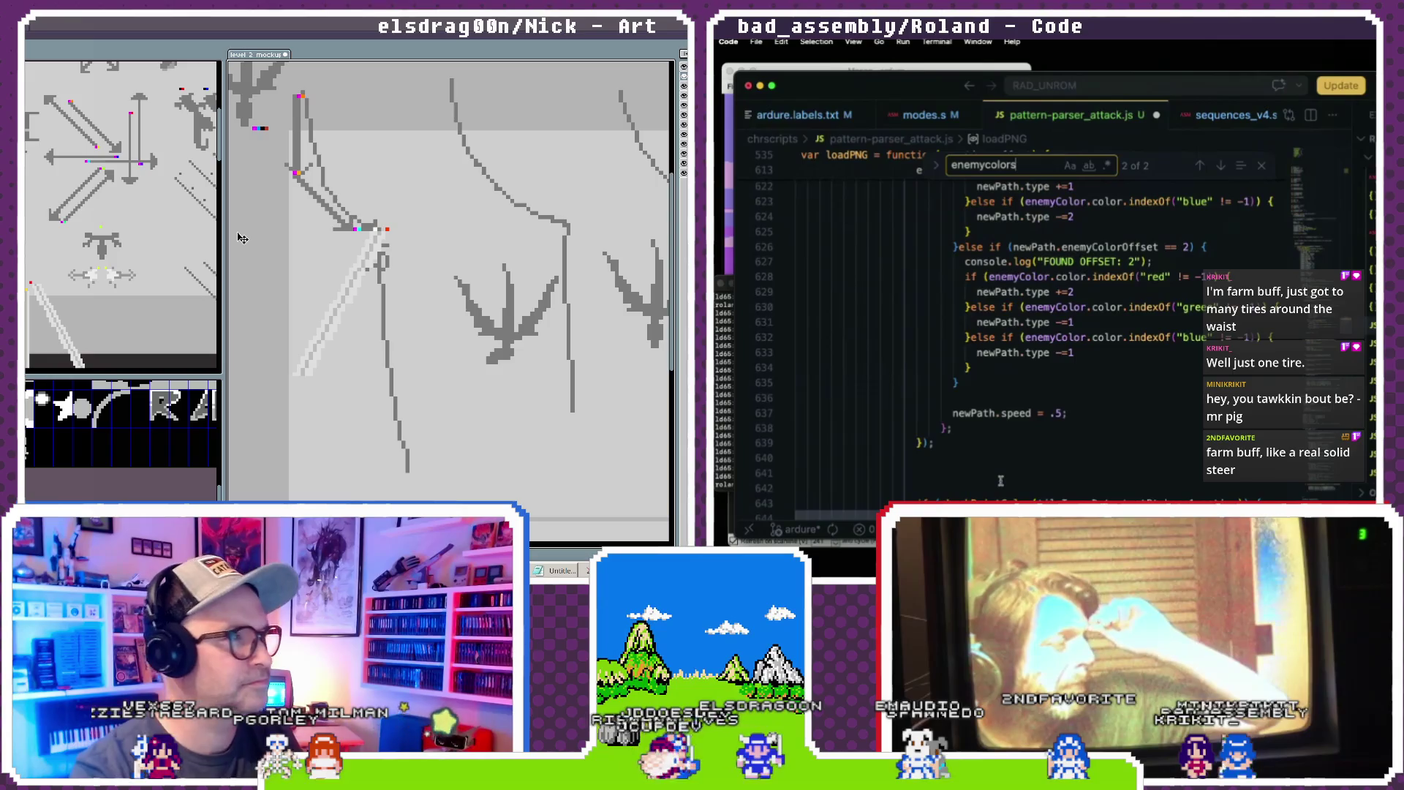
scroll(1000, 481, "up", 2)
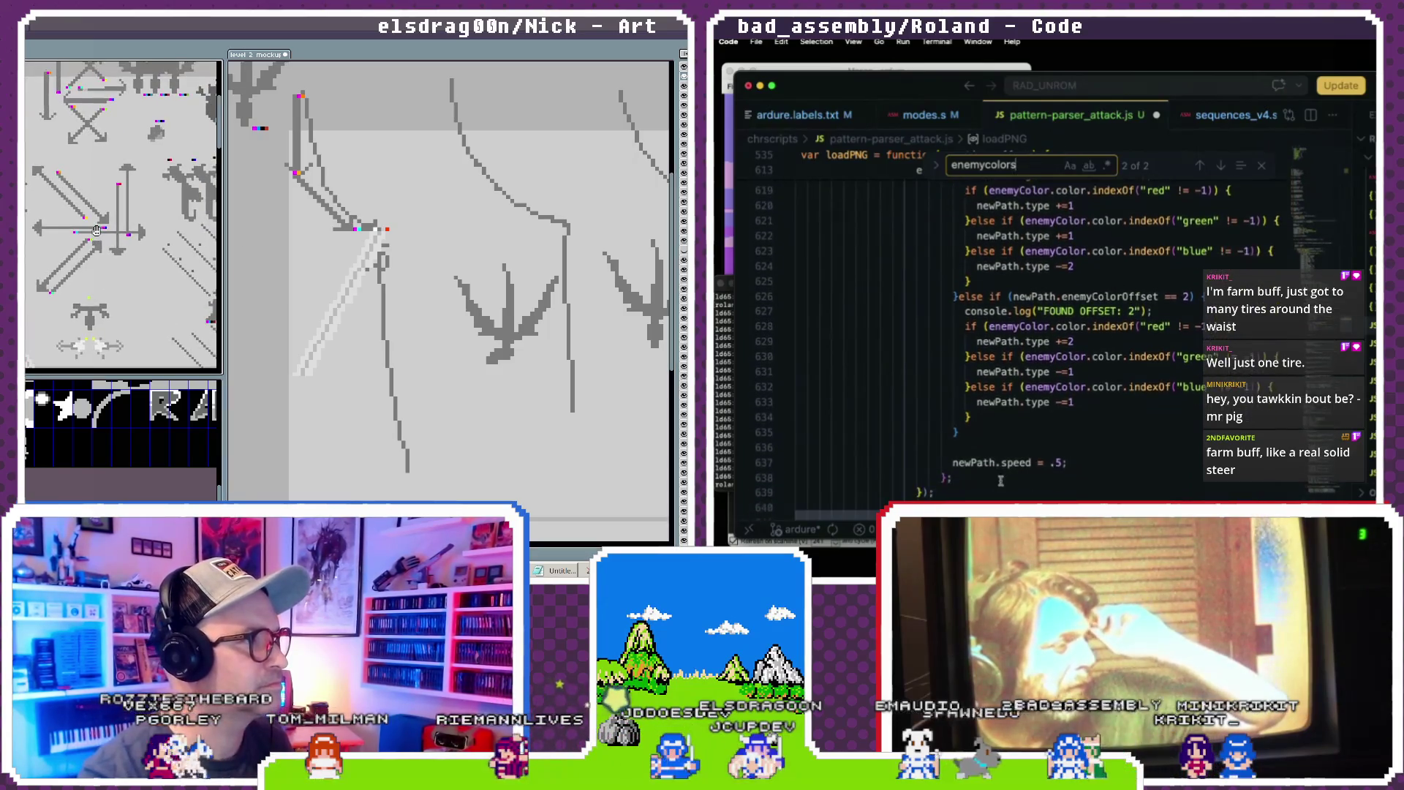
scroll(1000, 481, "down", 3)
scroll(1001, 479, "down", 3)
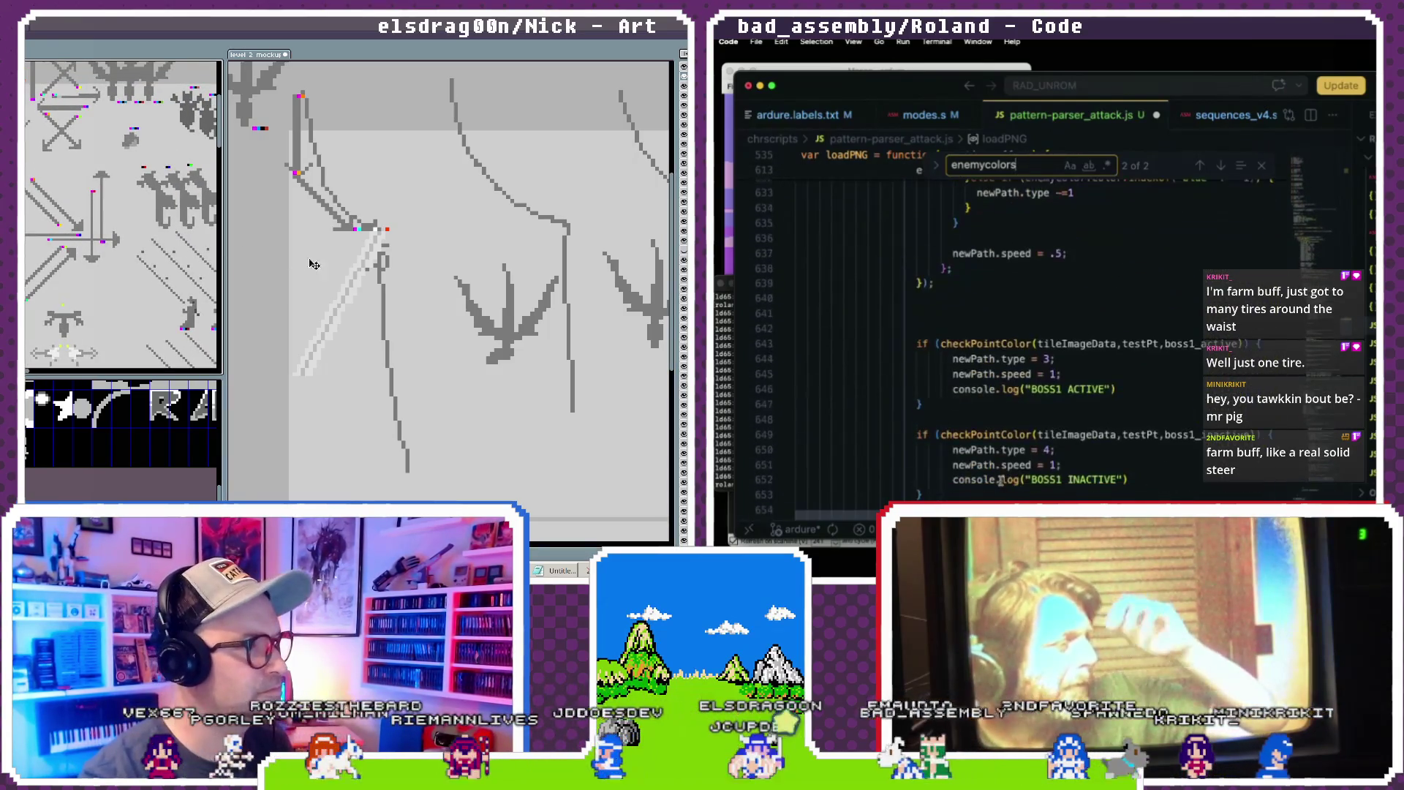
left_click_drag(347, 289, 607, 284)
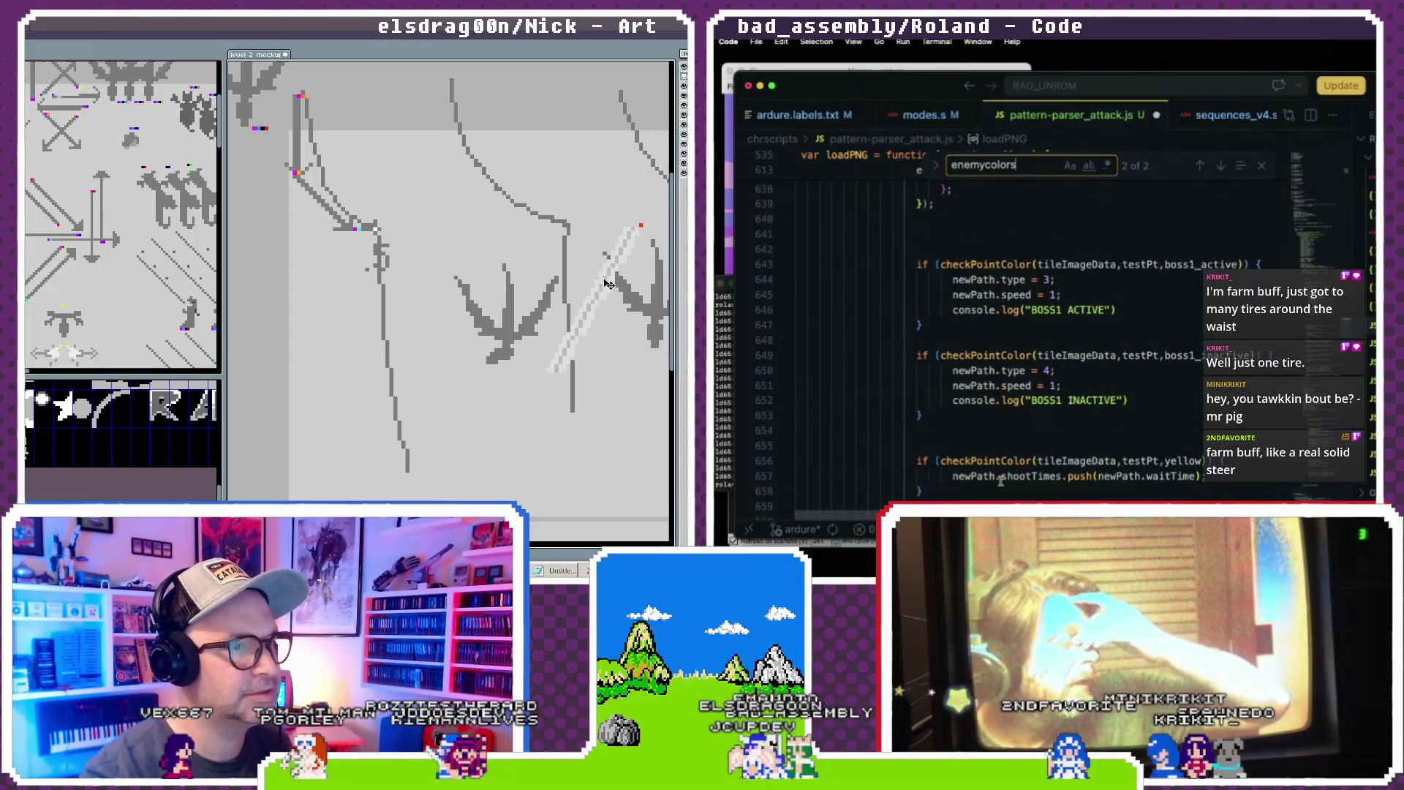
- Select the checkPointColor condition on line 614 inside the enemyColors loop
scroll(1001, 479, "down", 4)
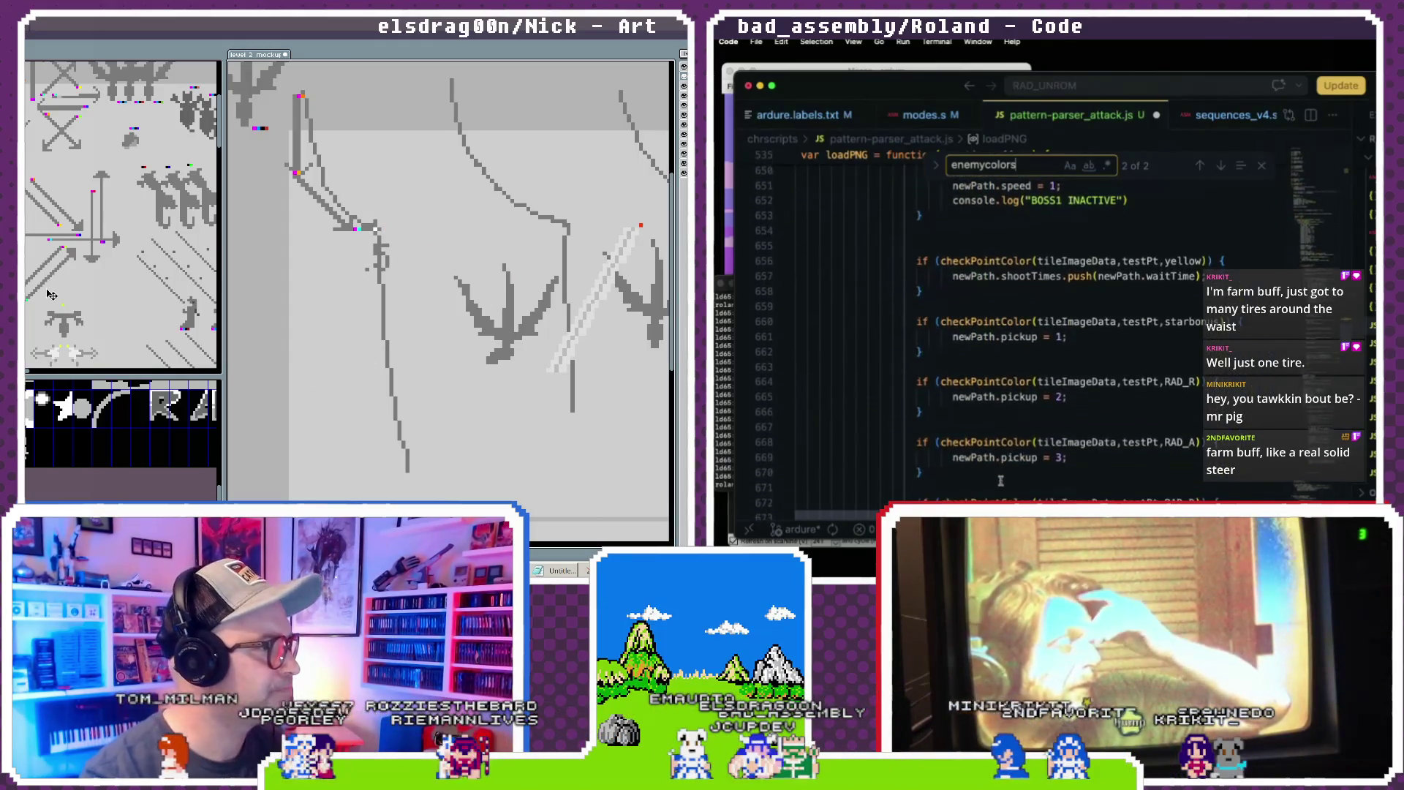
scroll(1001, 479, "up", 13)
left_click_drag(51, 301, 114, 122)
scroll(997, 408, "down", 1)
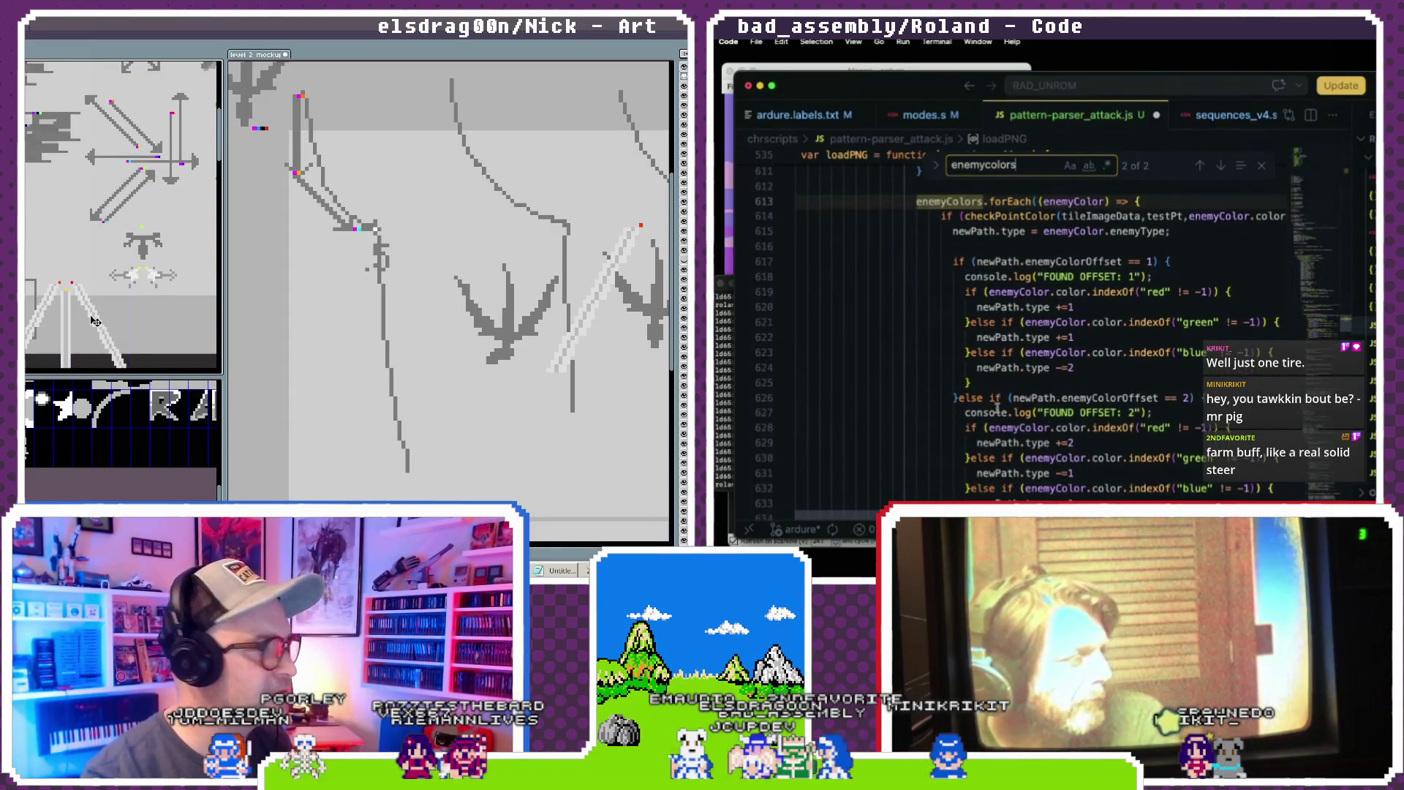
left_click(1075, 276)
scroll(1147, 202, "right", 3)
left_click(1093, 219)
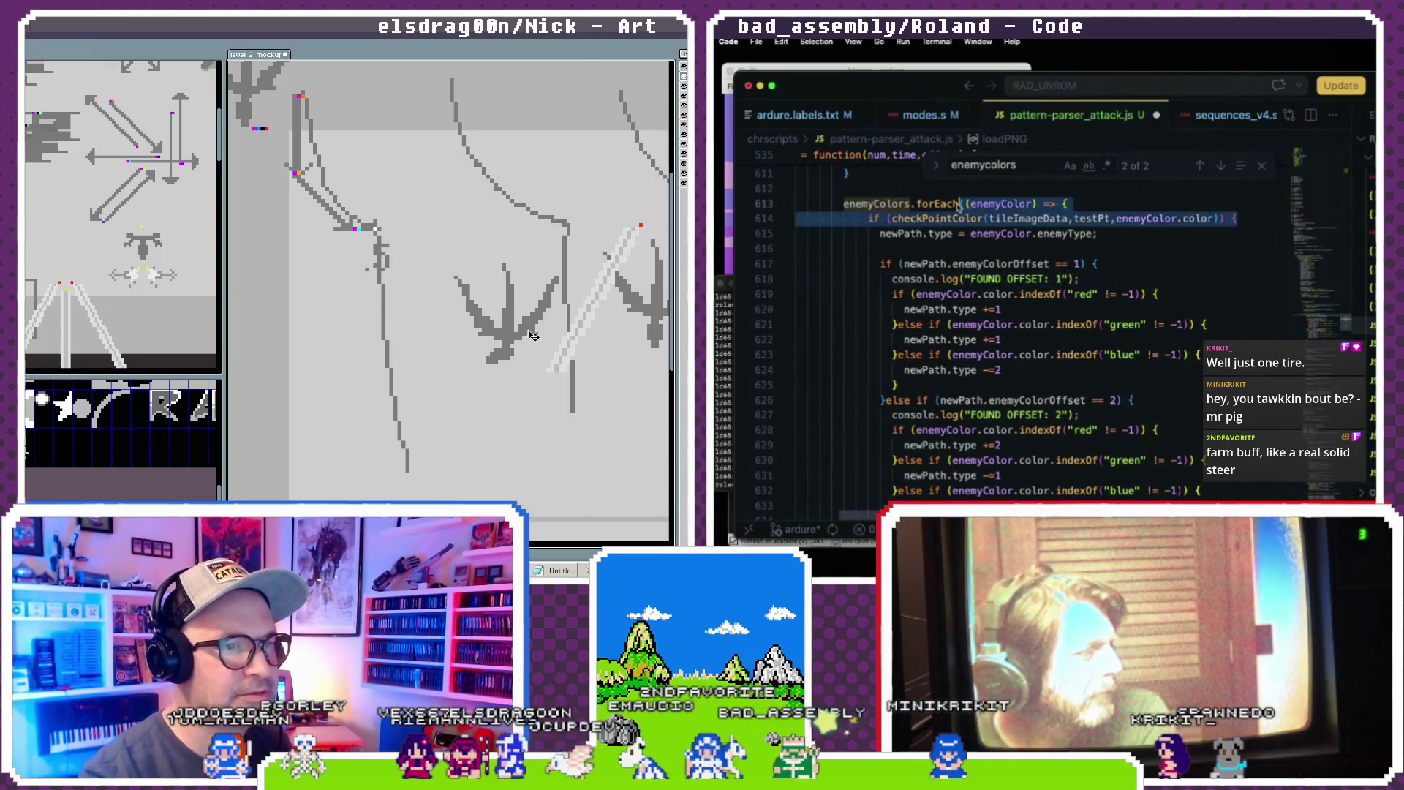
scroll(1093, 227, "up", 1)
mouse_move(1246, 224)
left_mouse_down()
mouse_move(904, 225)
mouse_move(969, 229)
mouse_move(916, 213)
left_mouse_up()
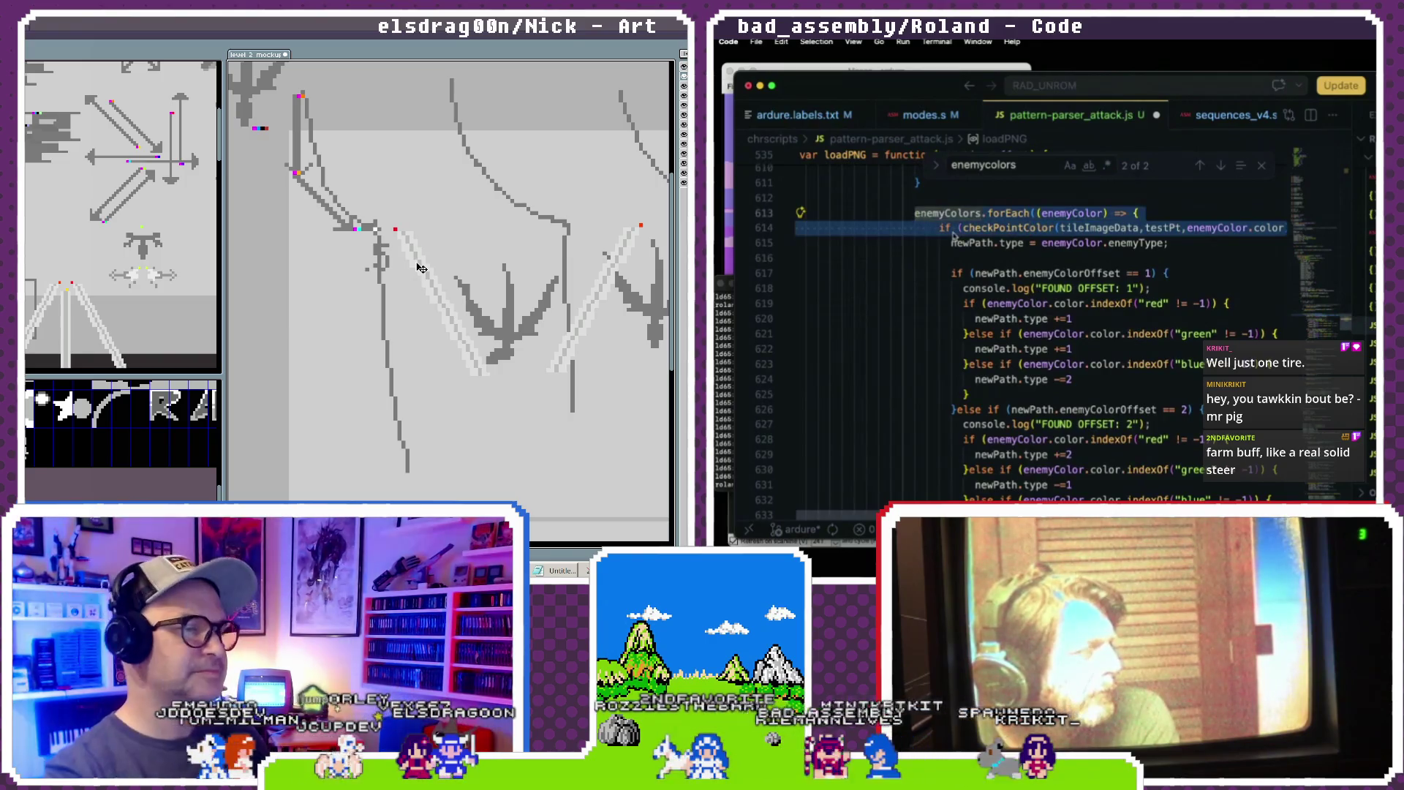
- Scroll down loadPNG to the pickup values 2, 3 and 4 for RAD_R, RAD_A and RAD_D colours
scroll(966, 249, "down", 18)
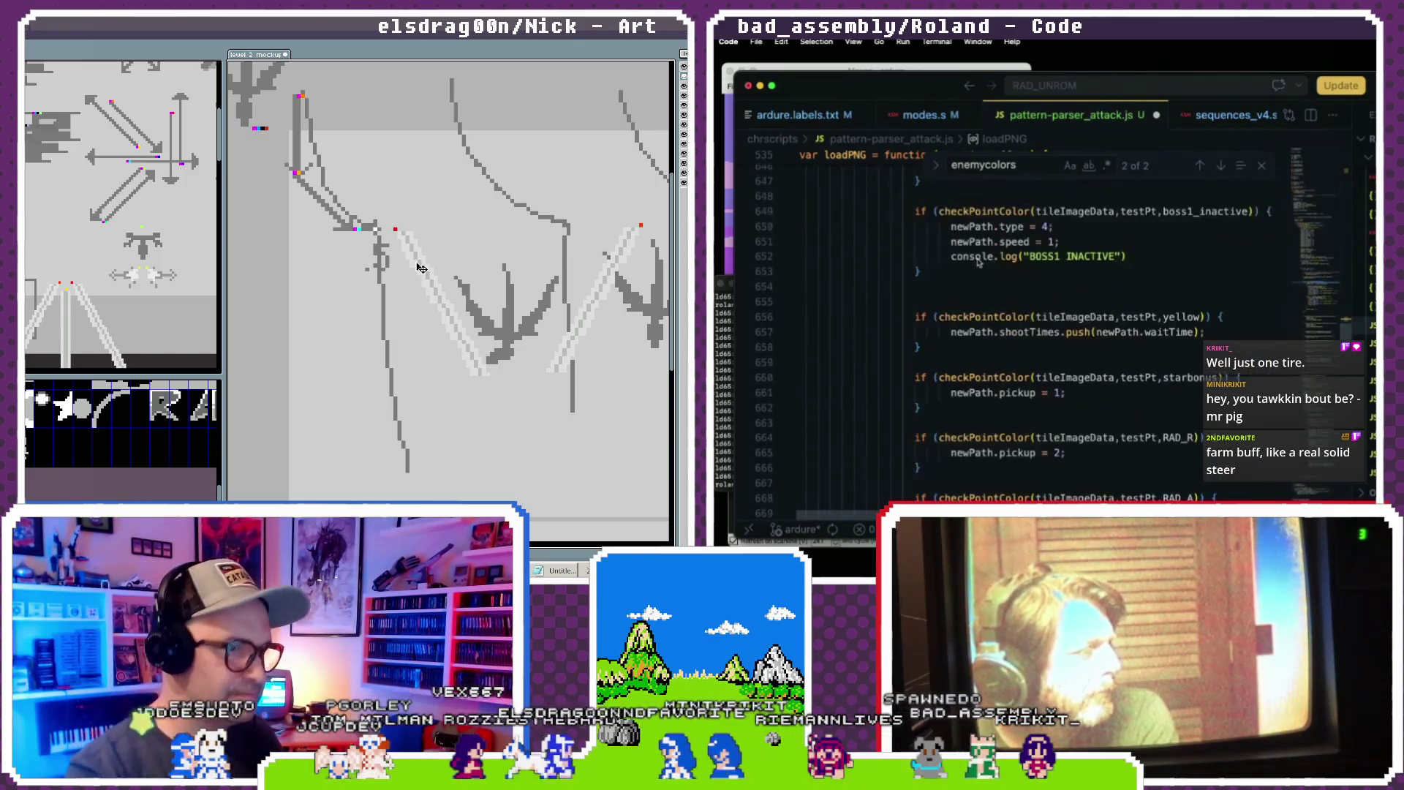
scroll(979, 262, "down", 2)
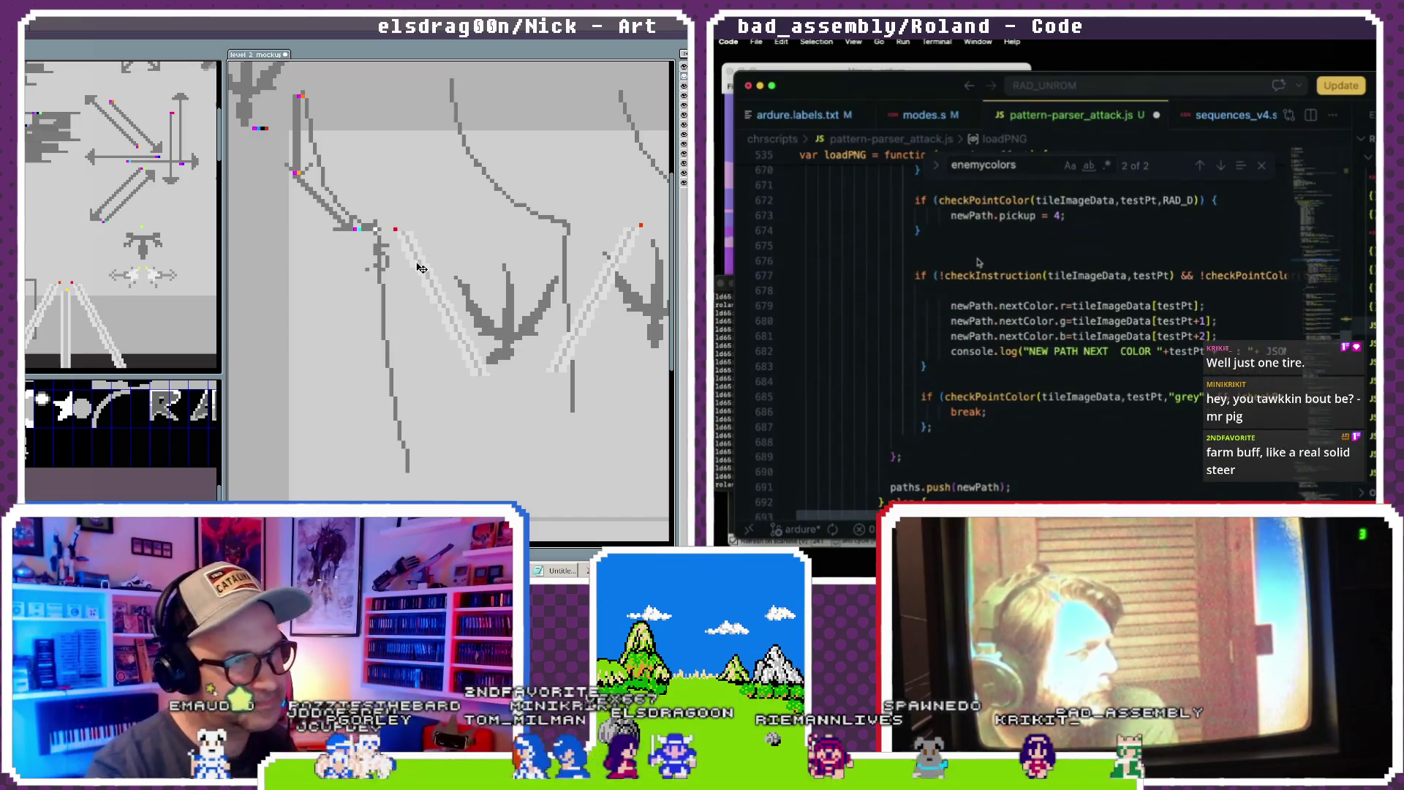
scroll(979, 262, "down", 3)
scroll(434, 295, "down", 1)
scroll(434, 295, "up", 1)
scroll(978, 262, "down", 3)
scroll(979, 262, "up", 8)
left_click_drag(435, 295, 467, 350)
- Pan the level 2 mockup to bring its upper-left area with the dragon sprite into view
scroll(979, 262, "down", 3)
scroll(978, 262, "right", 3)
scroll(979, 262, "down", 1)
scroll(978, 271, "right", 3)
scroll(979, 271, "left", 6)
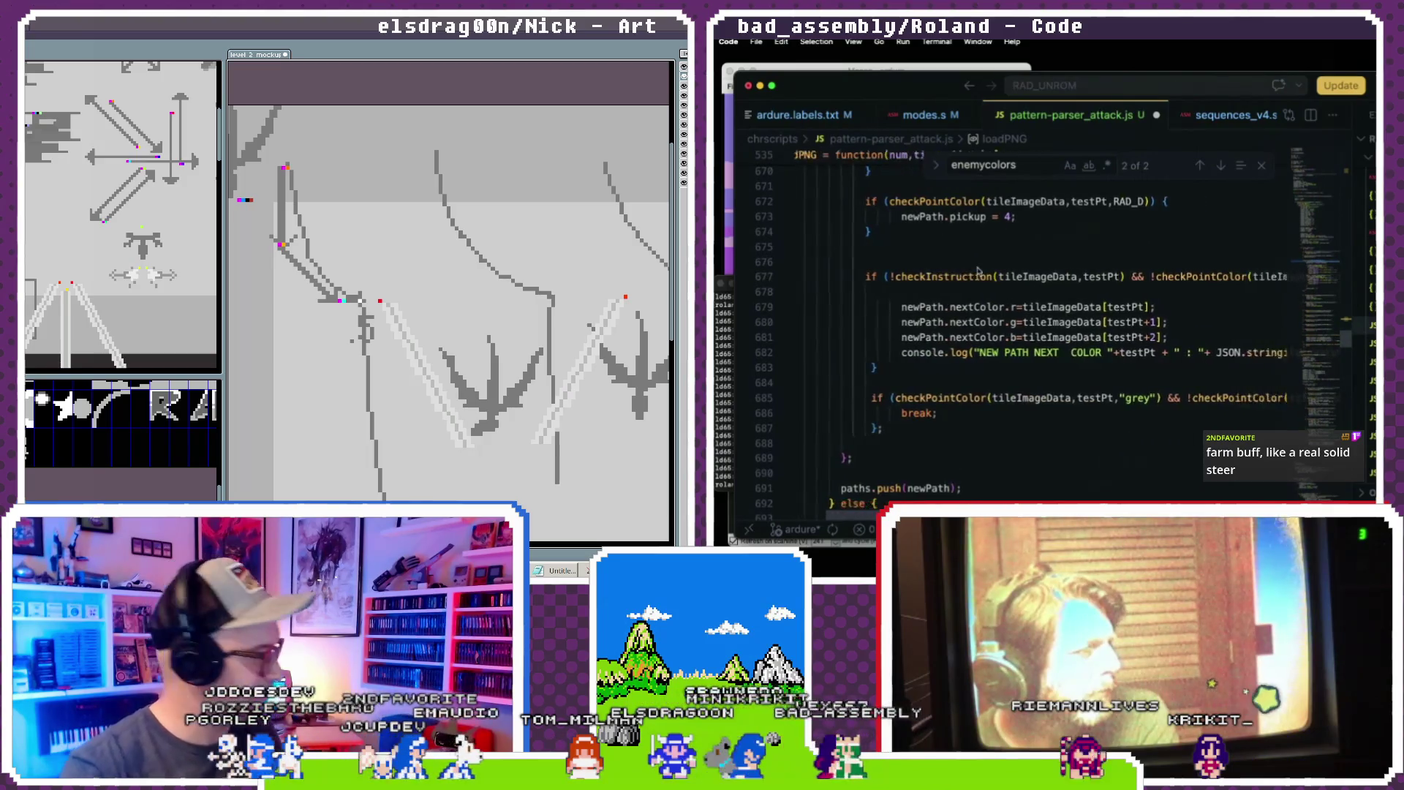
scroll(979, 270, "up", 1)
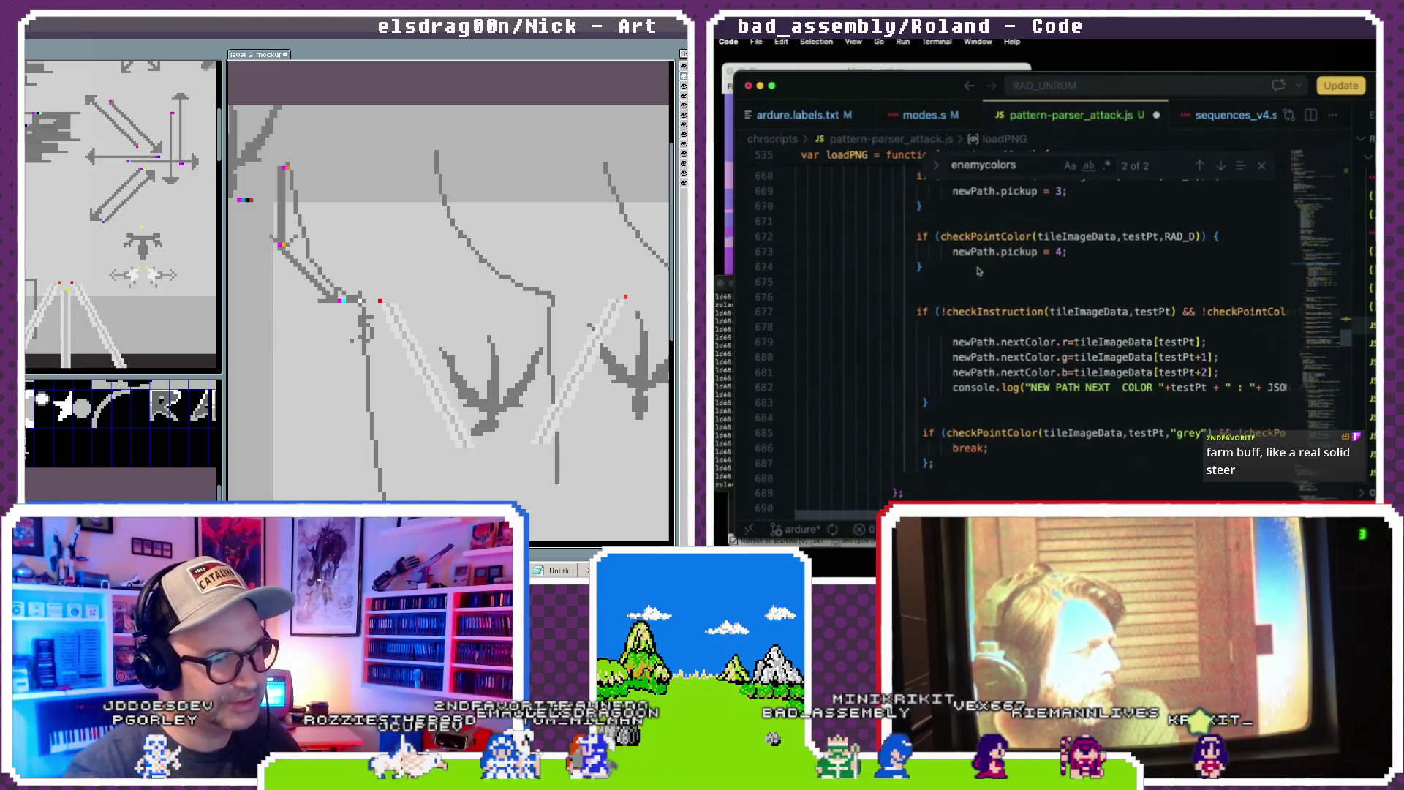
scroll(979, 271, "up", 5)
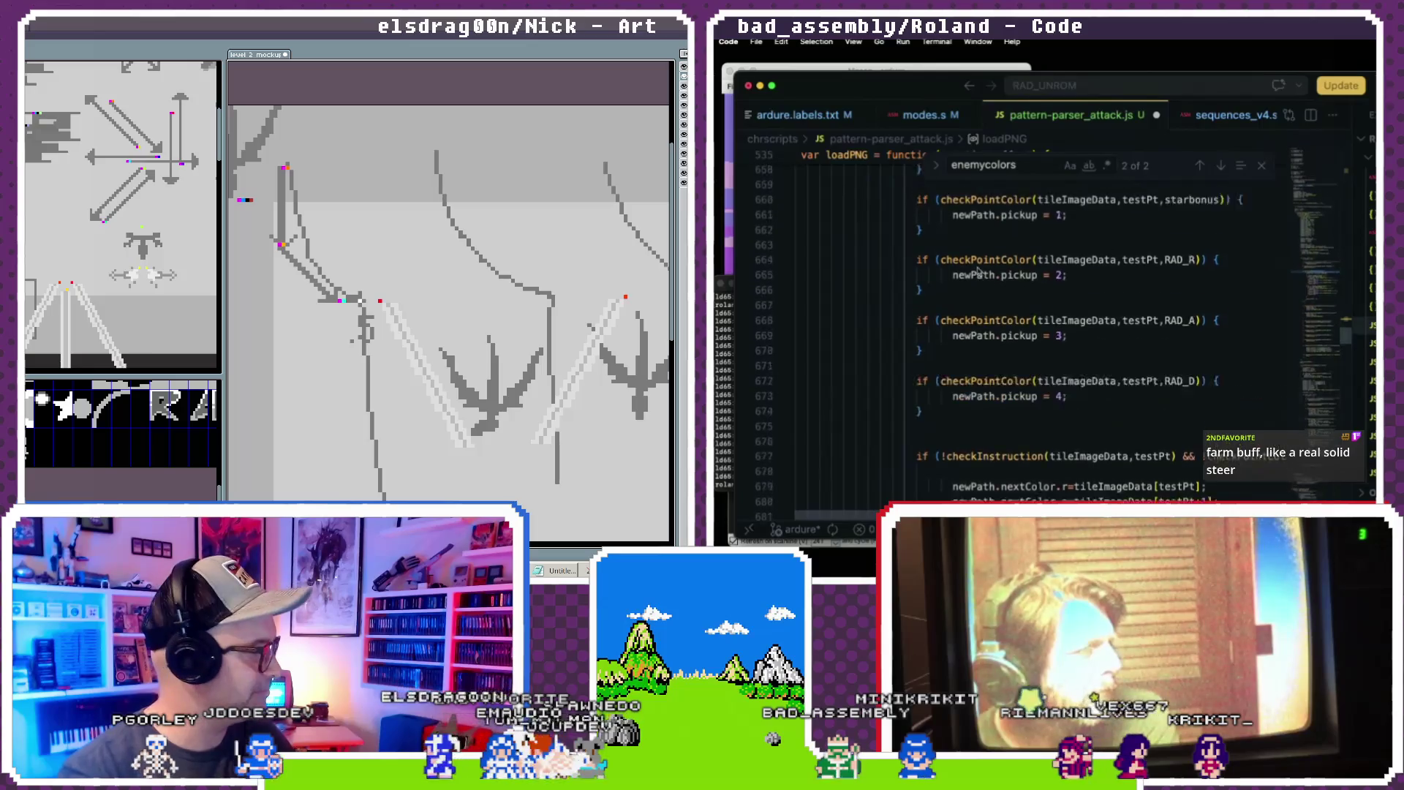
scroll(978, 271, "up", 3)
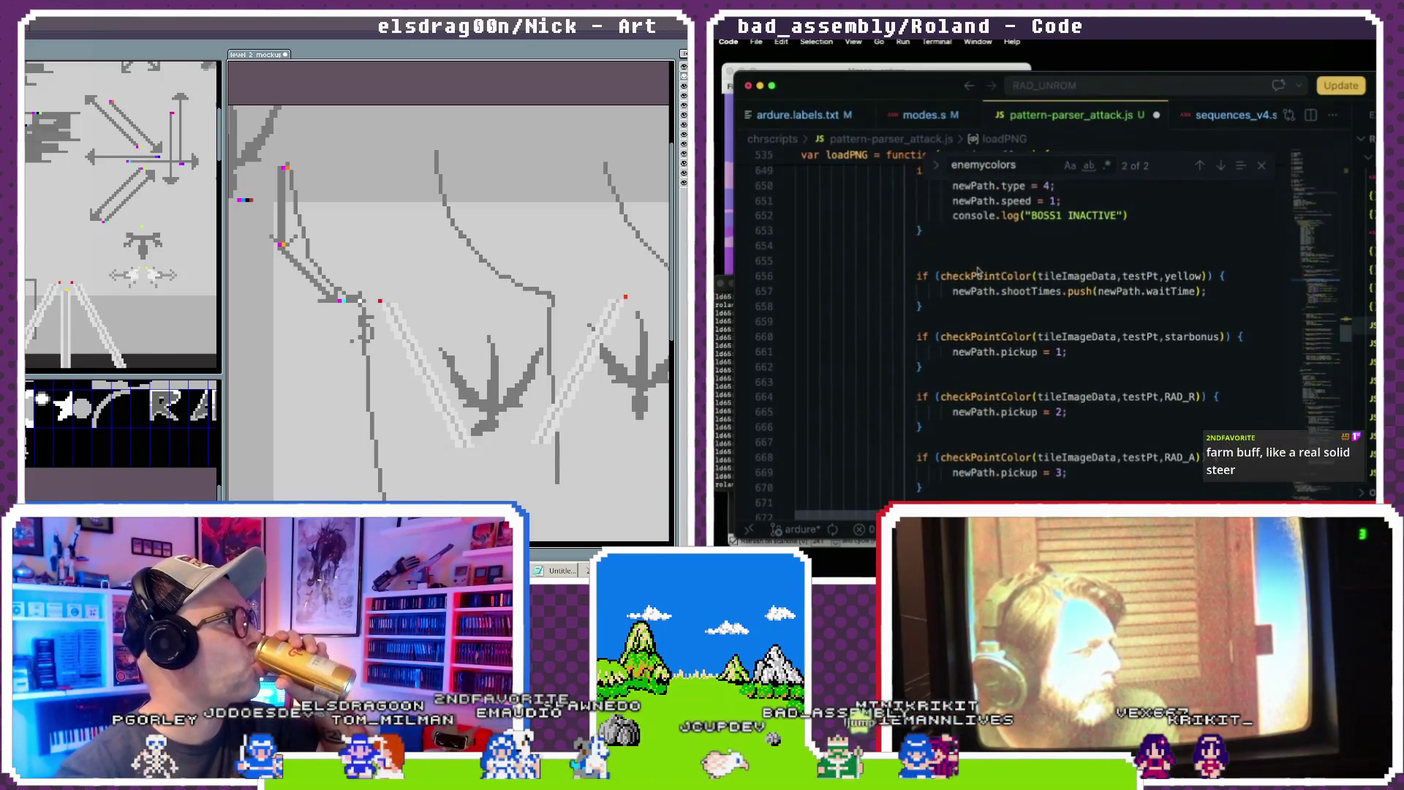
scroll(978, 271, "up", 3)
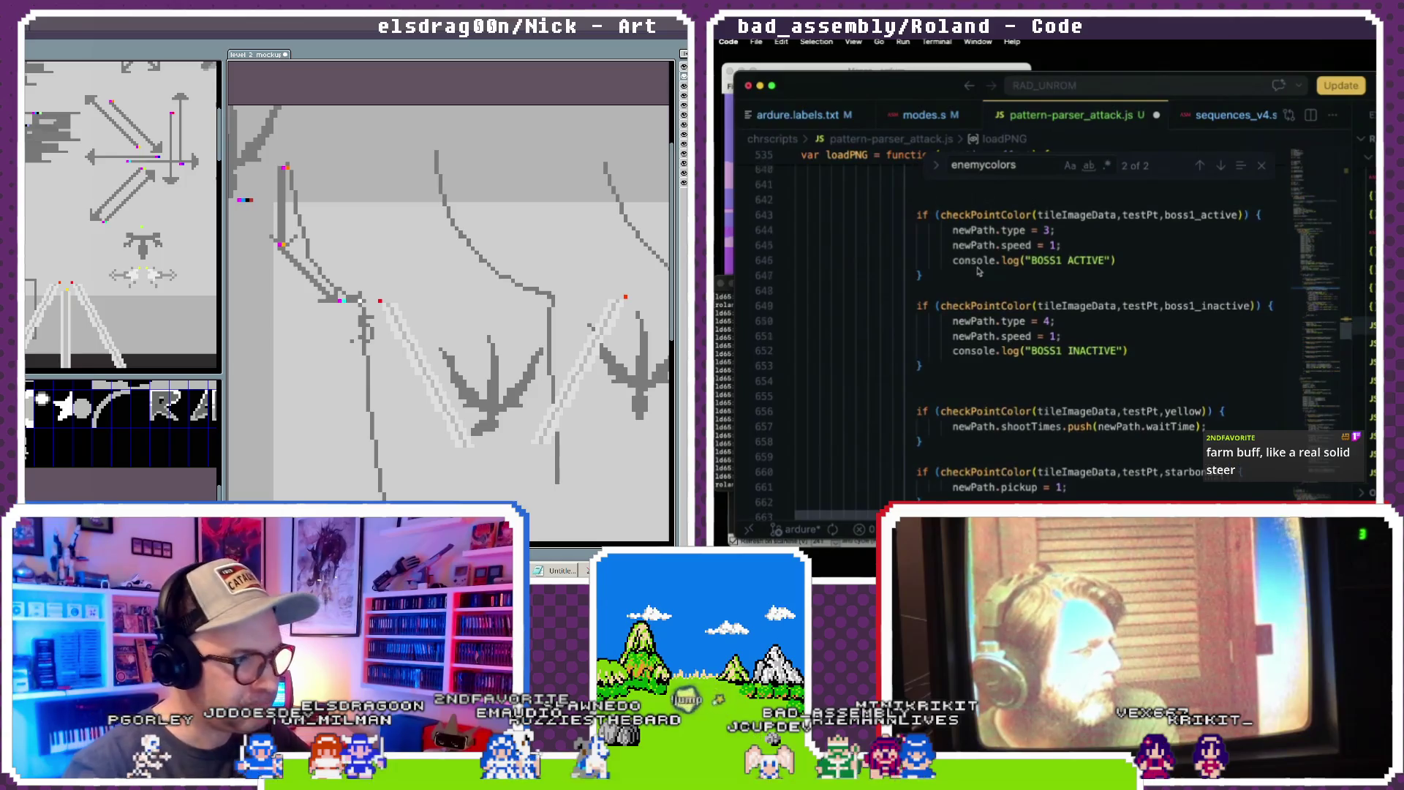
scroll(979, 272, "up", 2)
scroll(984, 285, "down", 5)
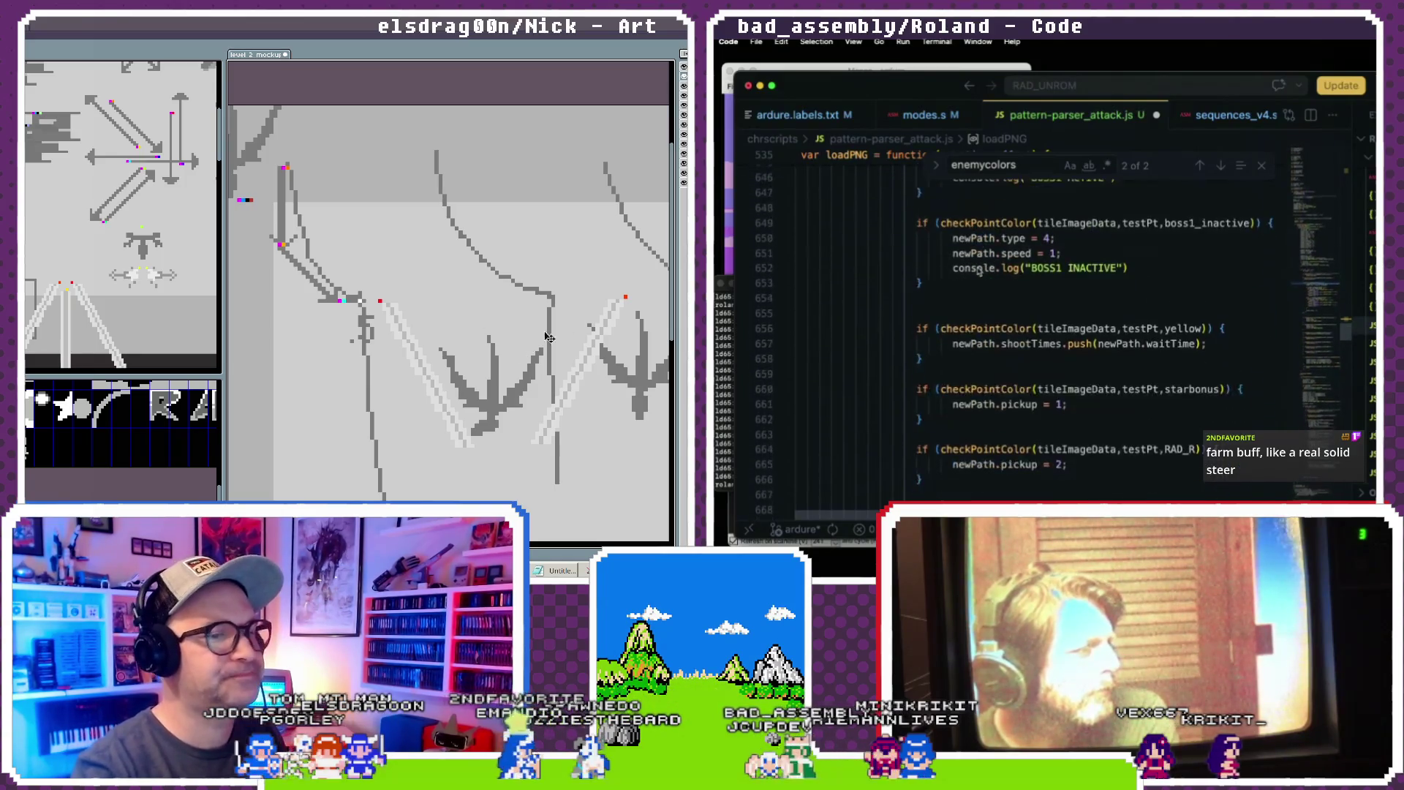
scroll(1013, 350, "down", 1)
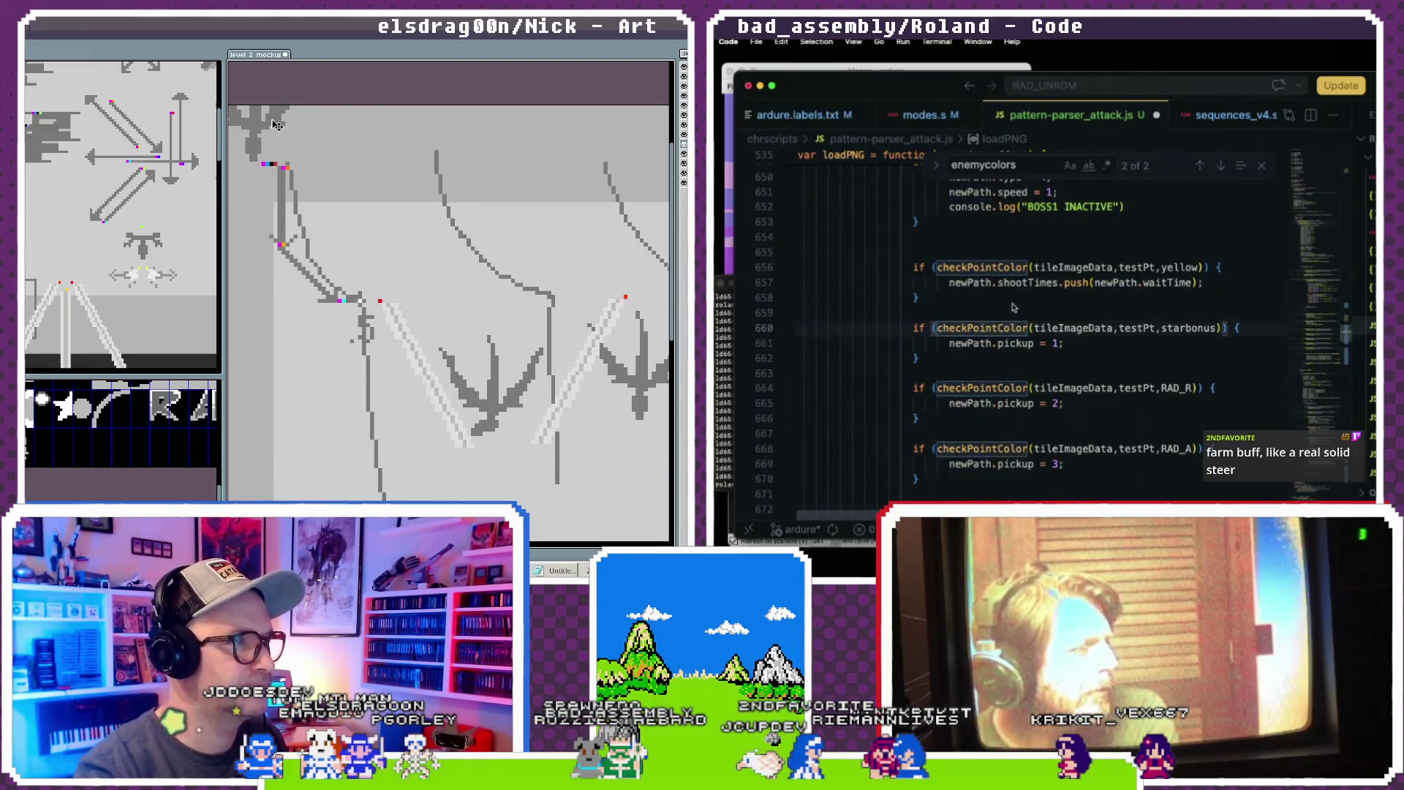
scroll(1013, 317, "down", 8)
left_click_drag(354, 137, 358, 165)
- Move the short vertical path line right so it drops straight onto the diagonal path's start
scroll(1013, 316, "down", 5)
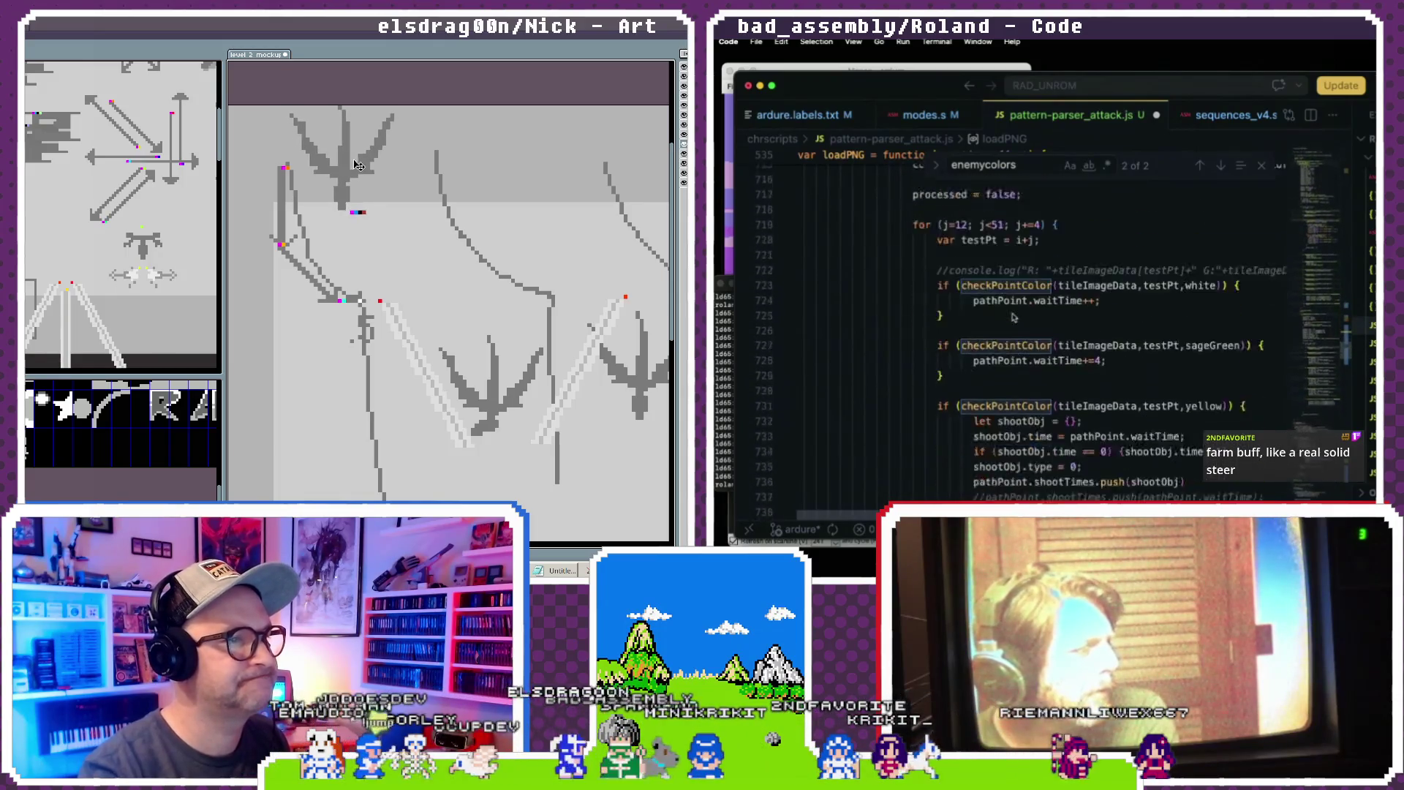
left_click(283, 212)
scroll(1013, 317, "down", 9)
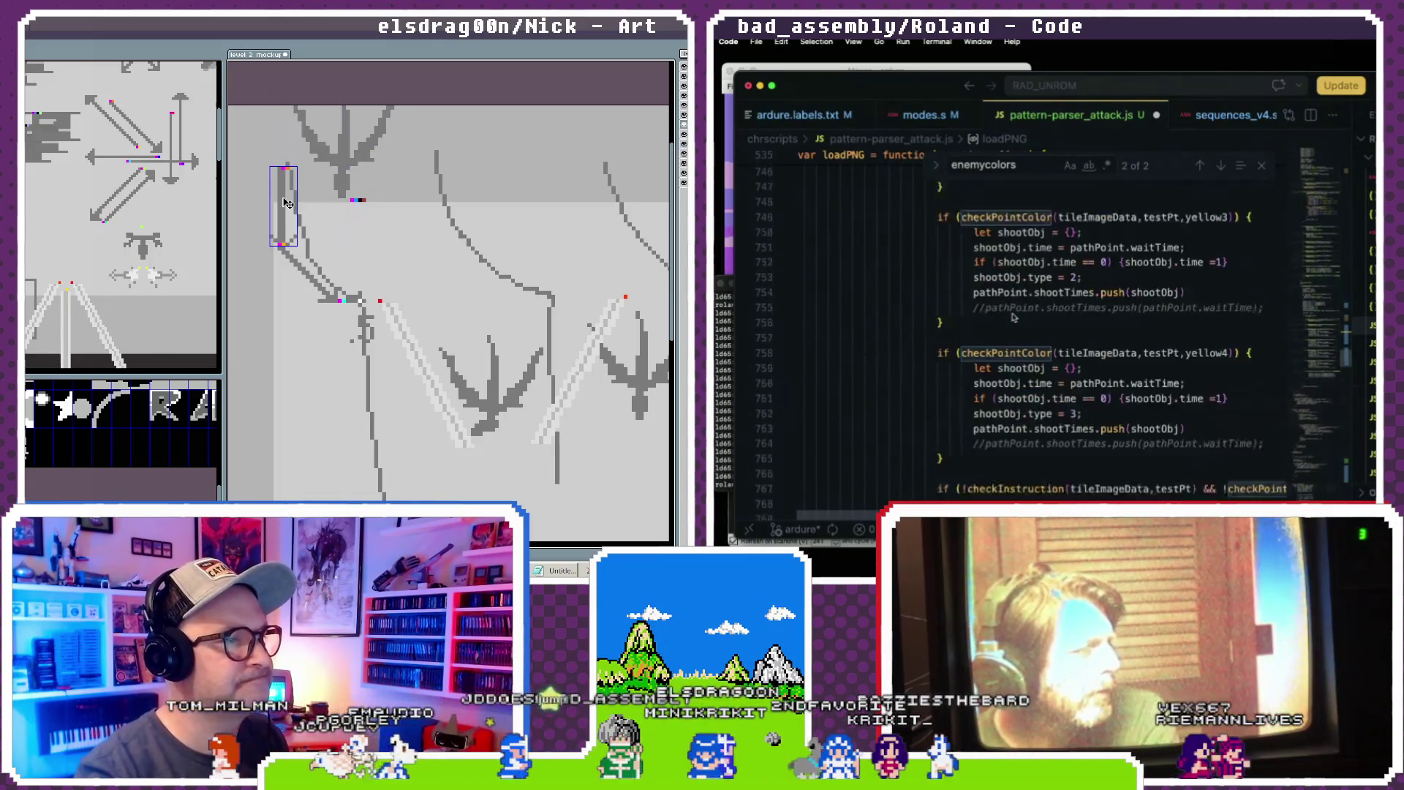
left_click(298, 268)
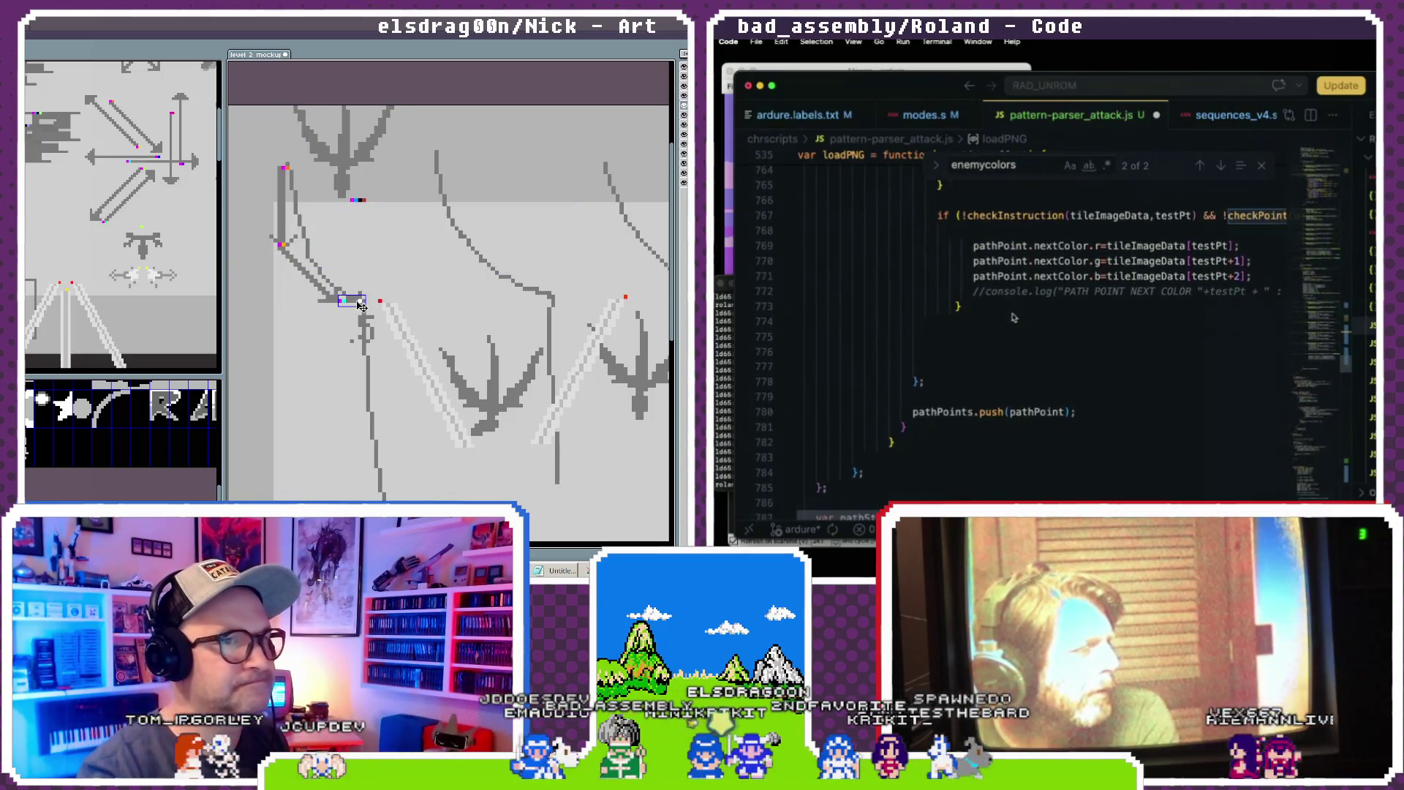
scroll(1013, 316, "up", 20)
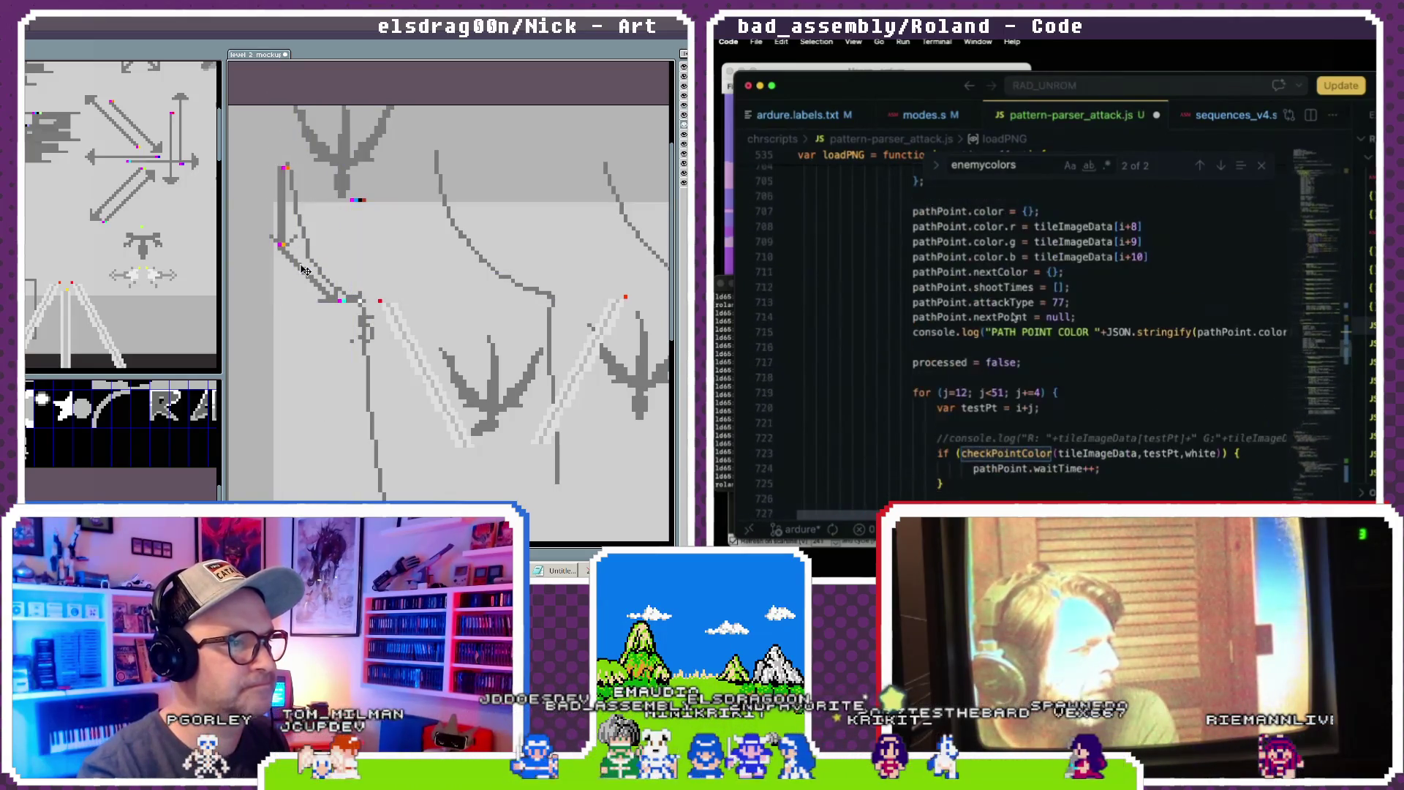
scroll(1013, 316, "down", 12)
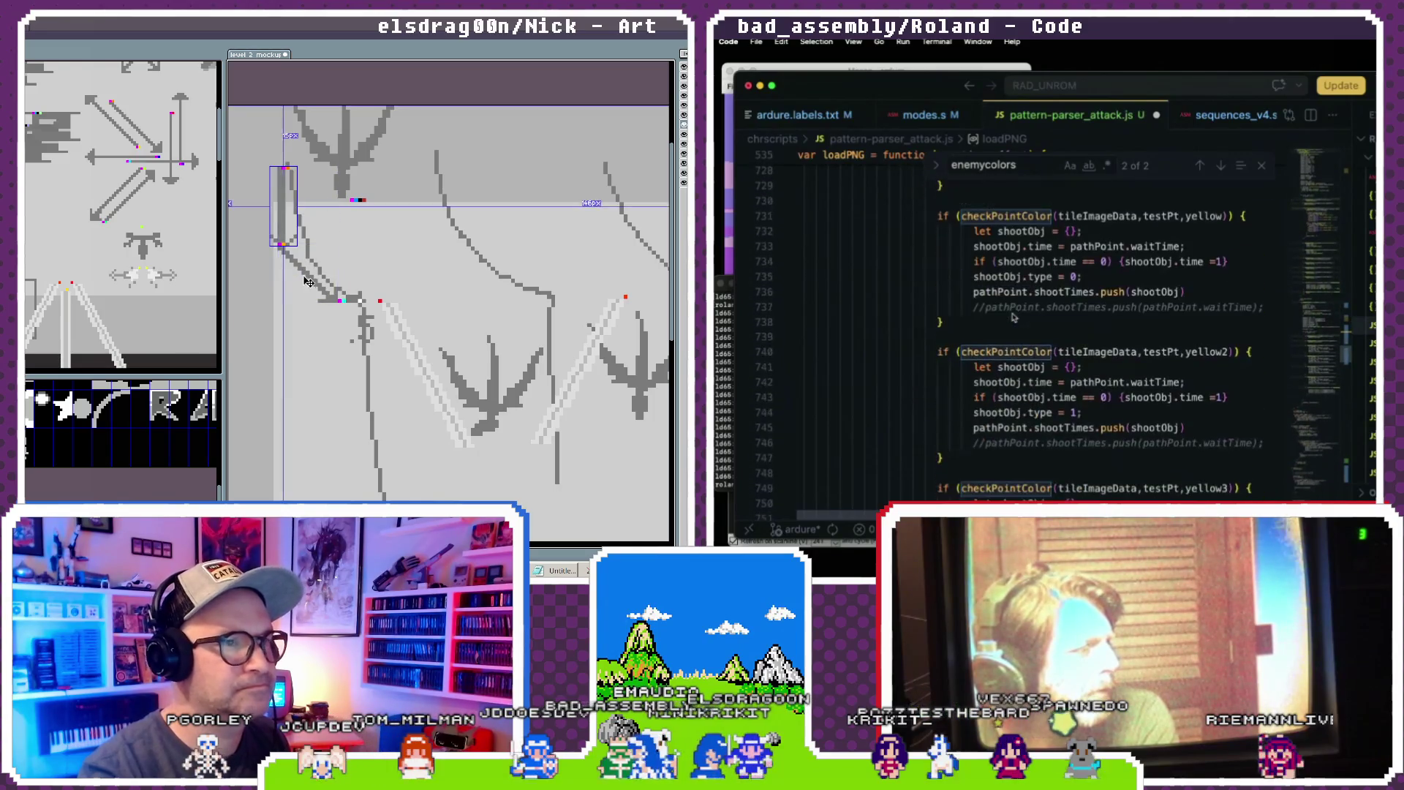
scroll(1013, 317, "down", 12)
left_click_drag(296, 240, 350, 257)
scroll(1013, 317, "down", 10)
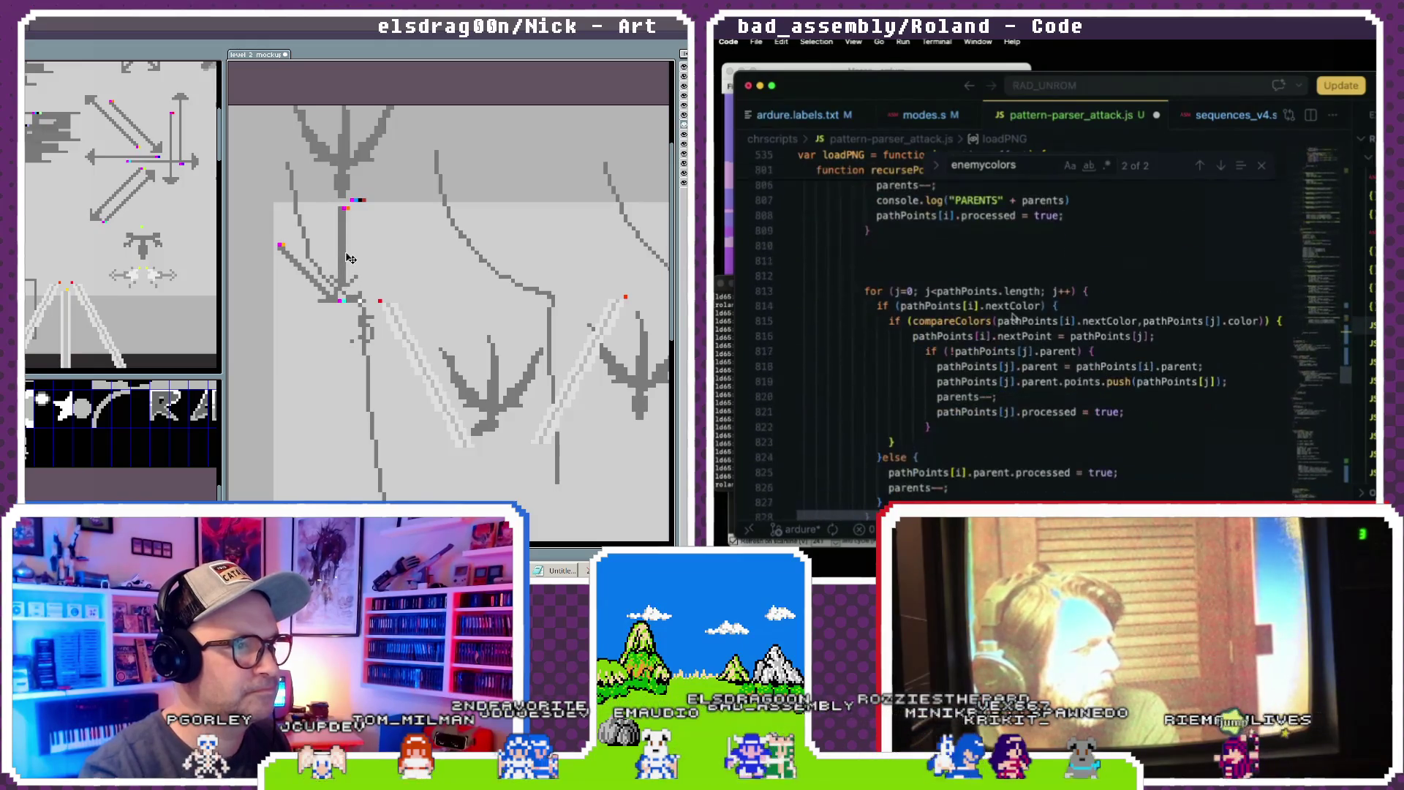
scroll(1013, 317, "up", 19)
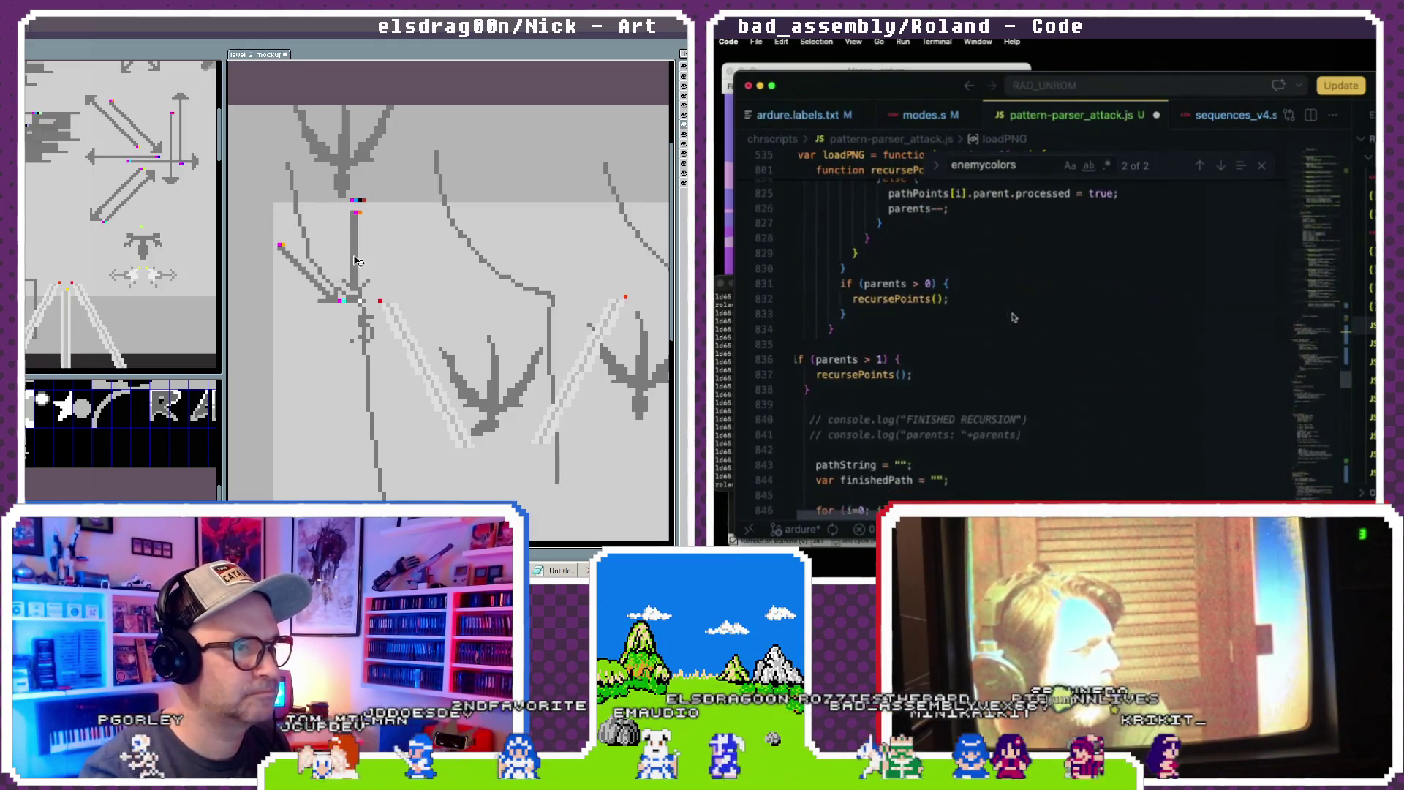
scroll(1015, 316, "down", 4)
left_click_drag(352, 260, 380, 312)
- Draw the diagonal arrow toward the second dragon and place a '.5' label beside its end
type("attac")
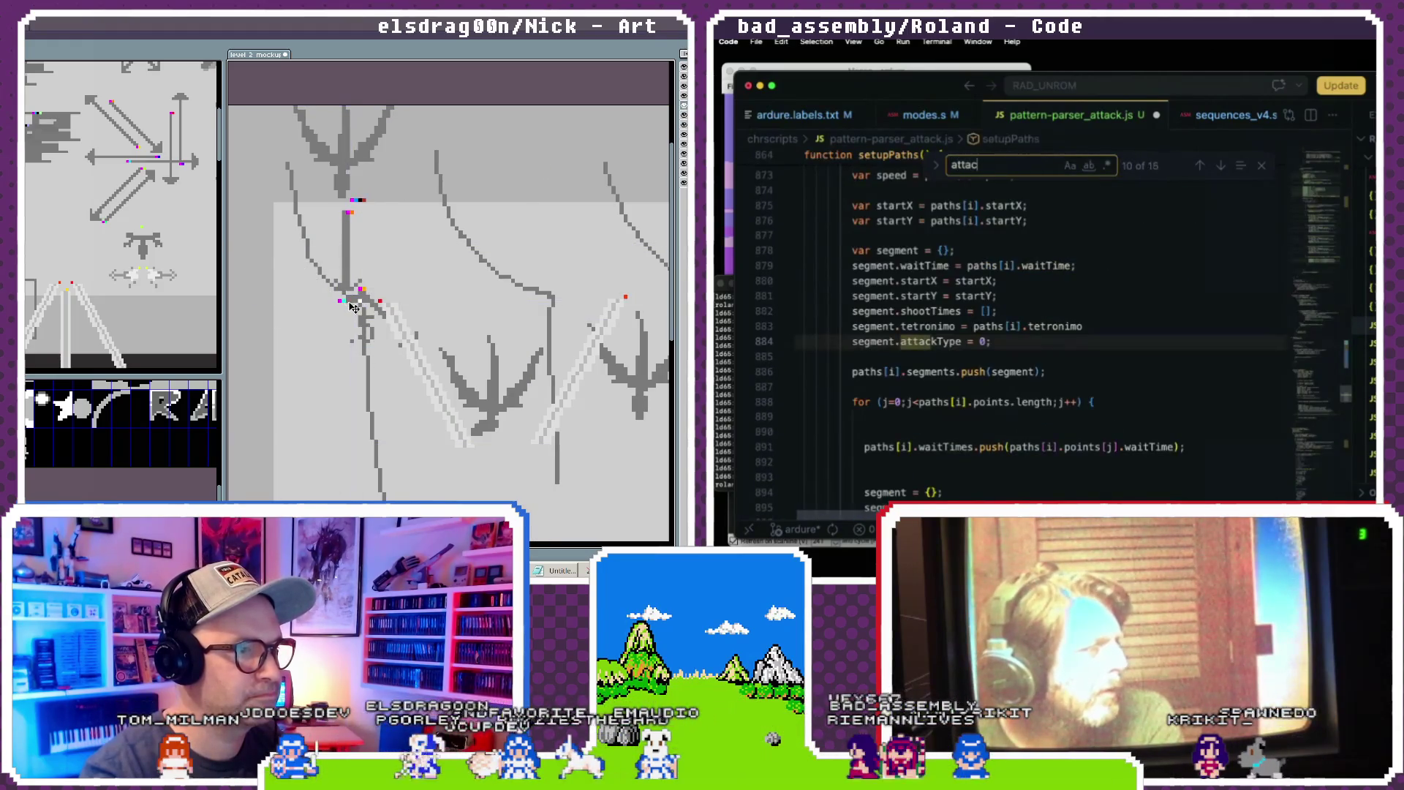
type("ktype")
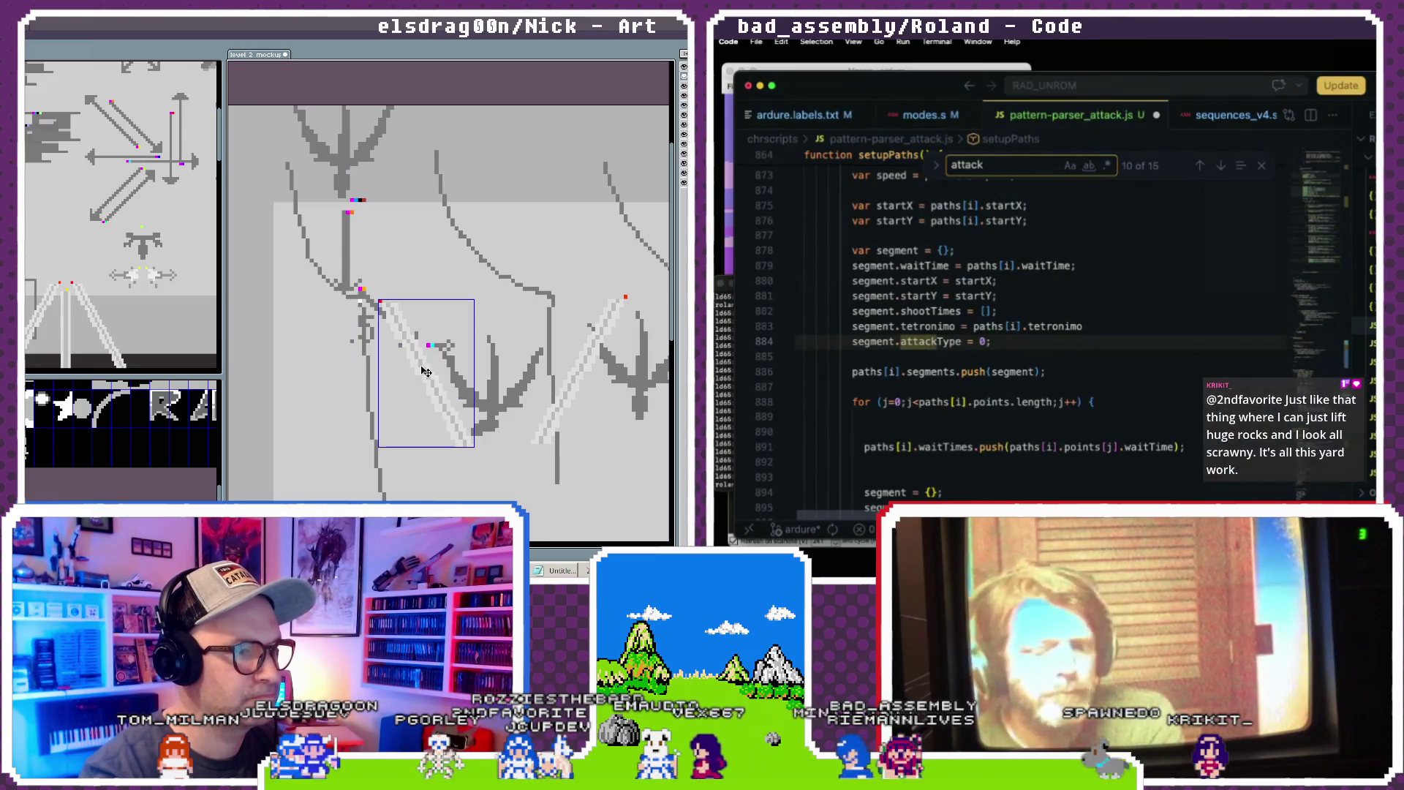
left_click_drag(428, 371, 490, 445)
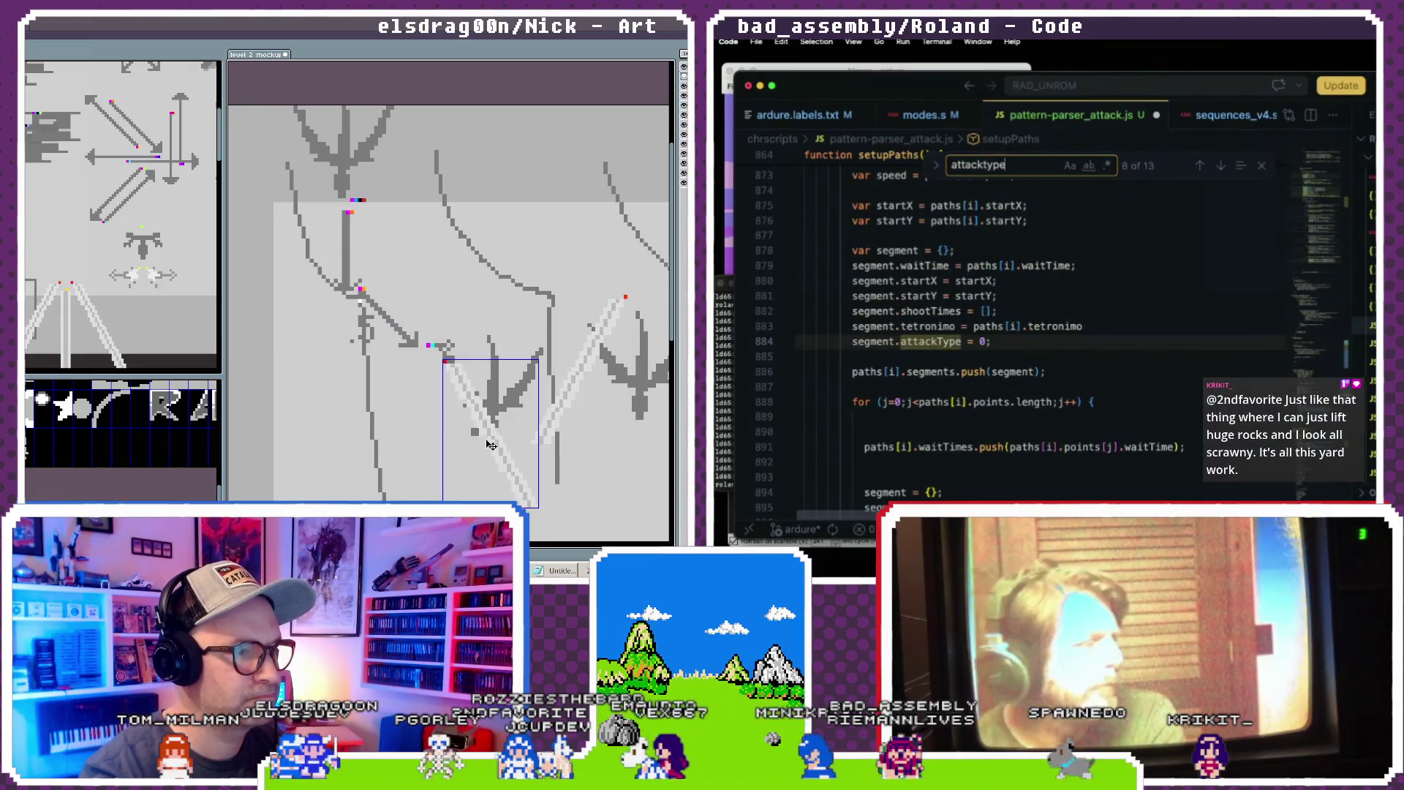
left_click(1201, 167)
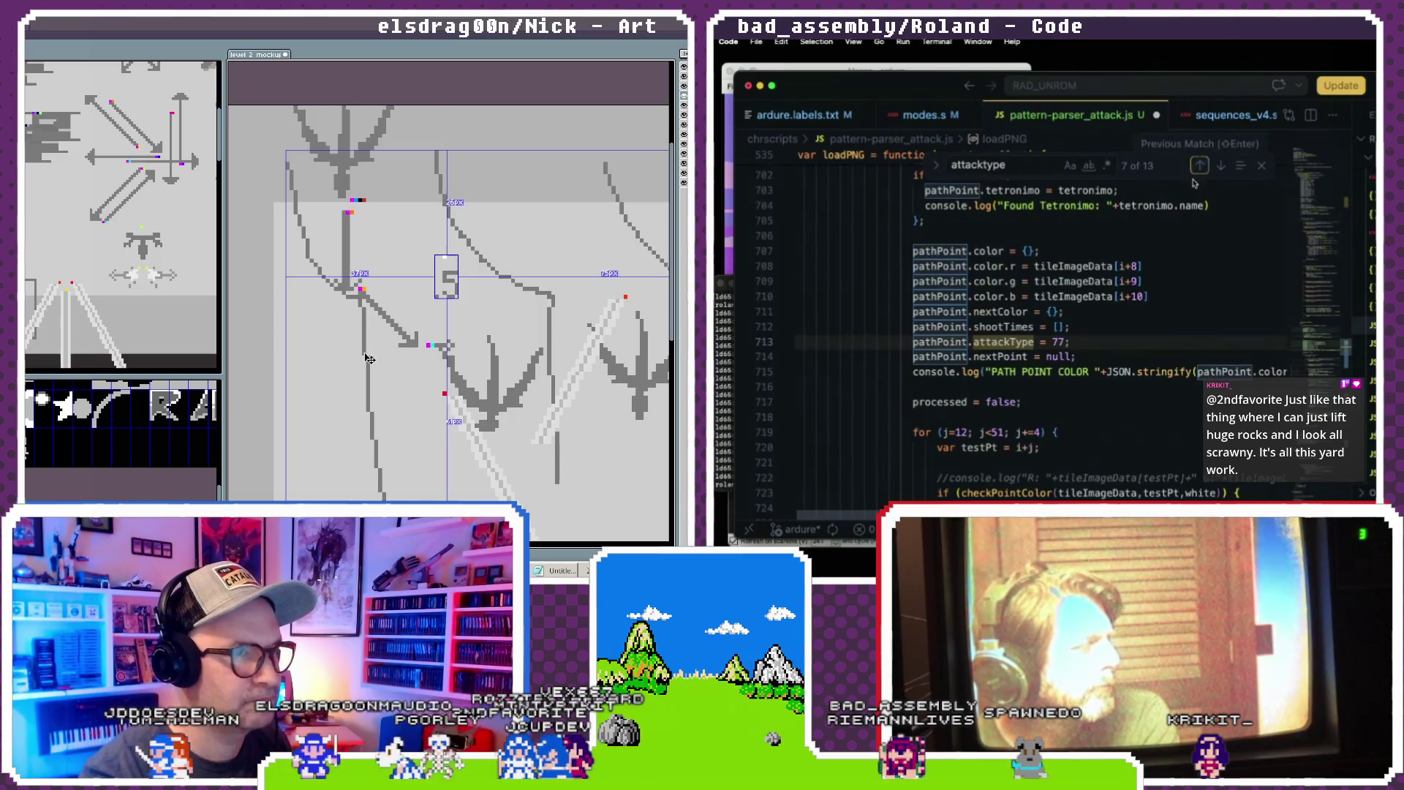
left_click(1120, 281)
scroll(1104, 259, "up", 2)
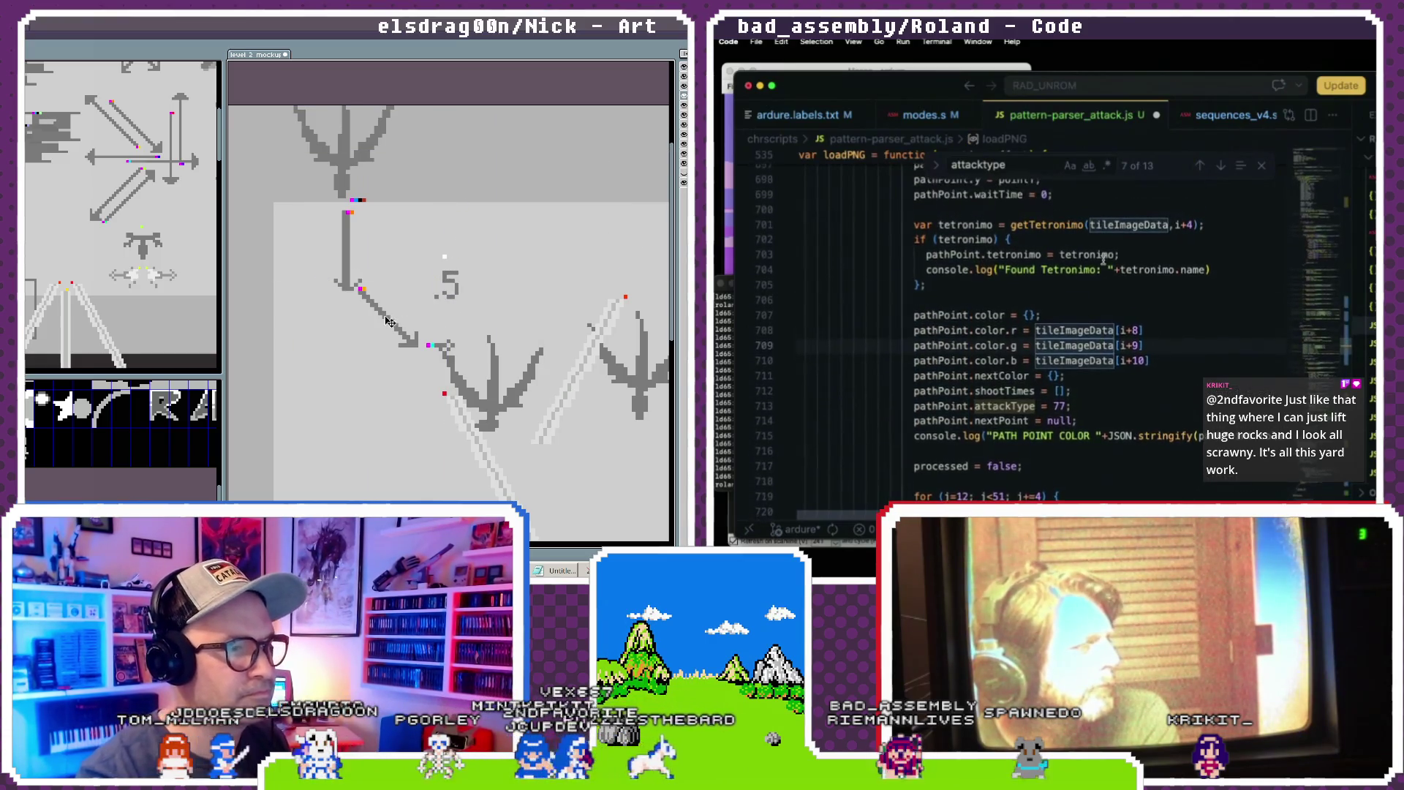
left_click(1265, 172)
scroll(1168, 272, "up", 2)
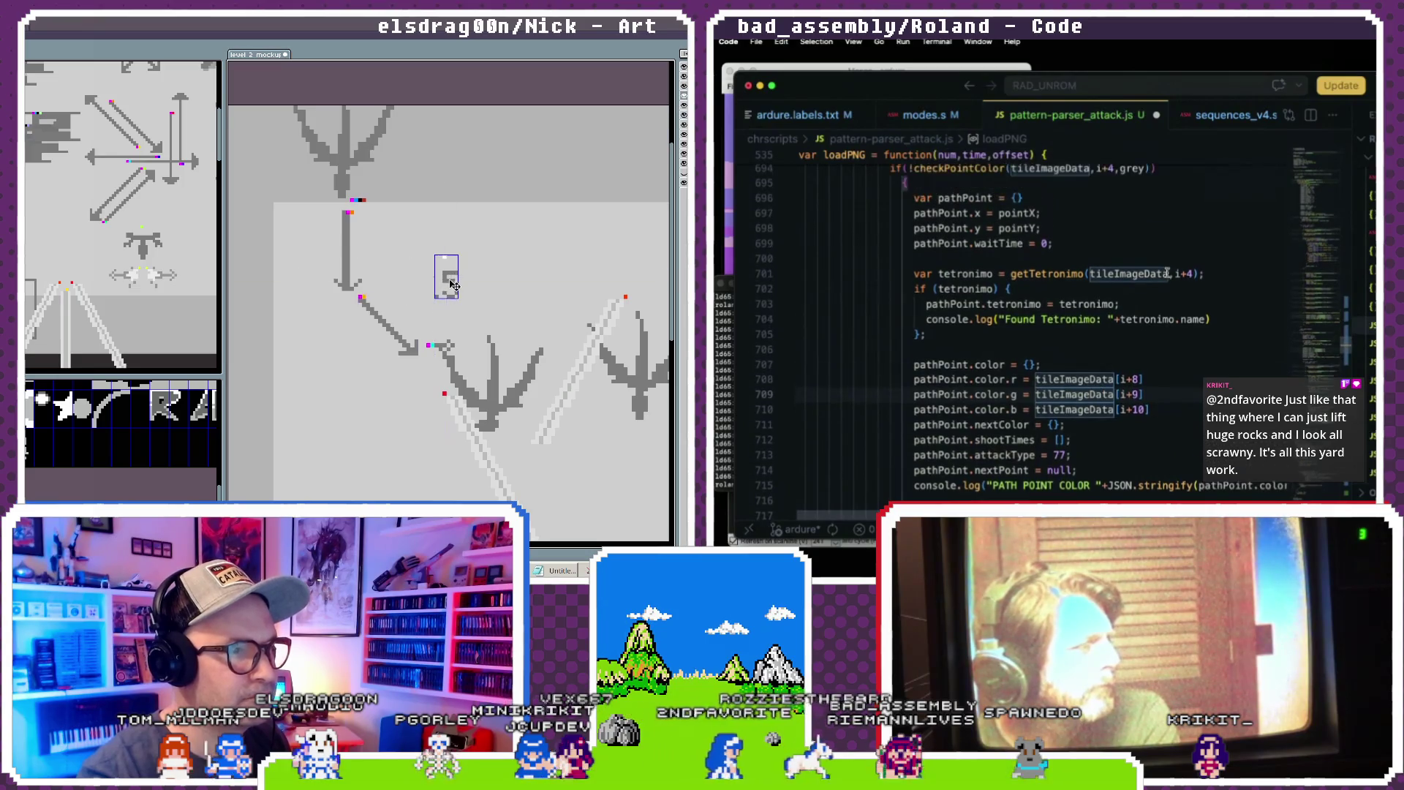
scroll(1169, 272, "up", 2)
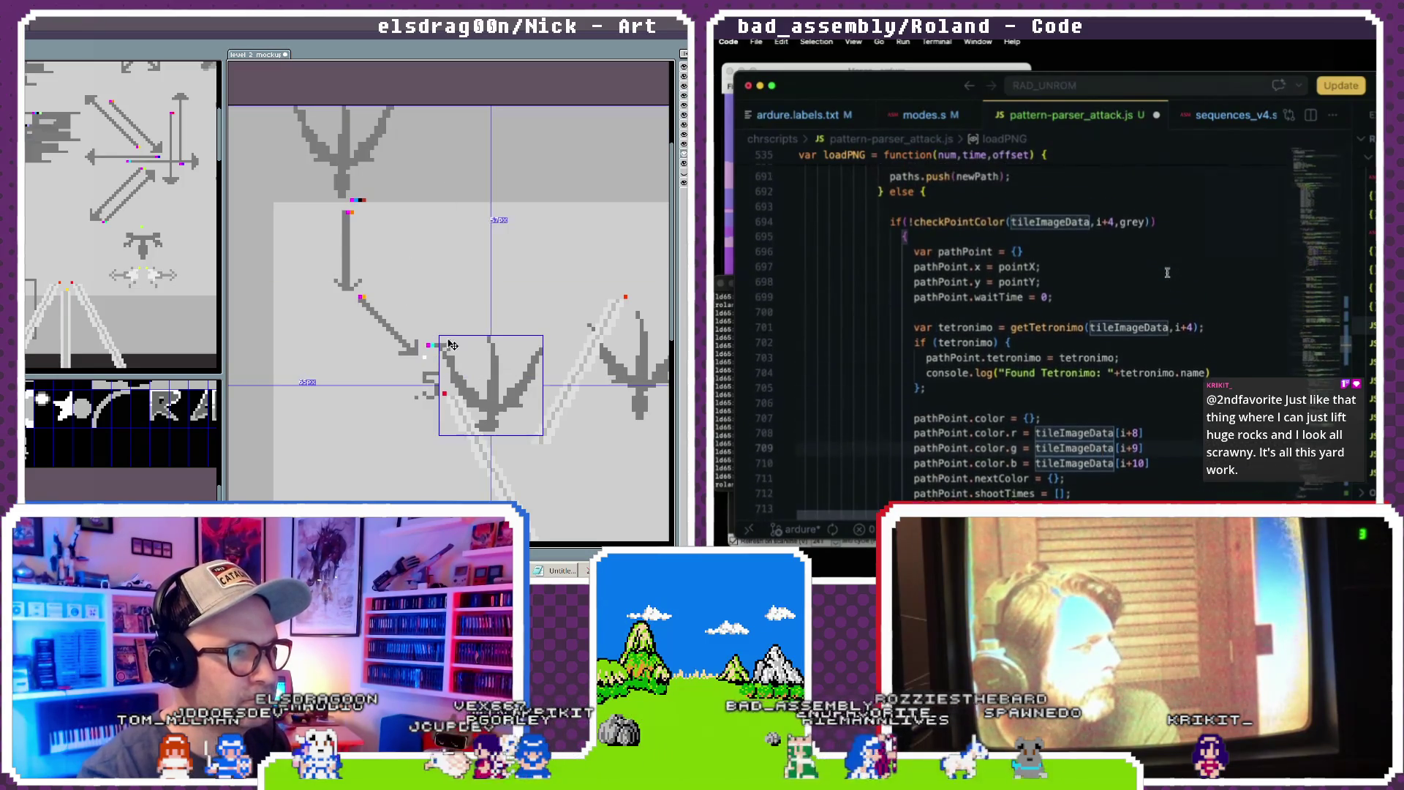
scroll(1168, 272, "down", 1)
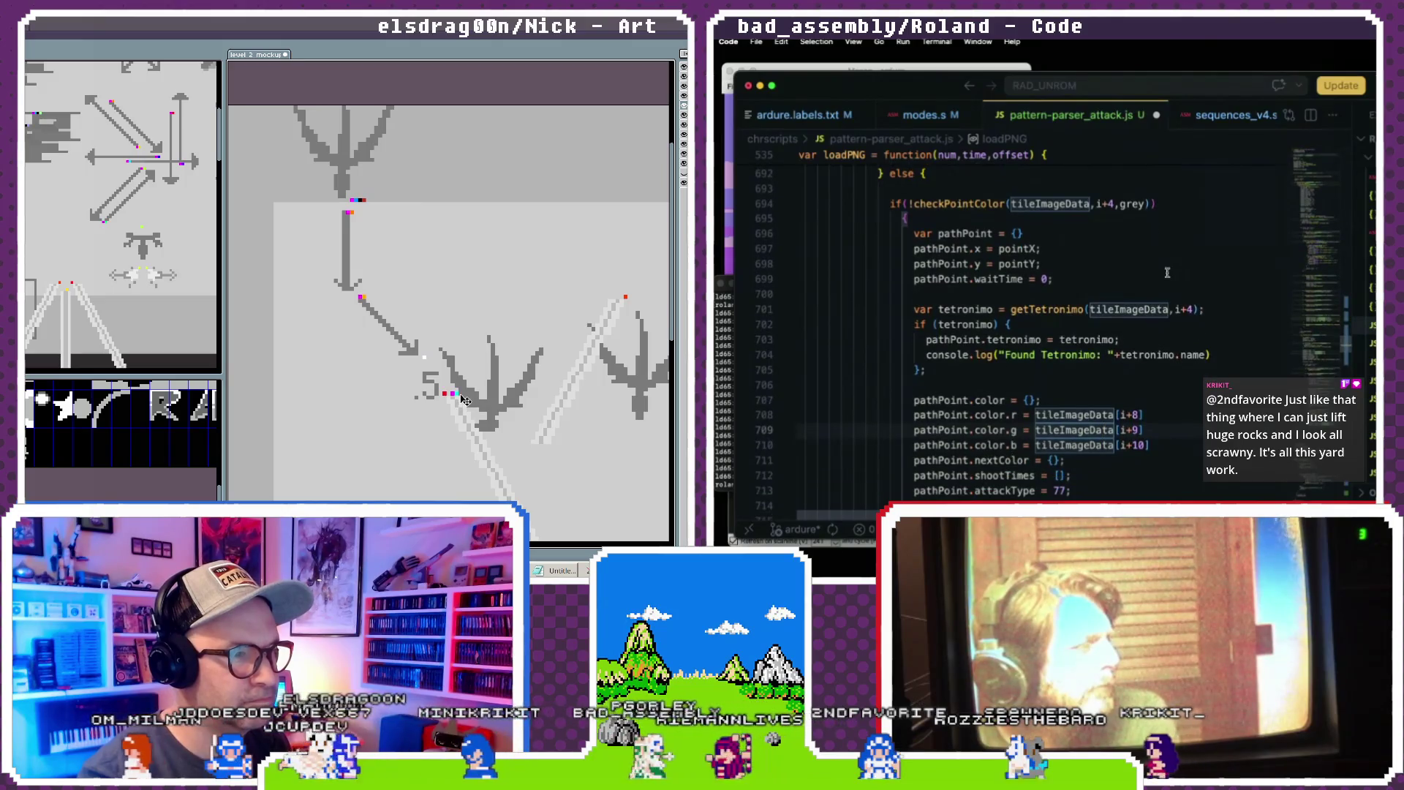
- Add a small right-pointing arrow after .5 and delete the large dragon sprite beside the V-shaped path
scroll(1167, 273, "down", 2)
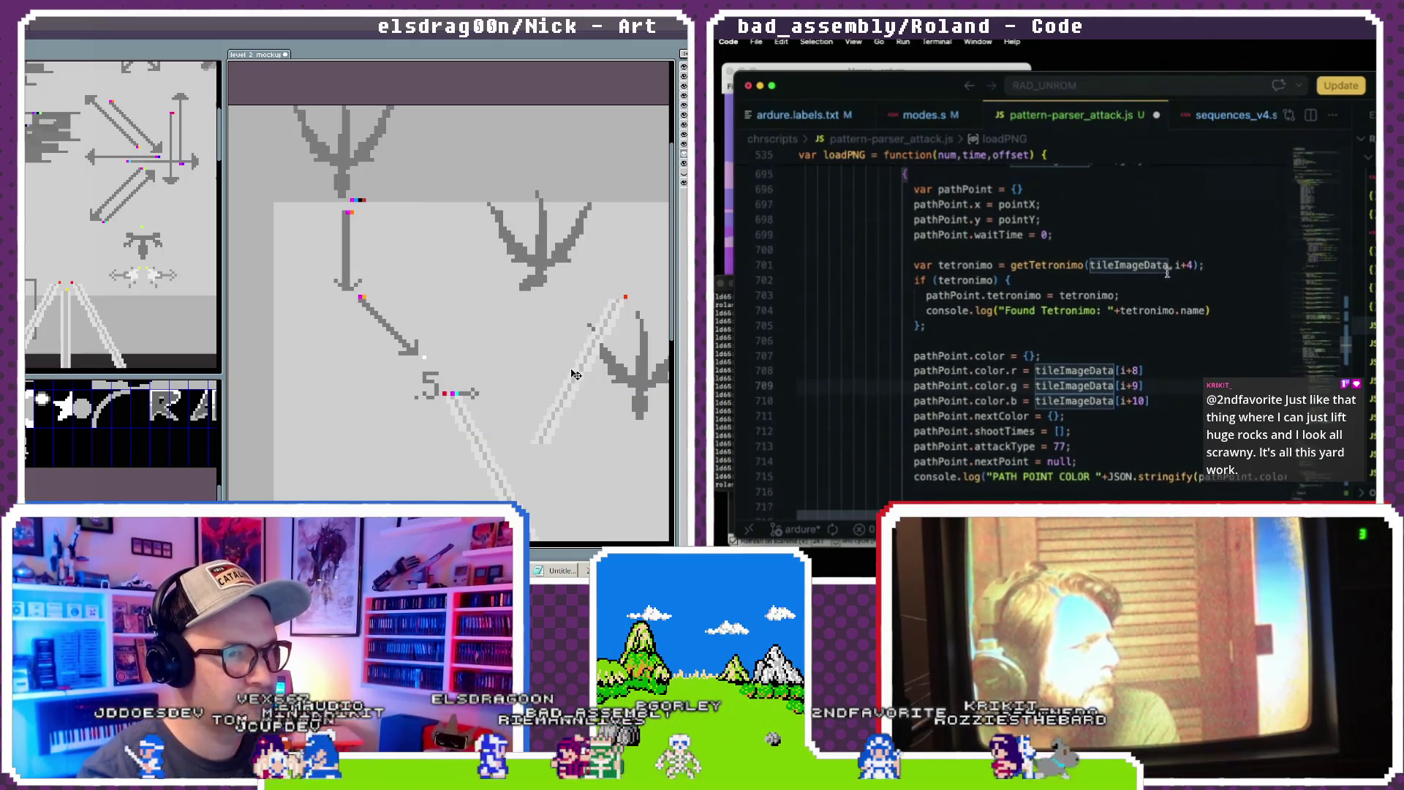
scroll(1168, 272, "down", 6)
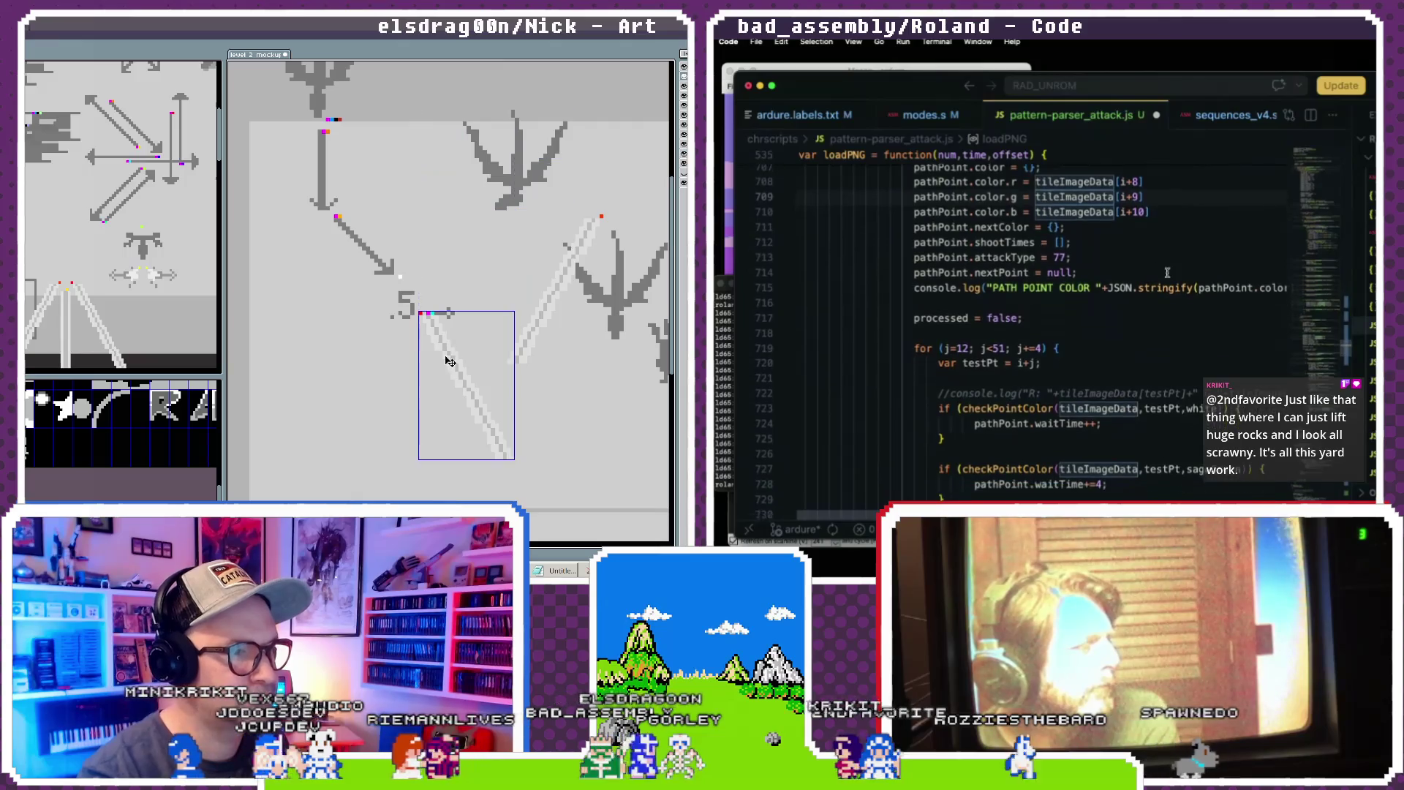
scroll(1167, 273, "down", 2)
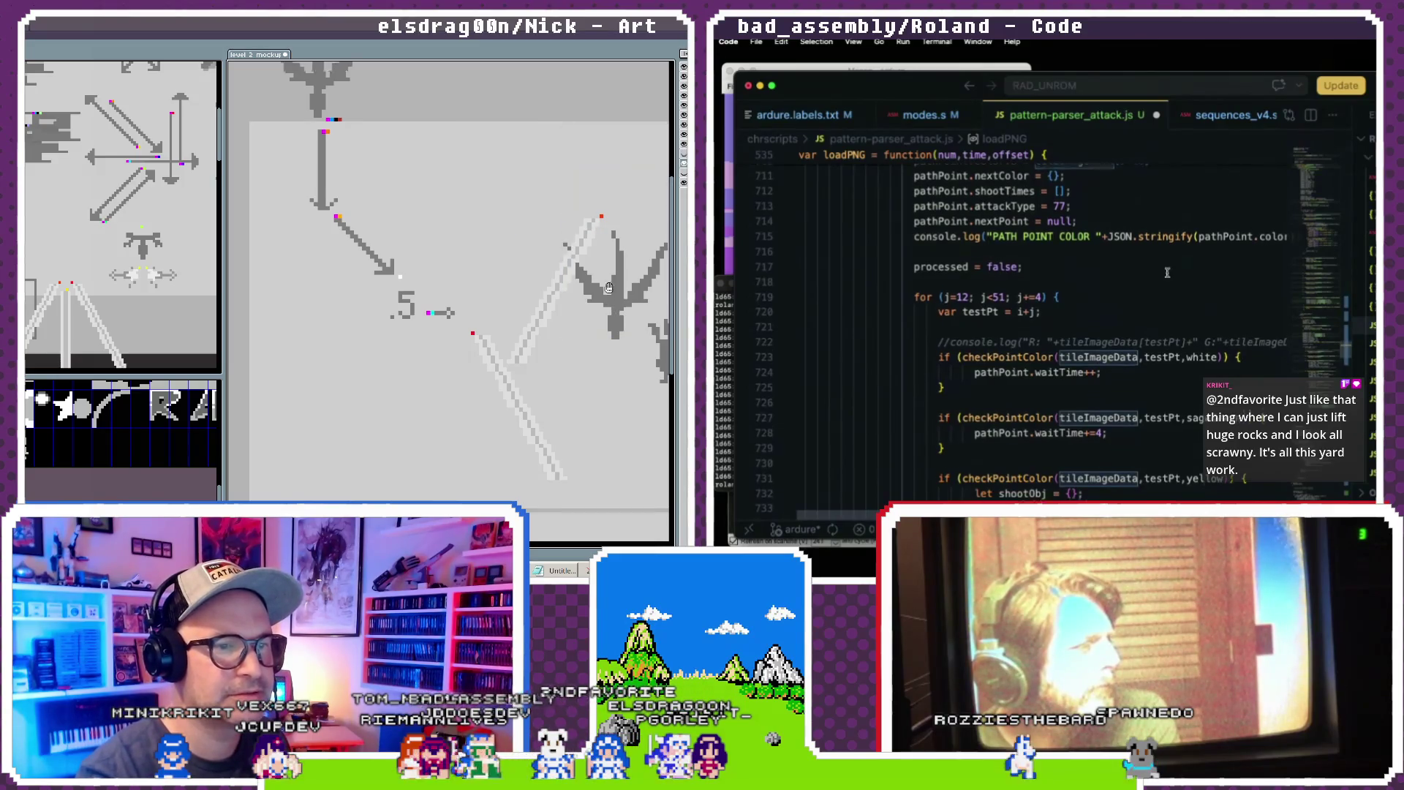
scroll(1059, 247, "up", 2)
double_click(1059, 247)
type("0")
scroll(1124, 255, "down", 1)
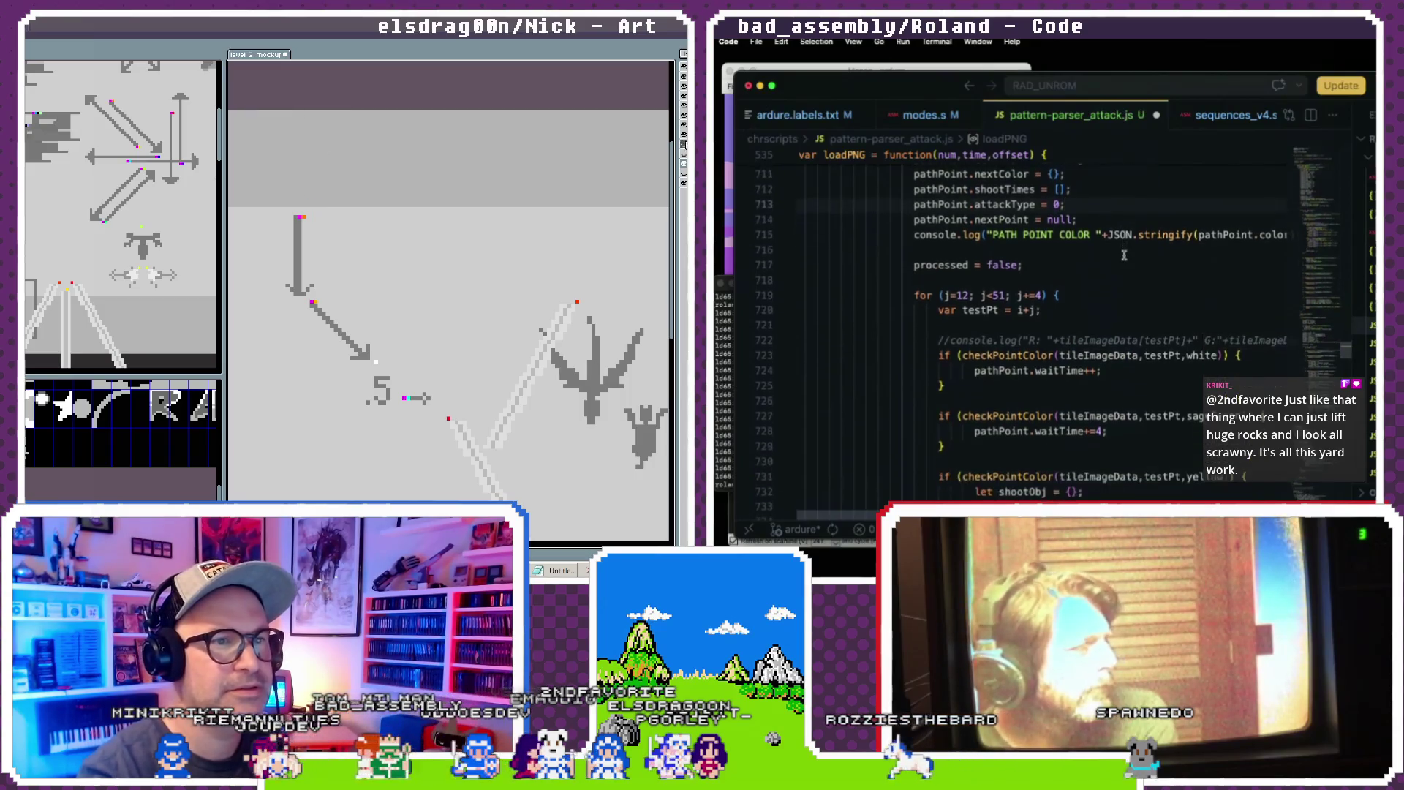
scroll(1124, 254, "down", 1)
scroll(1124, 255, "down", 4)
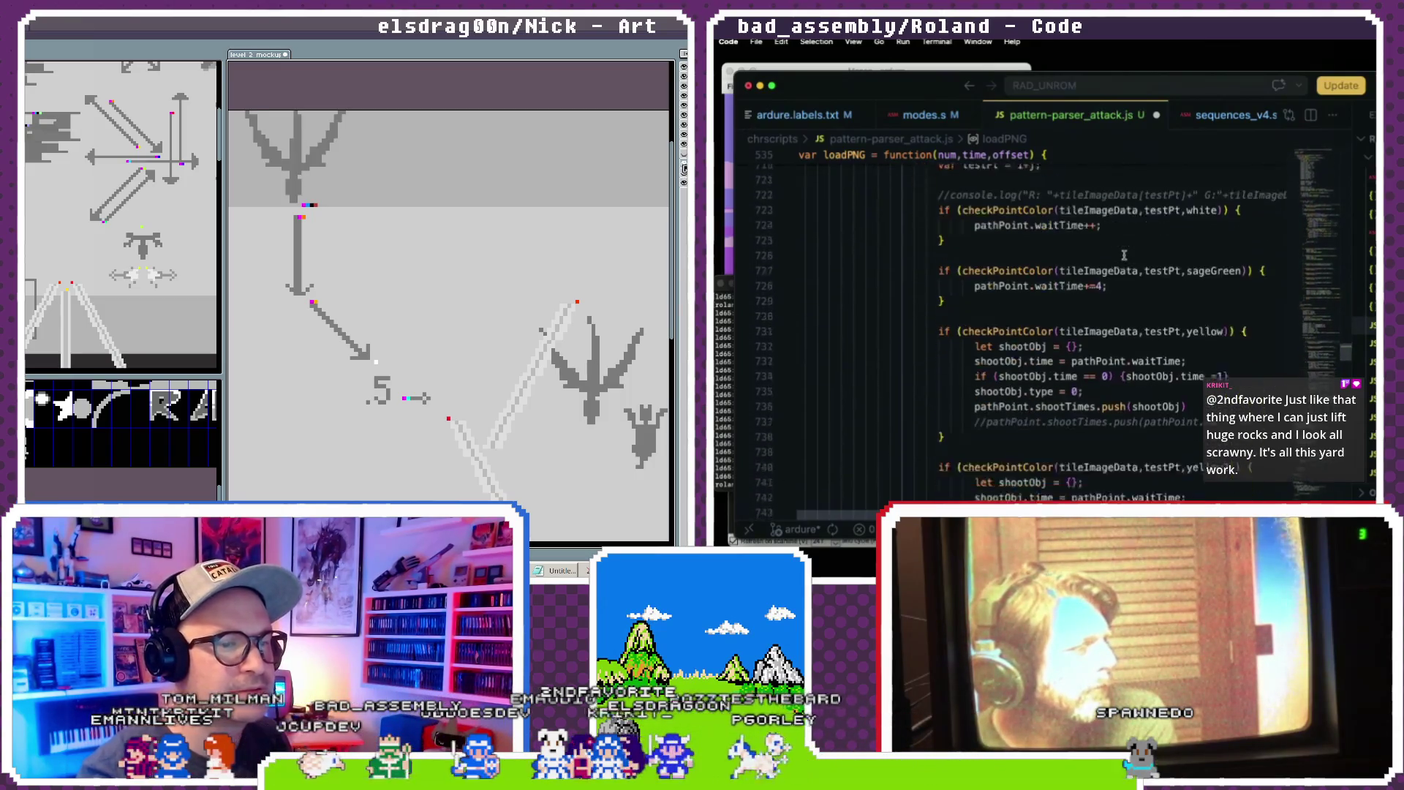
scroll(1125, 254, "up", 8)
scroll(1124, 254, "down", 6)
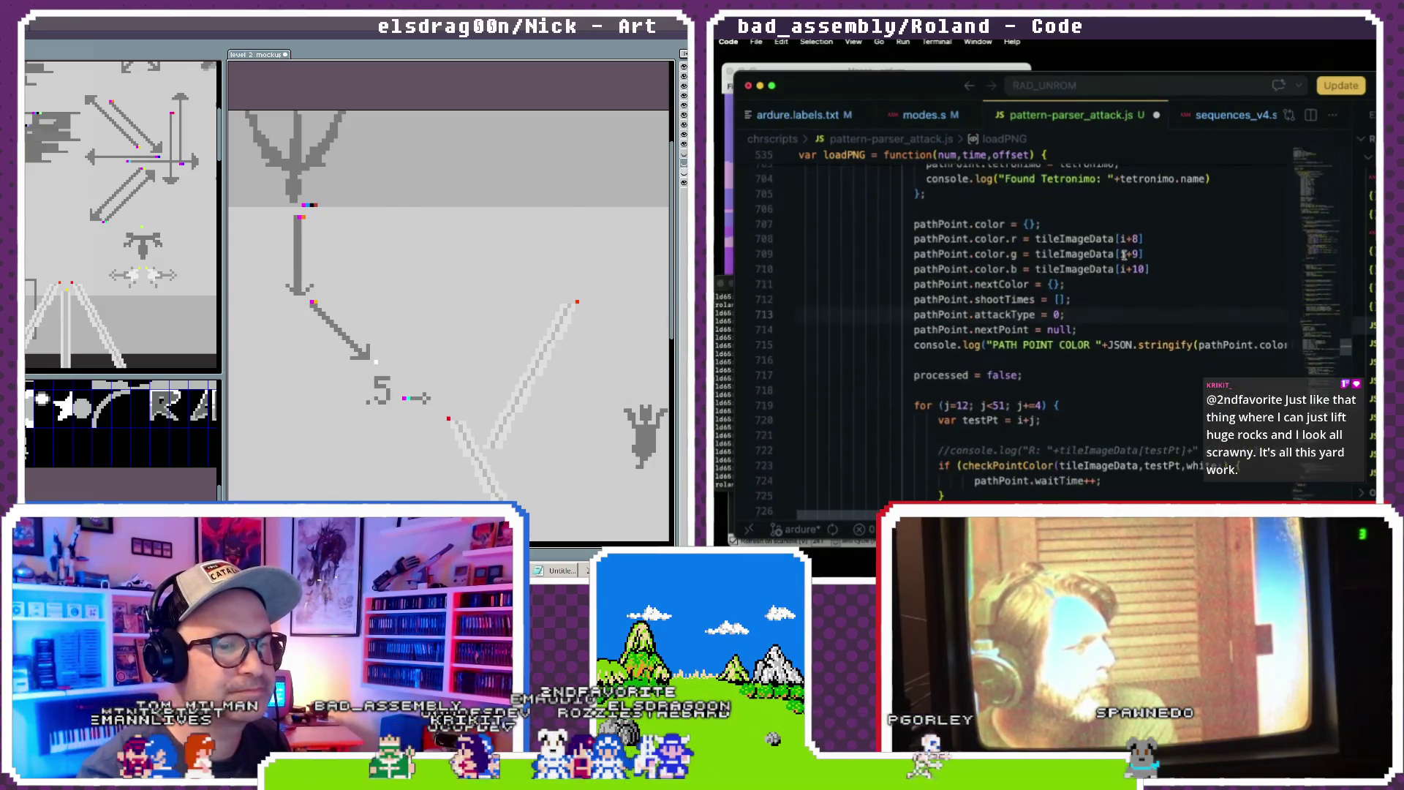
- Erase the small creature sprite at the right and place the .5 label beneath the short right arrow
scroll(1124, 254, "down", 1)
scroll(1124, 255, "down", 1)
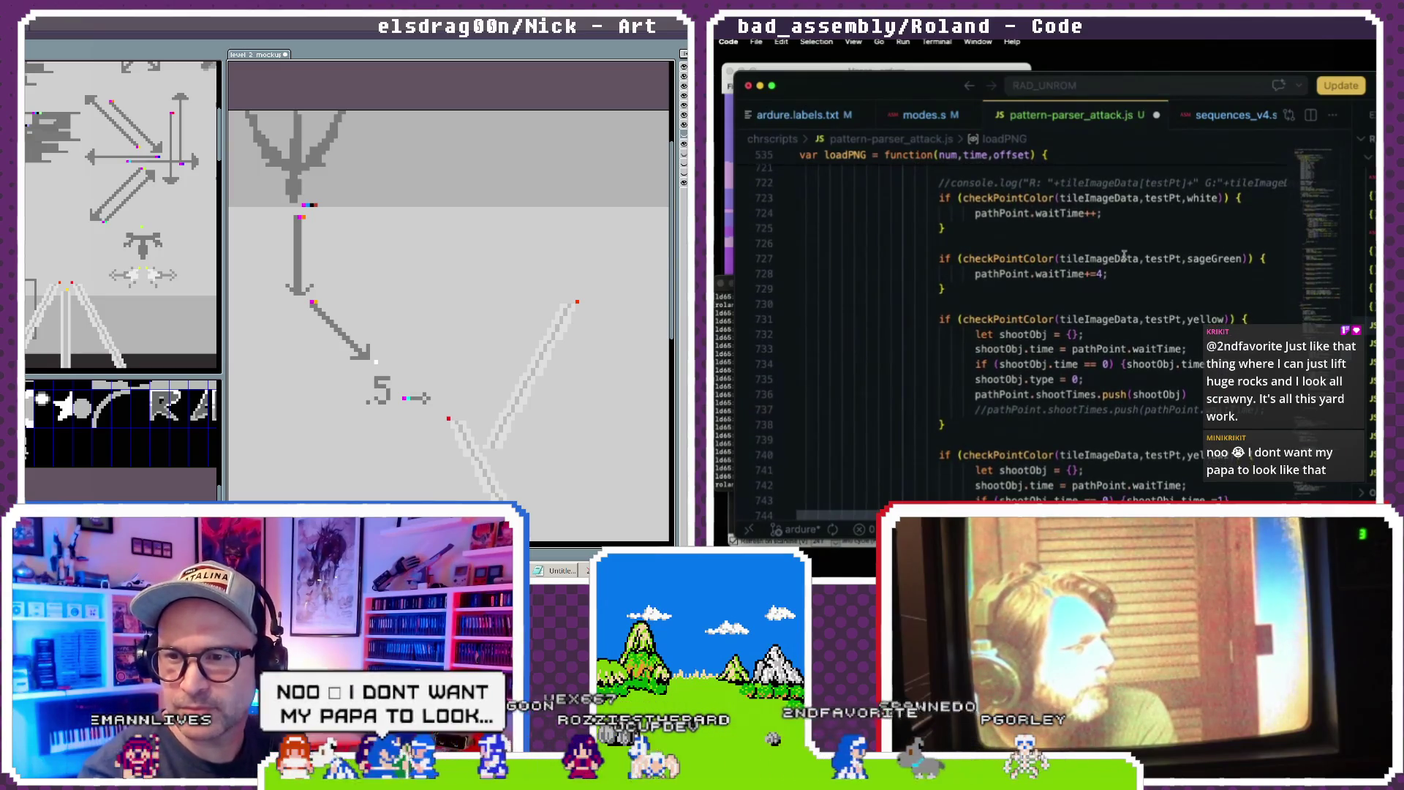
scroll(1124, 255, "down", 5)
scroll(1125, 254, "down", 8)
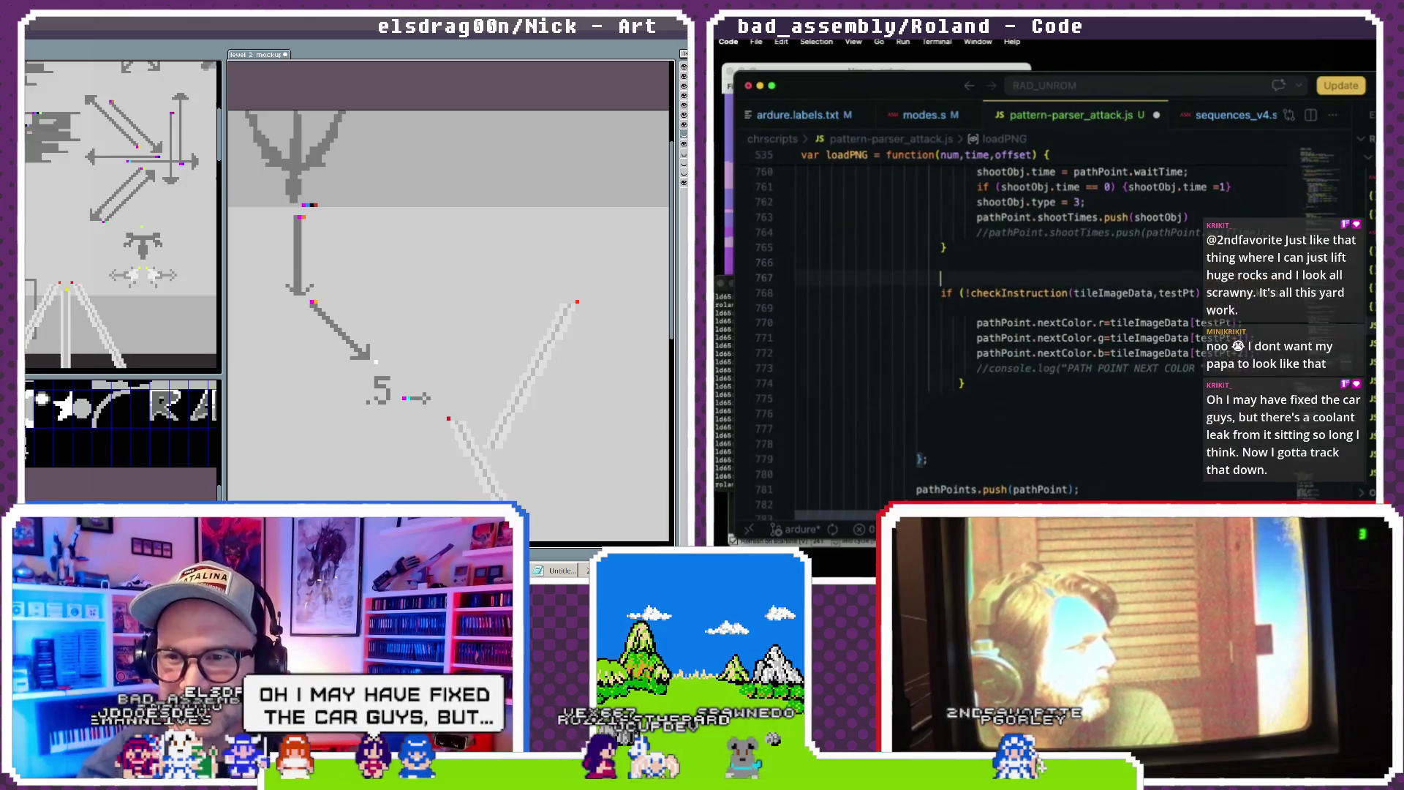
scroll(1091, 271, "up", 6)
scroll(1086, 275, "down", 5)
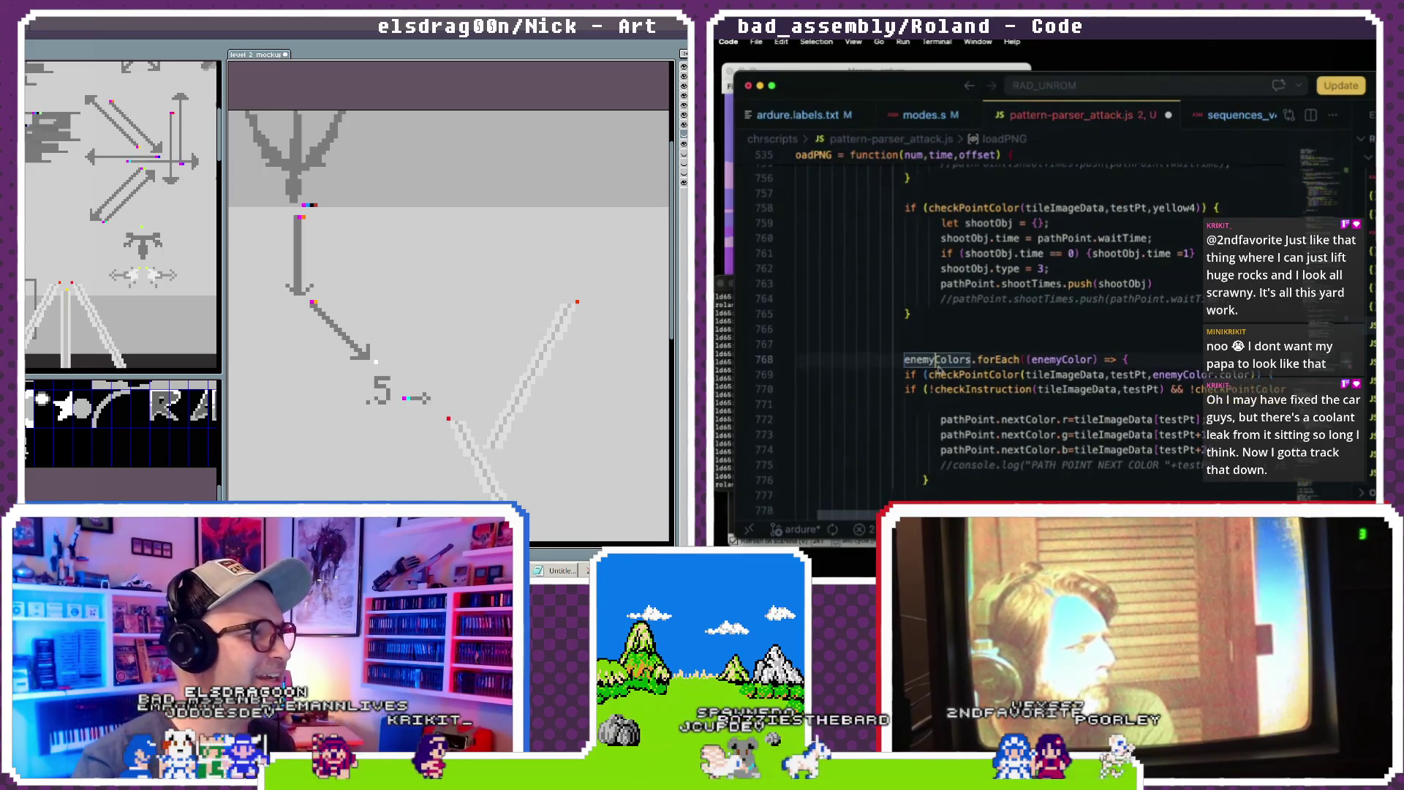
scroll(936, 370, "up", 1)
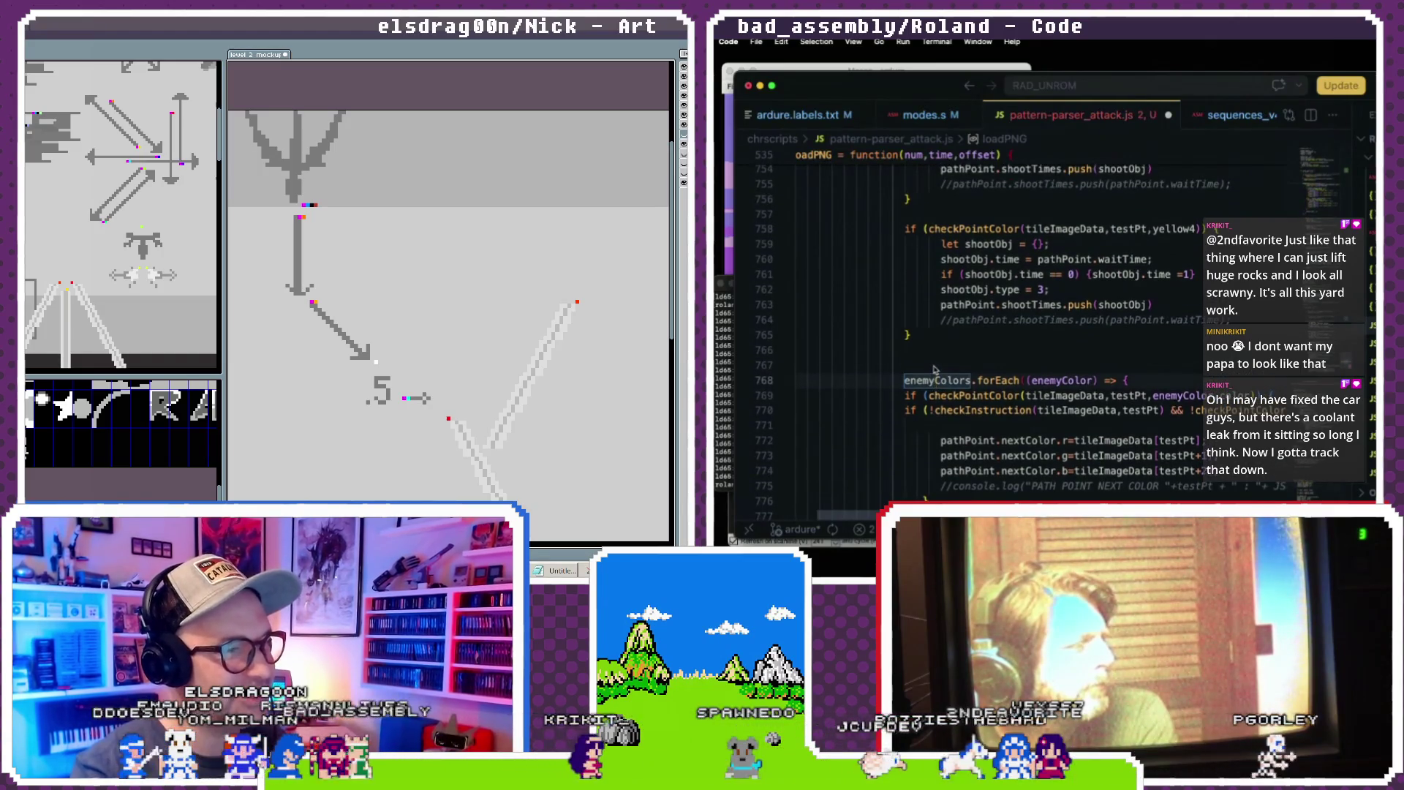
scroll(935, 370, "down", 1)
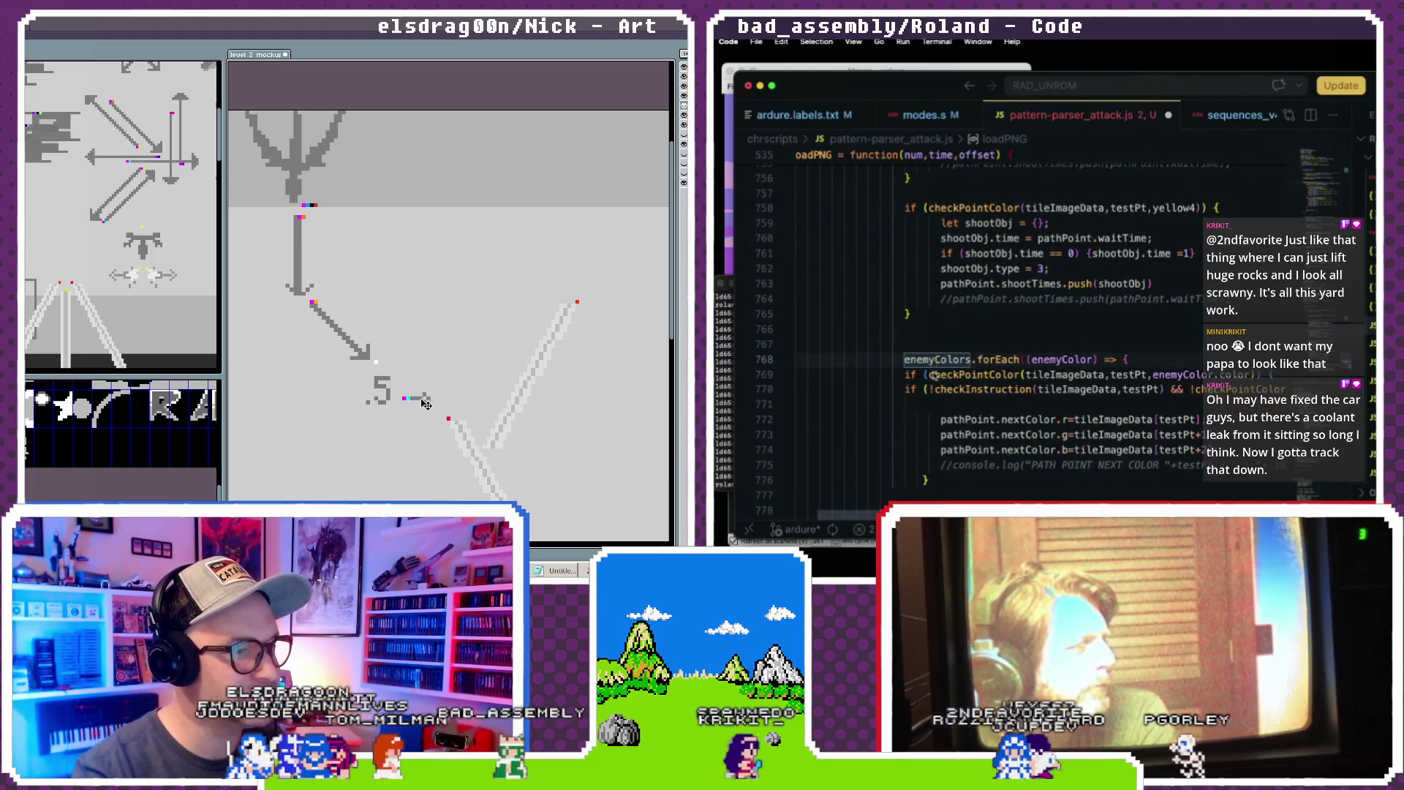
scroll(931, 375, "down", 1)
scroll(932, 375, "right", 3)
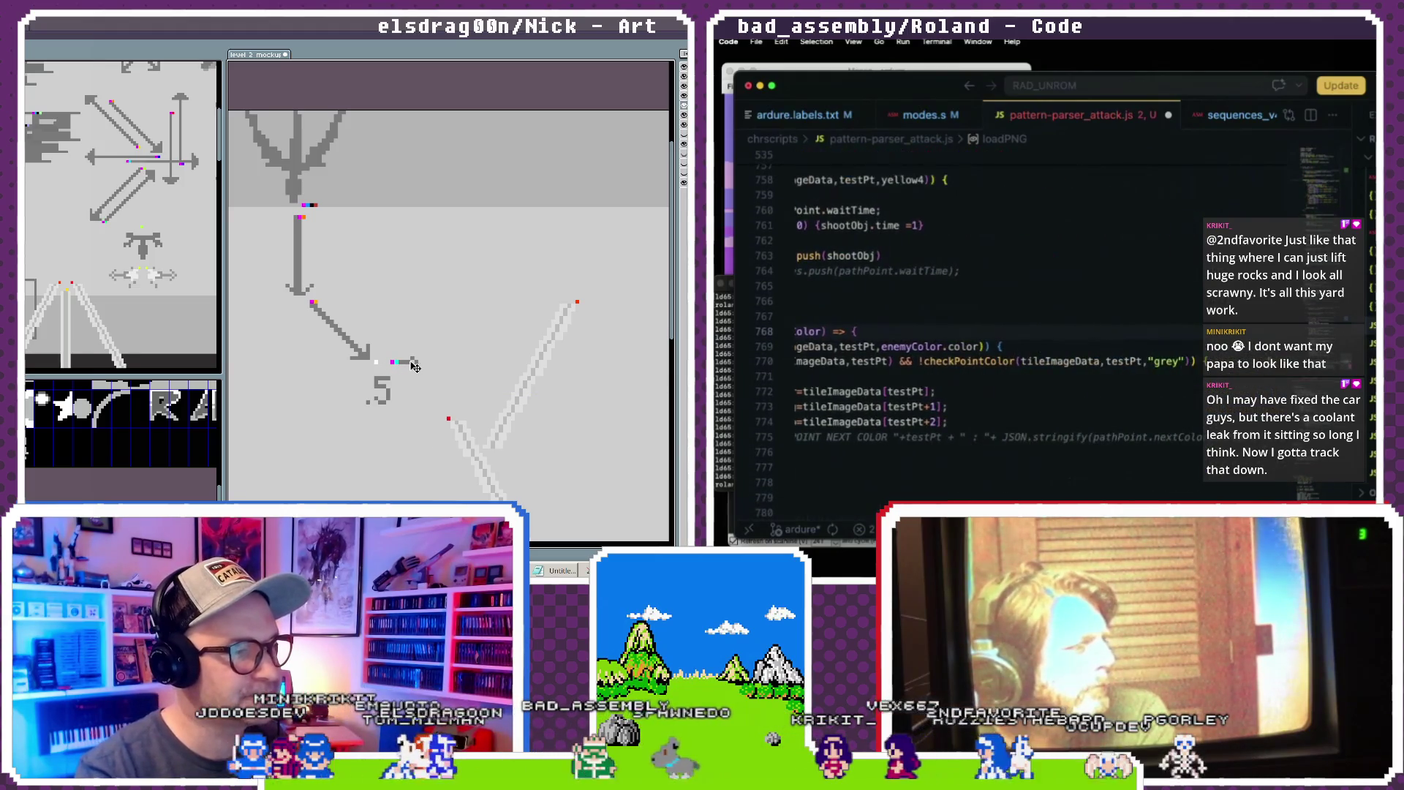
- Pan across the level 2 mockup around the diagonal arrow and the .5 label
key("Return")
key("Return")
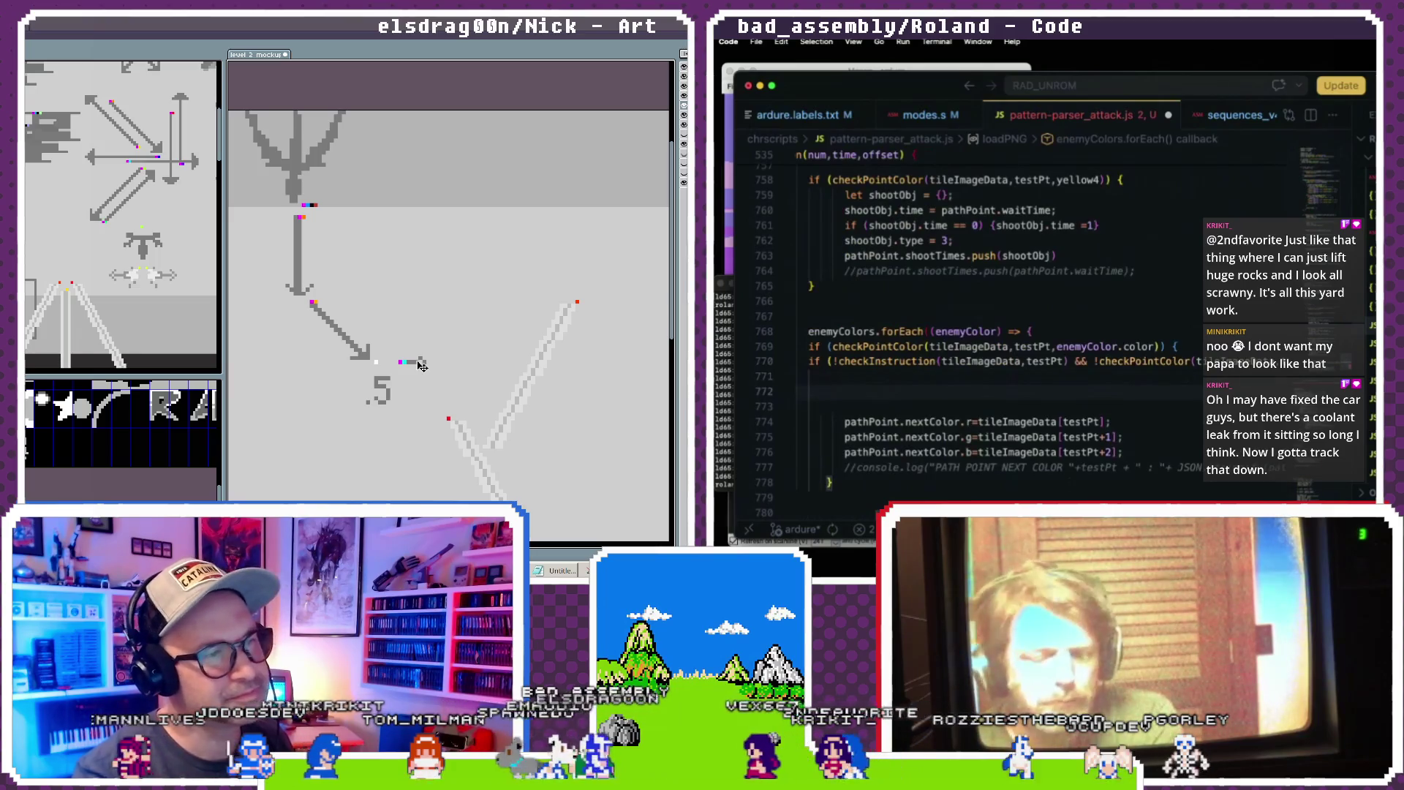
type("}")
scroll(973, 329, "down", 1)
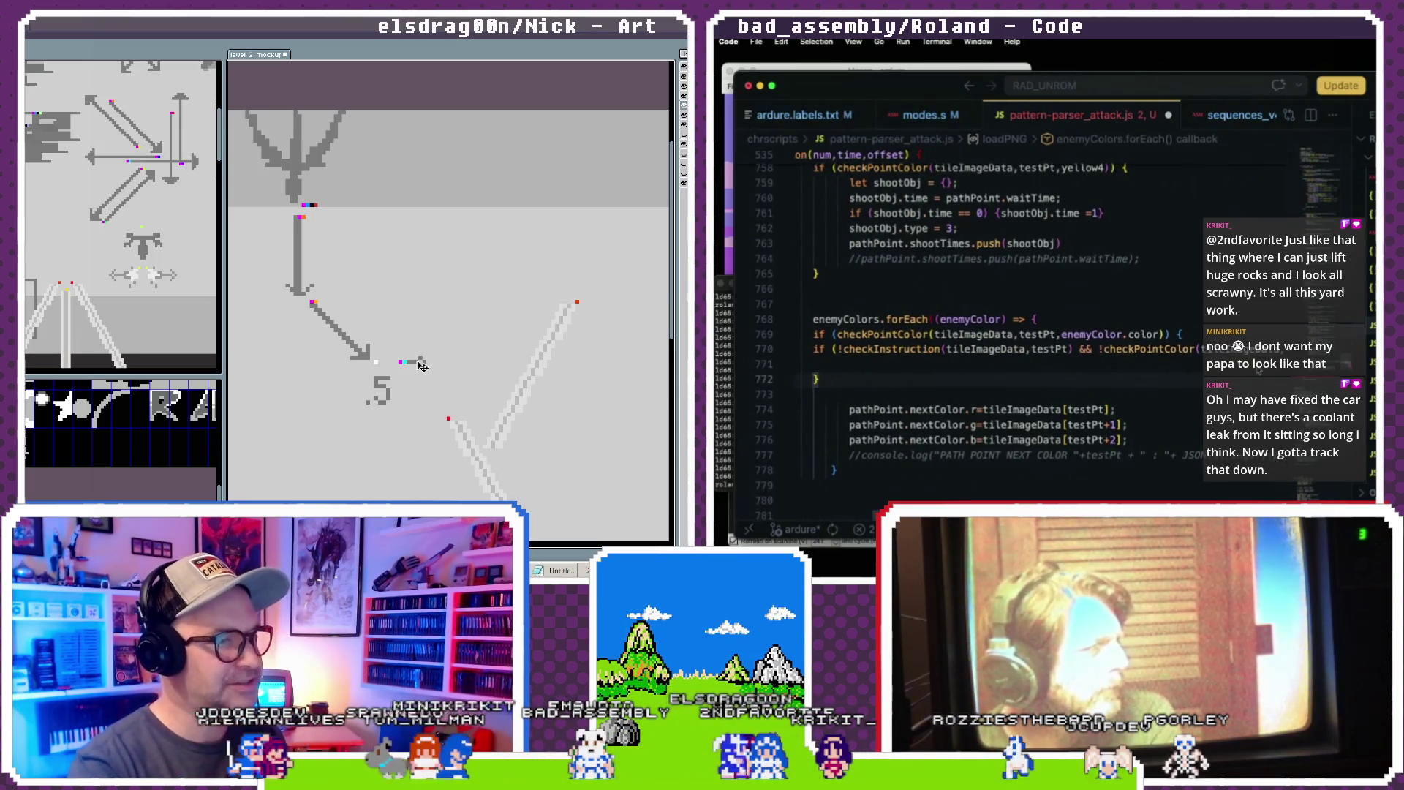
scroll(1194, 338, "left", 3)
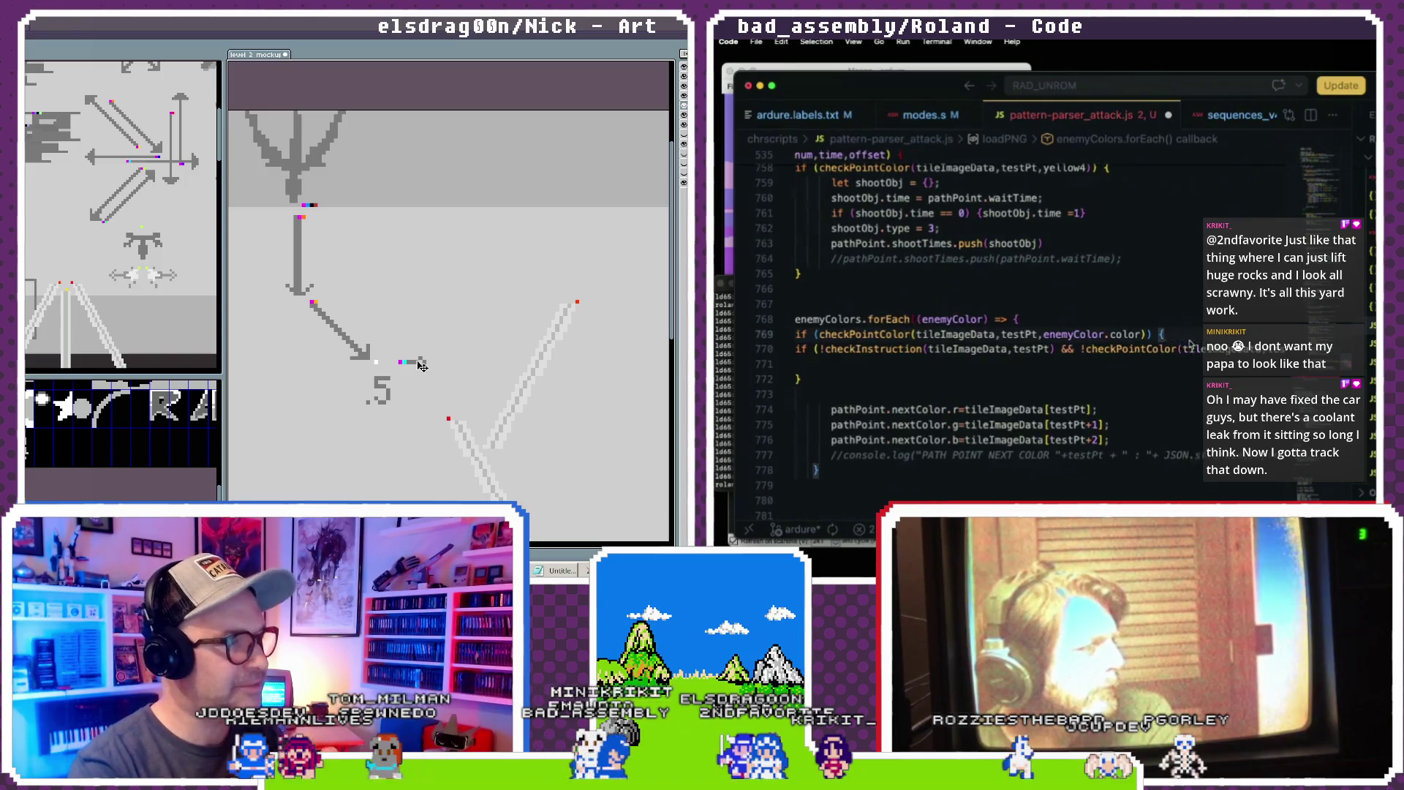
scroll(1156, 344, "right", 1)
scroll(1091, 375, "left", 2)
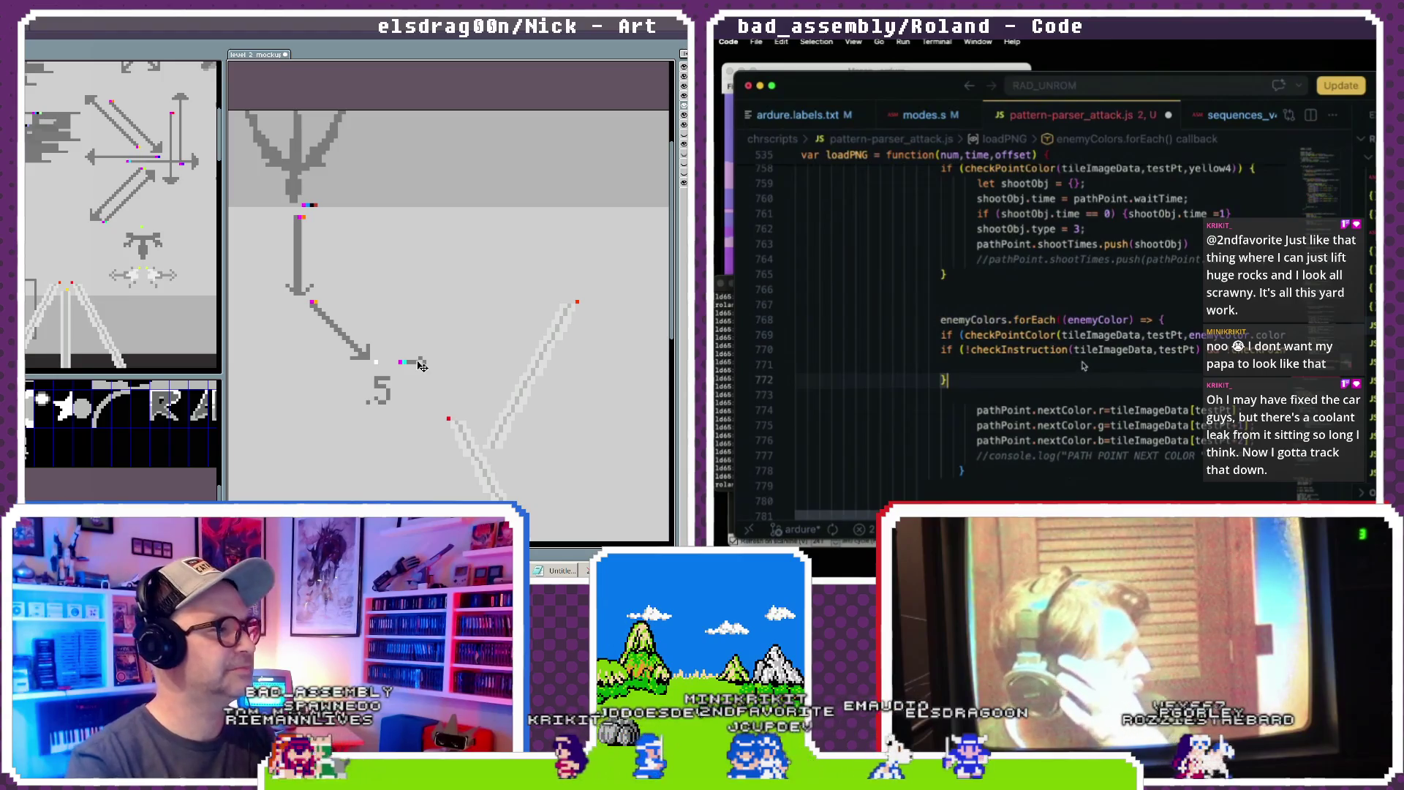
scroll(1171, 324, "right", 4)
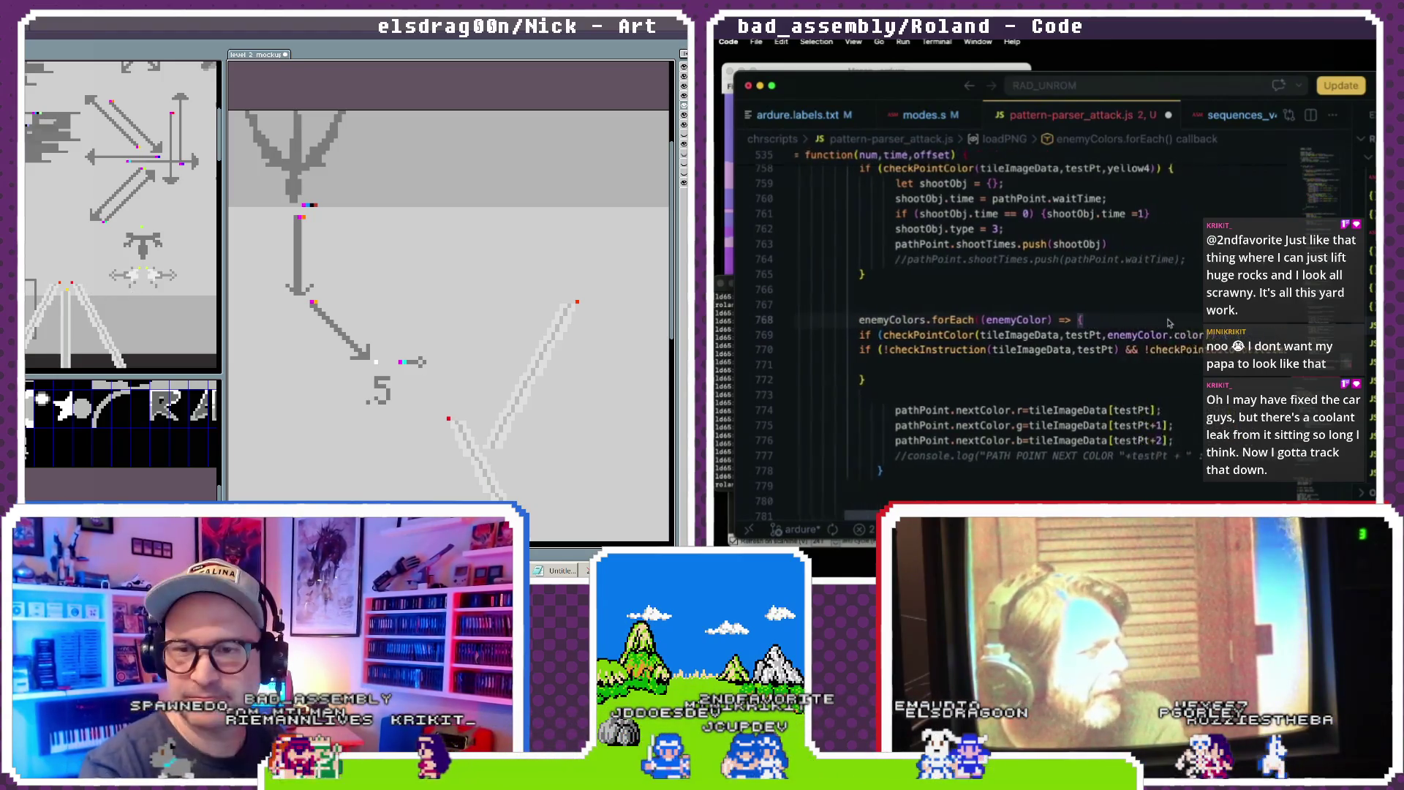
scroll(1184, 354, "left", 8)
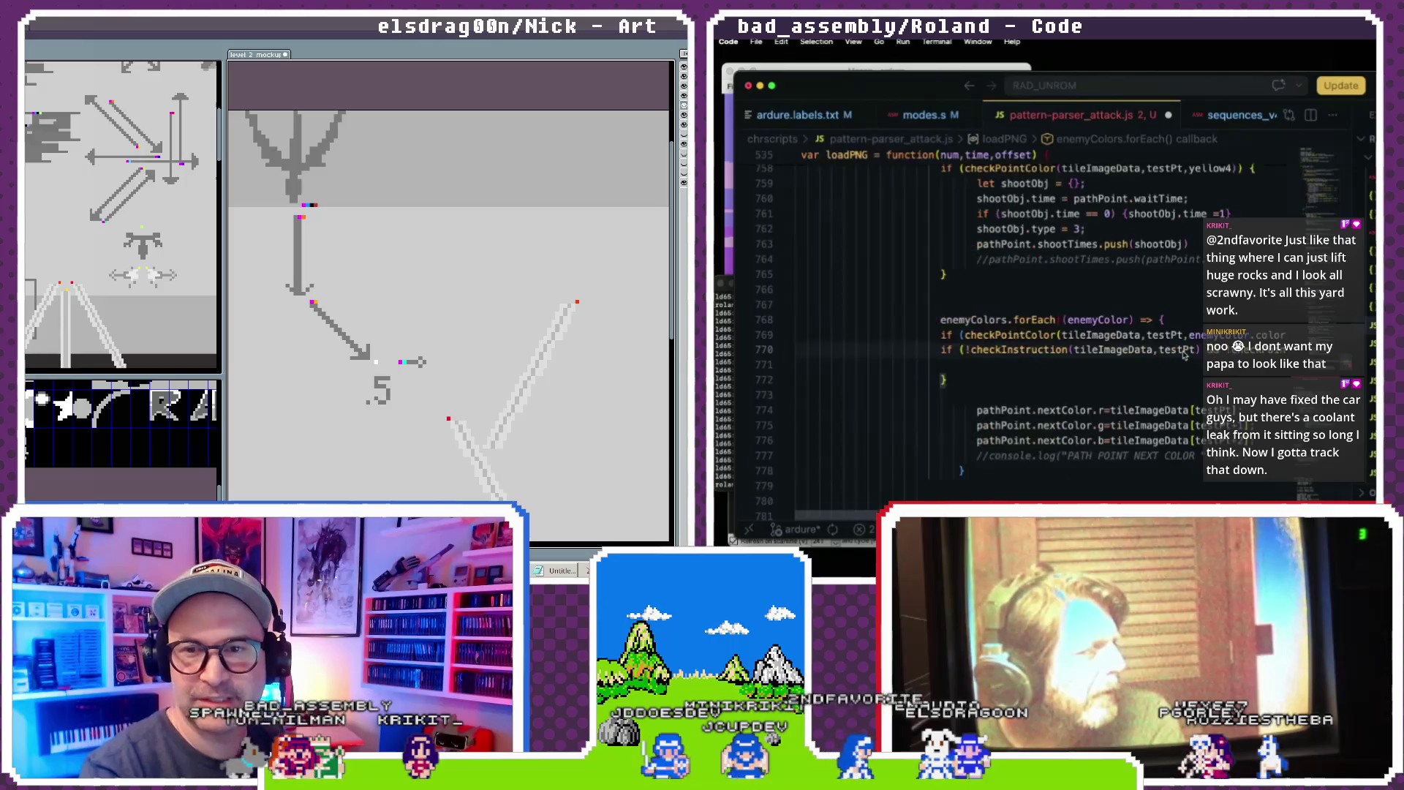
scroll(1184, 354, "right", 4)
scroll(1028, 380, "left", 4)
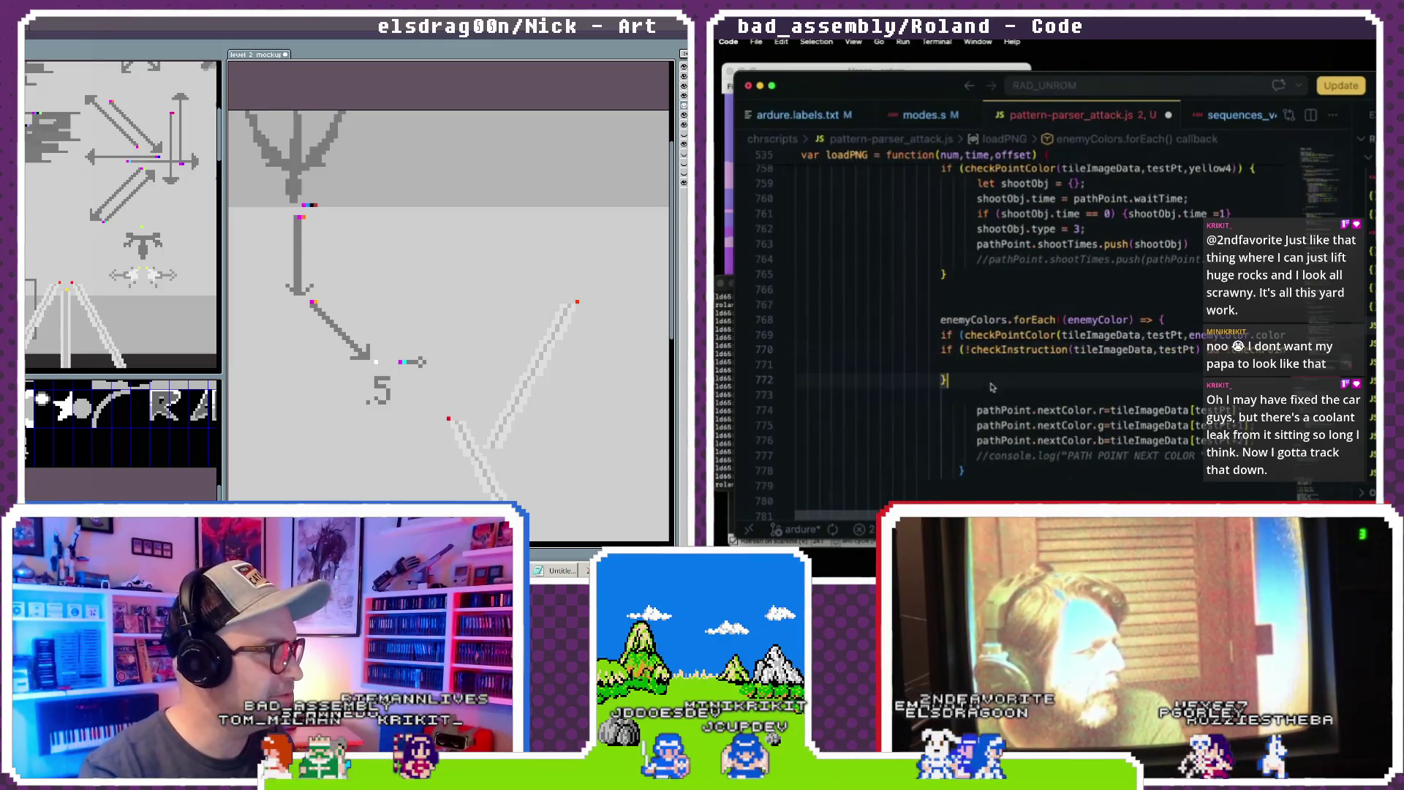
type("})")
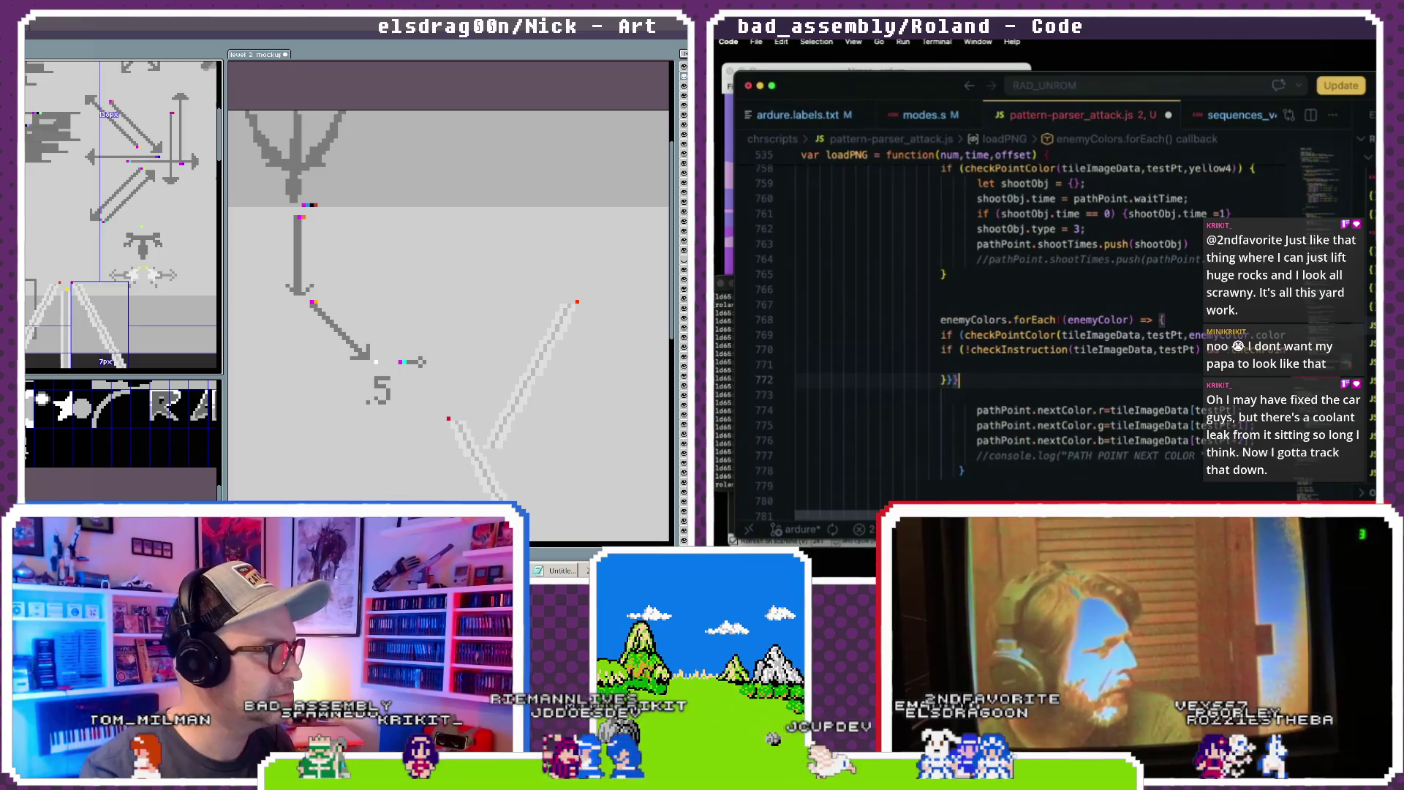
- Select the small right arrow and show the New Layer, New Group and New Tilemap Layer choices
left_click(999, 370)
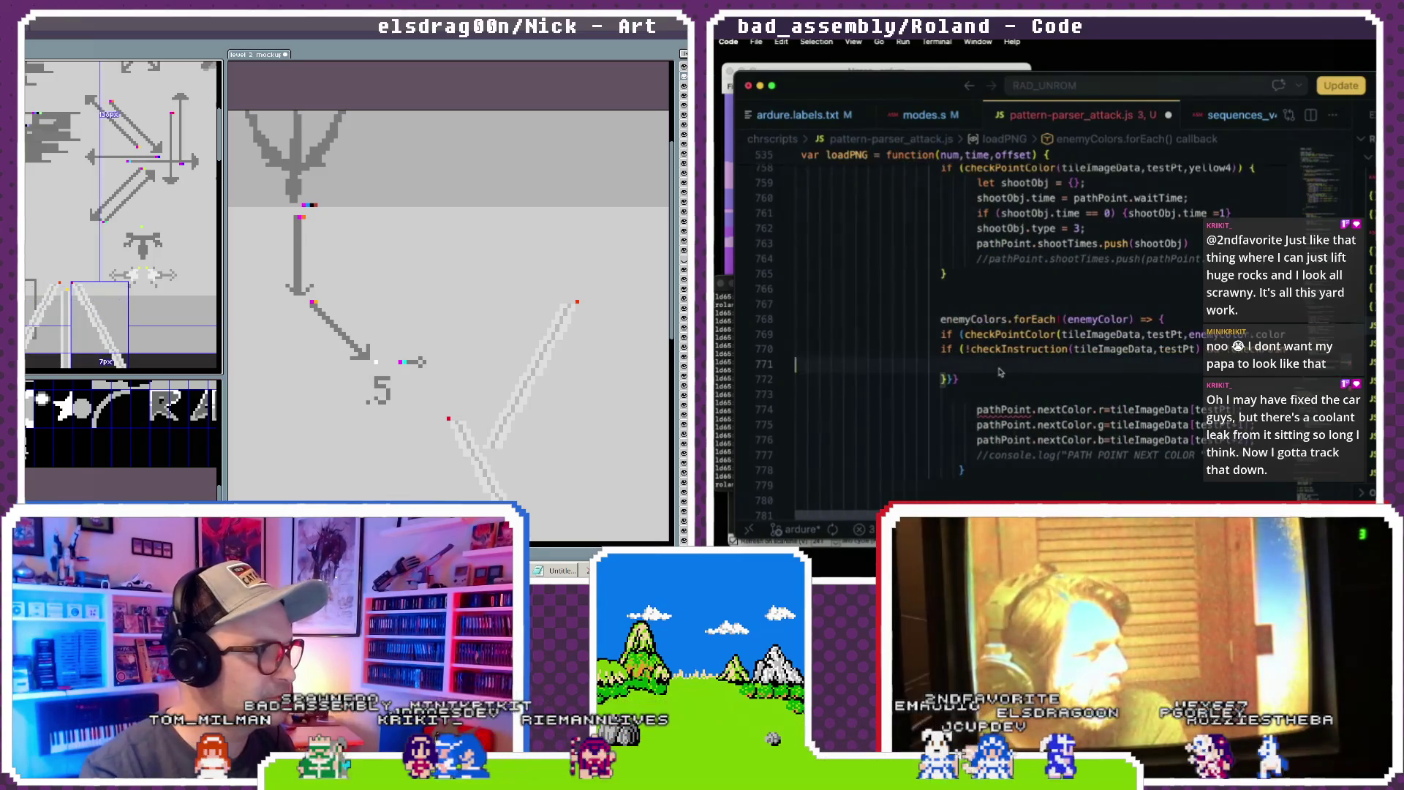
scroll(981, 347, "right", 3)
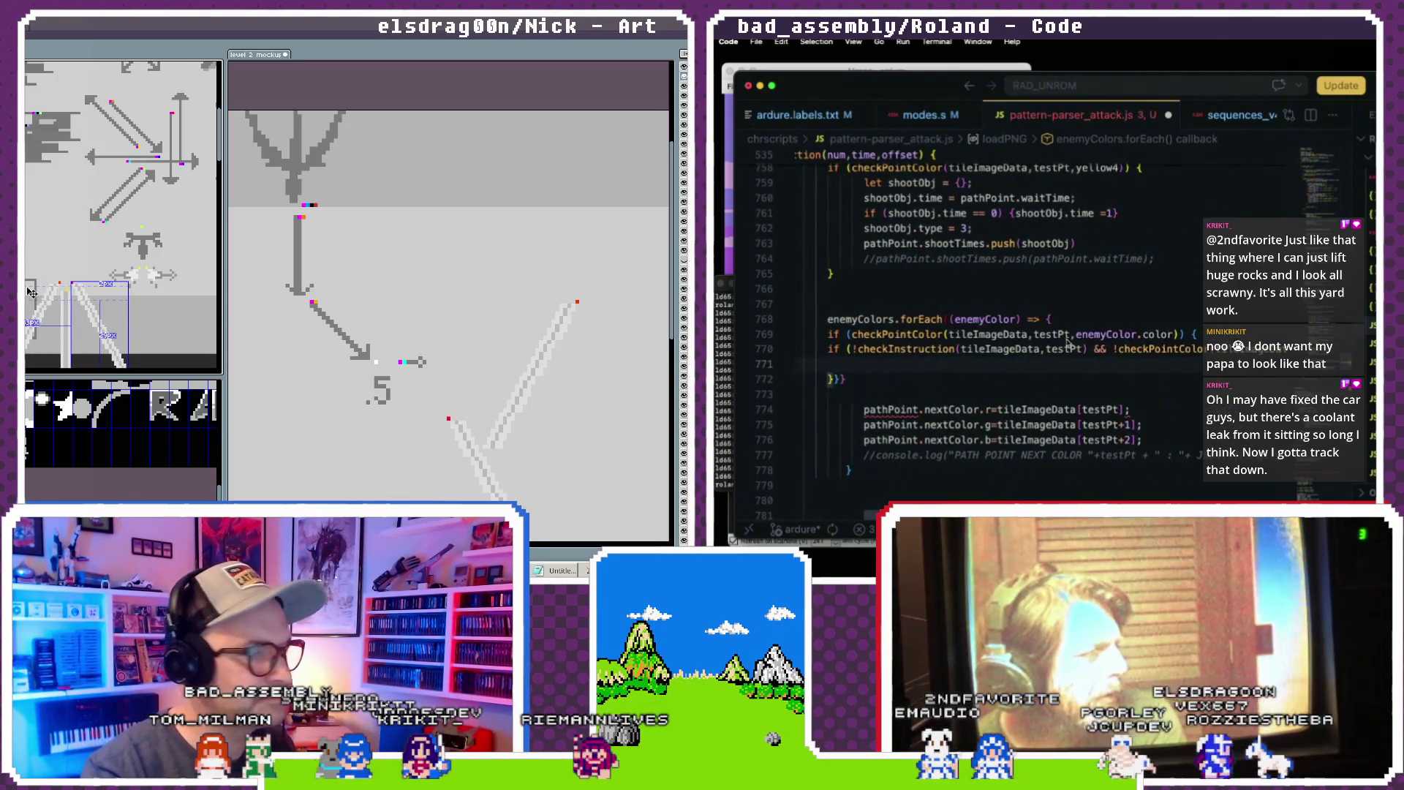
left_click(383, 388)
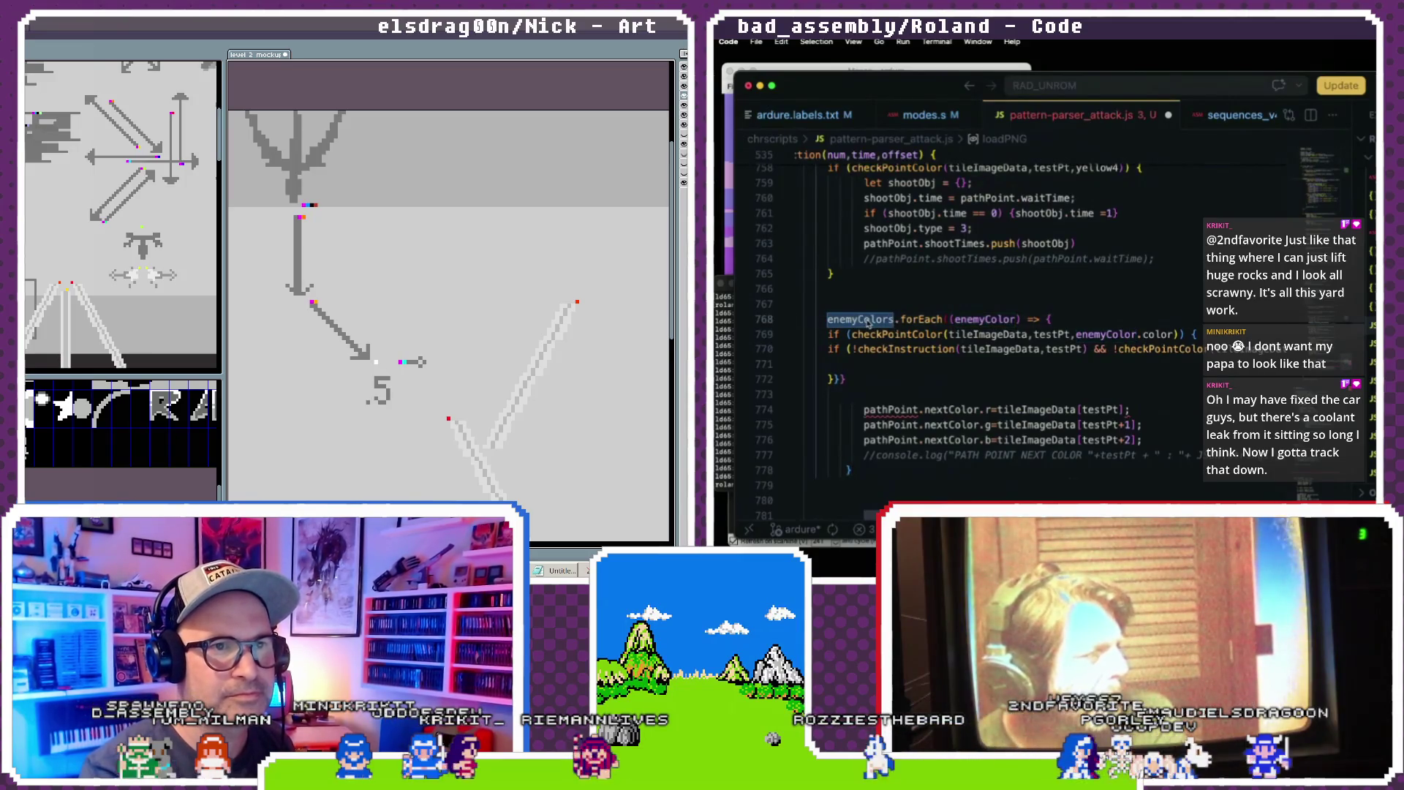
type("attackTy")
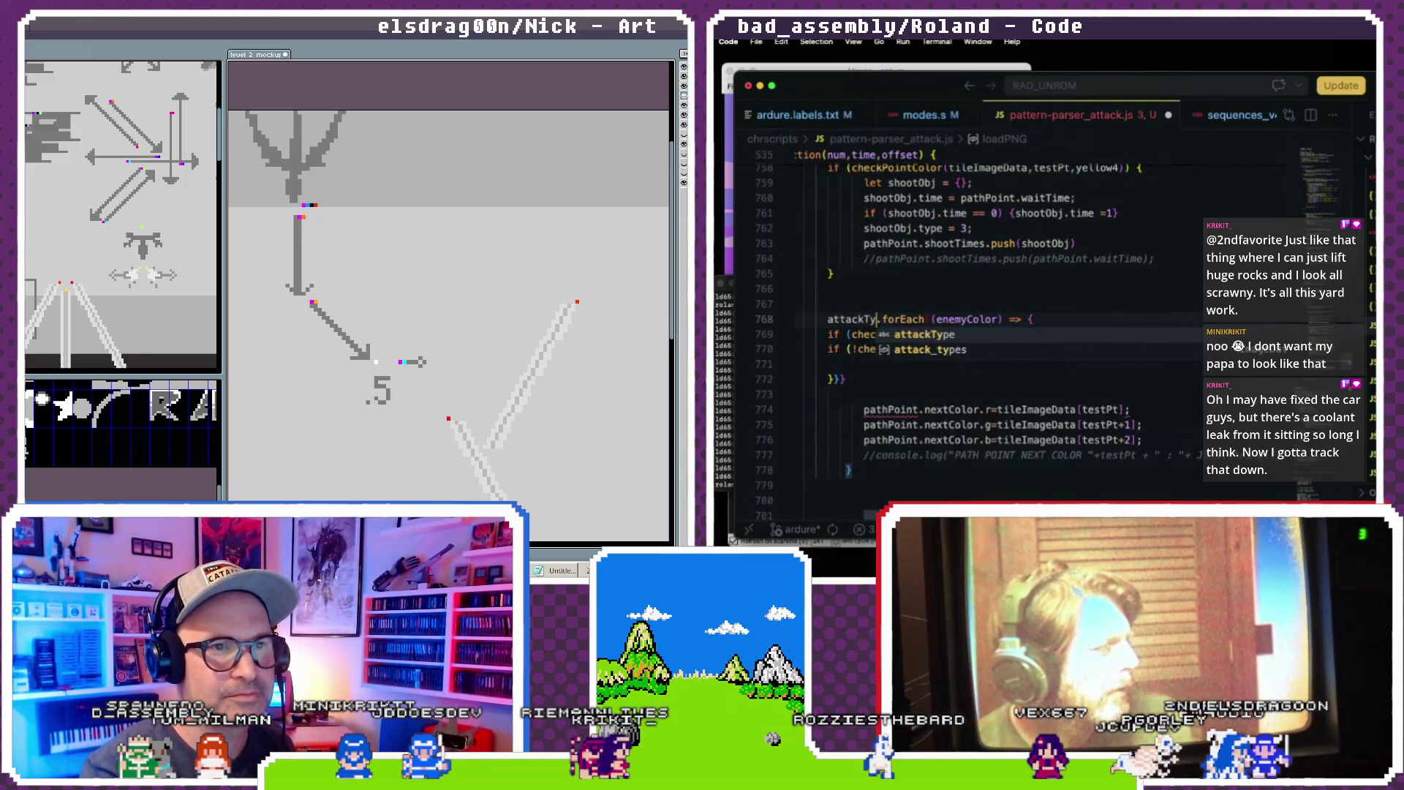
key("BackSpace")
key("BackSpace")
key("BackSpace")
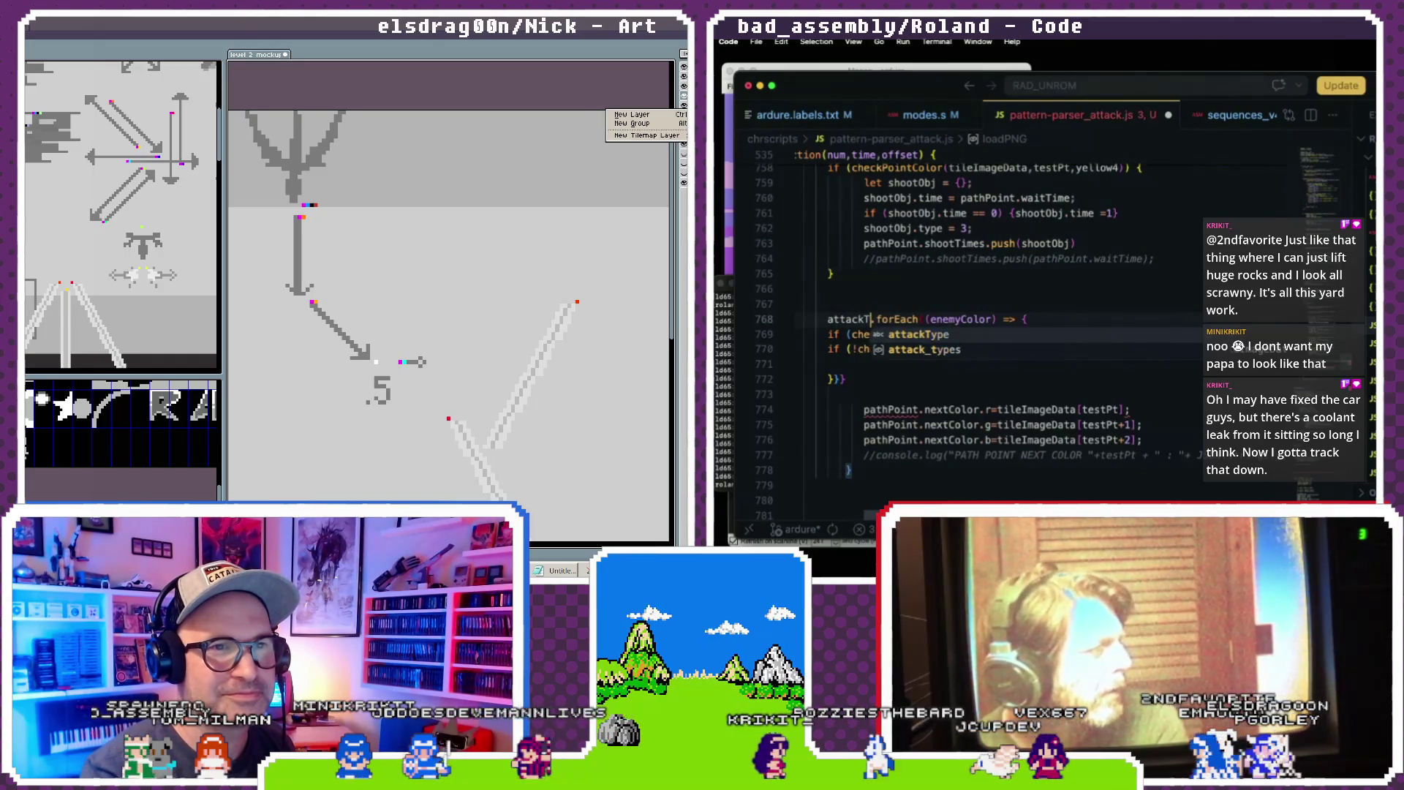
- Close the layer menu and delete the .5 text below the diagonal arrow
type("_")
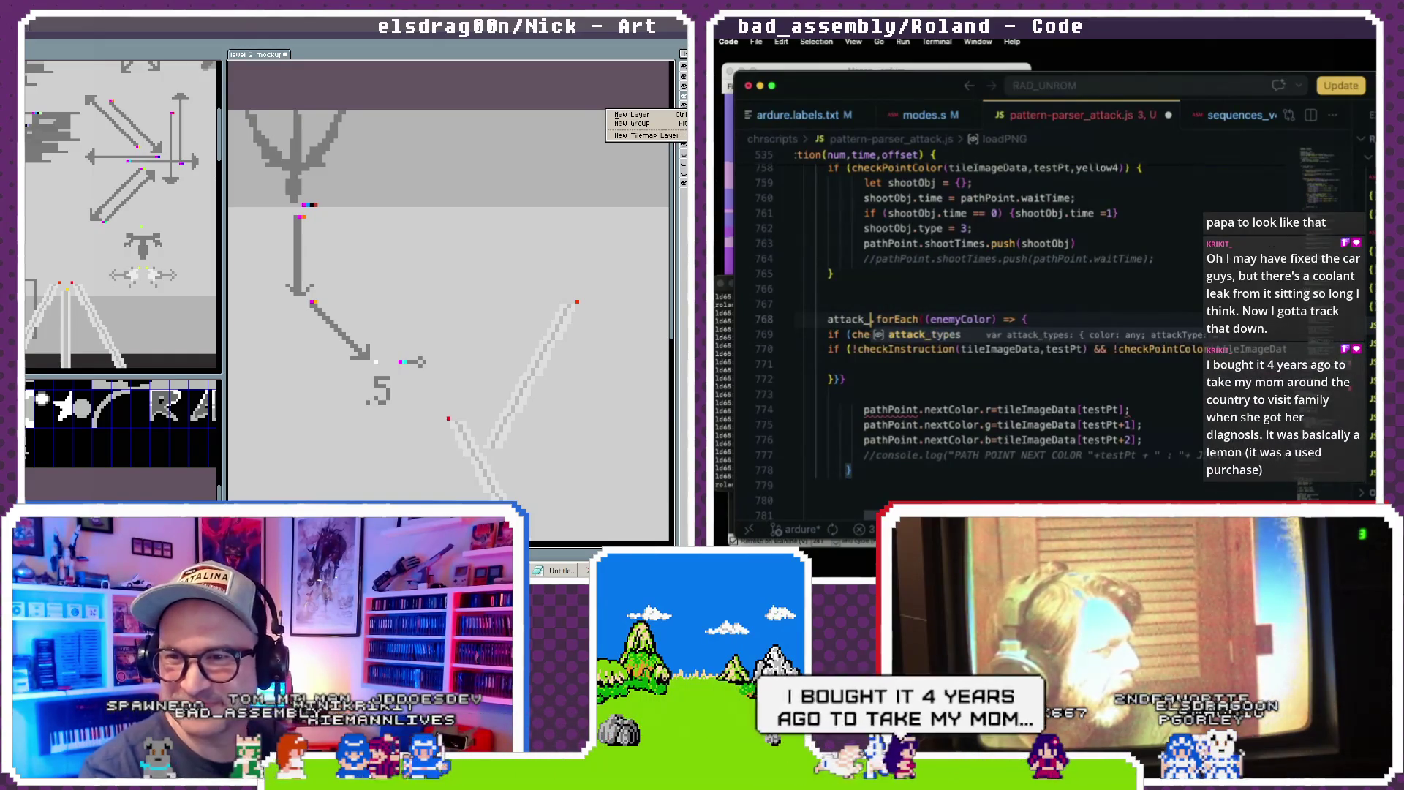
key("BackSpace")
key("BackSpace")
key("BackSpace")
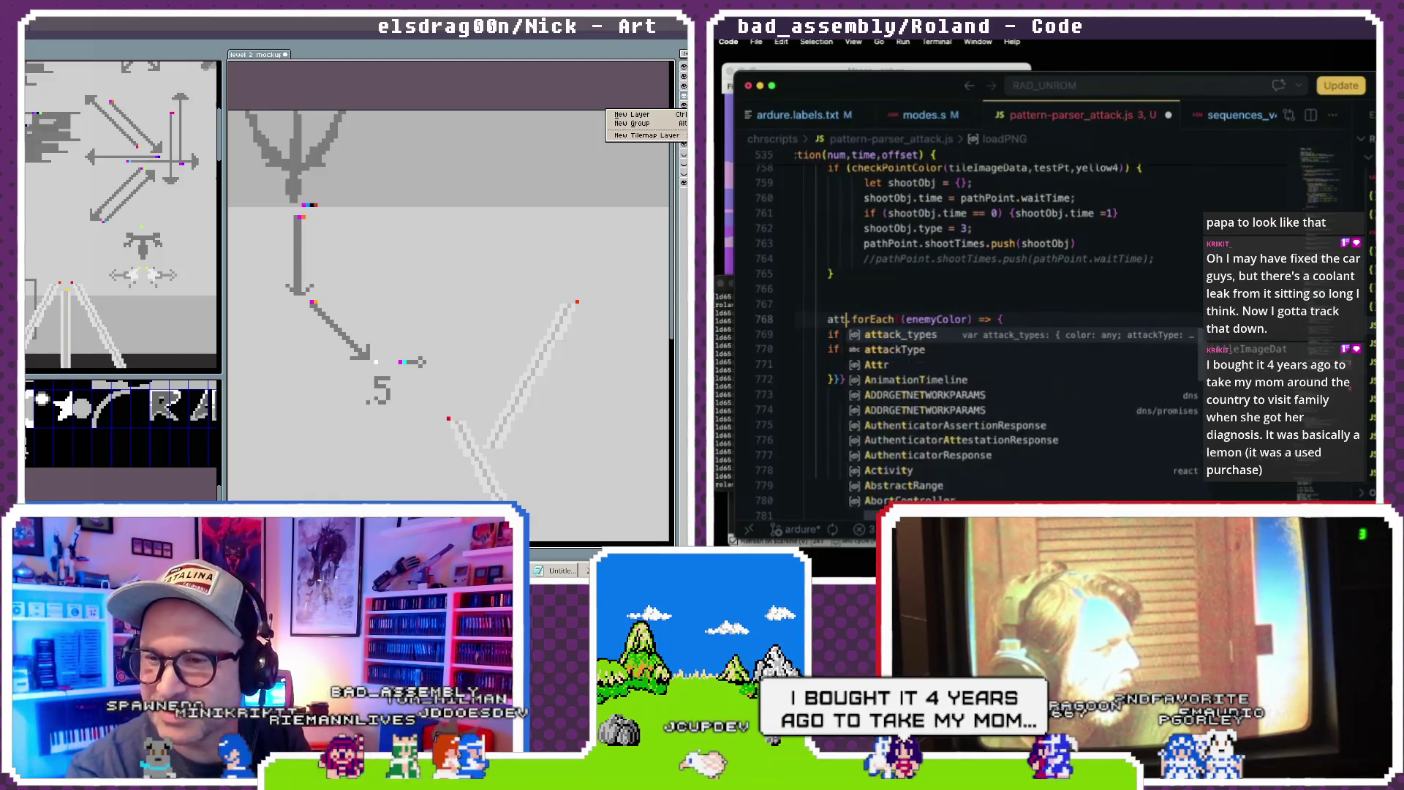
type("attack_types")
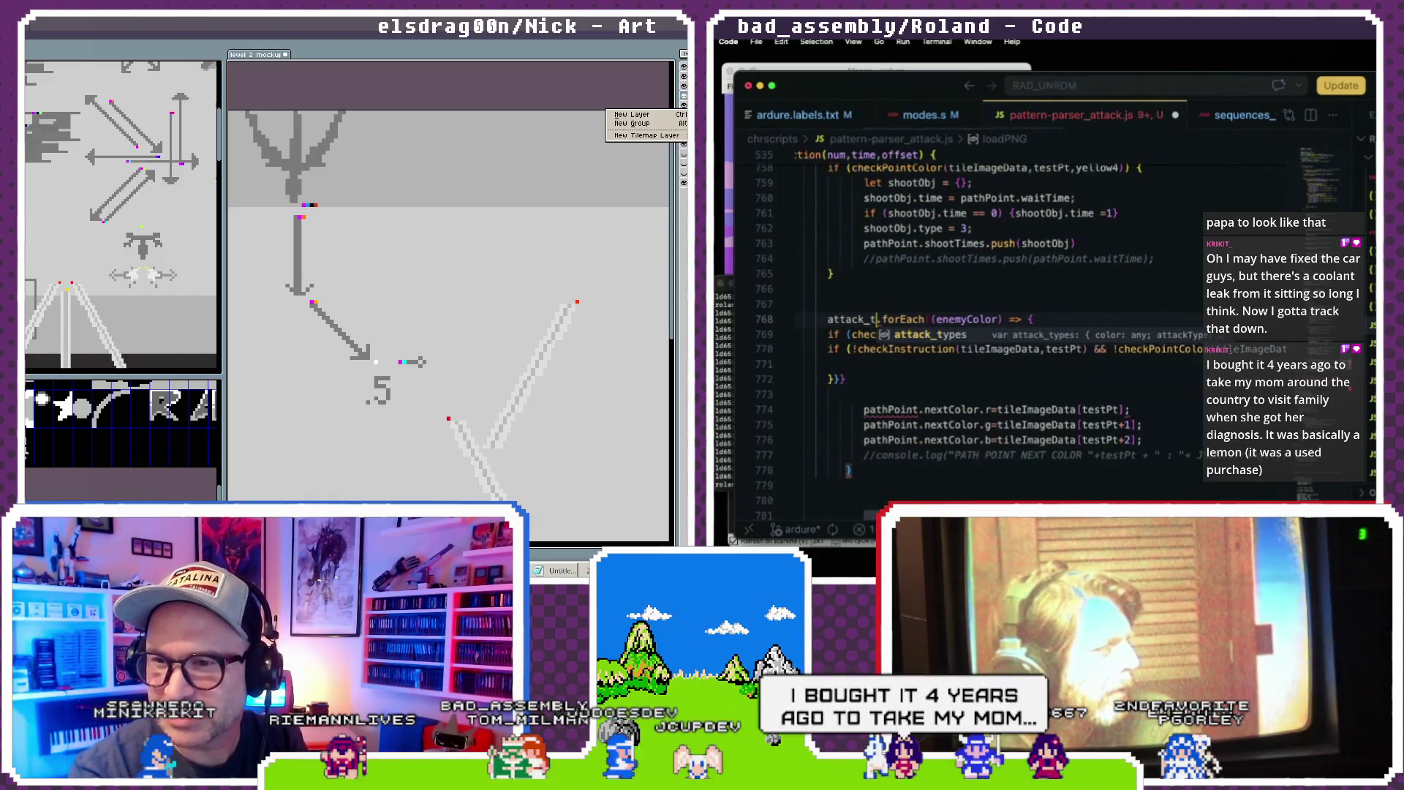
left_click(934, 271)
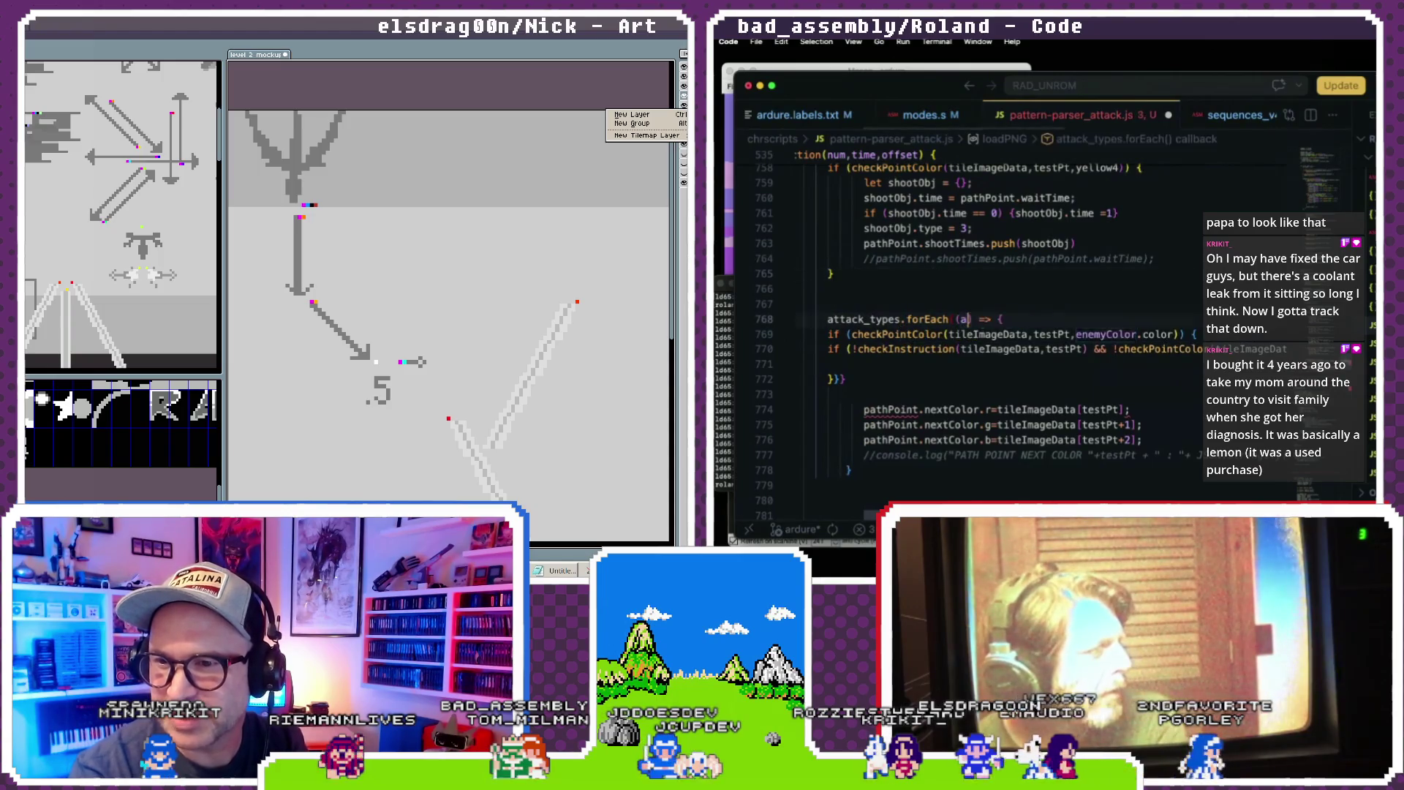
type("ttackType")
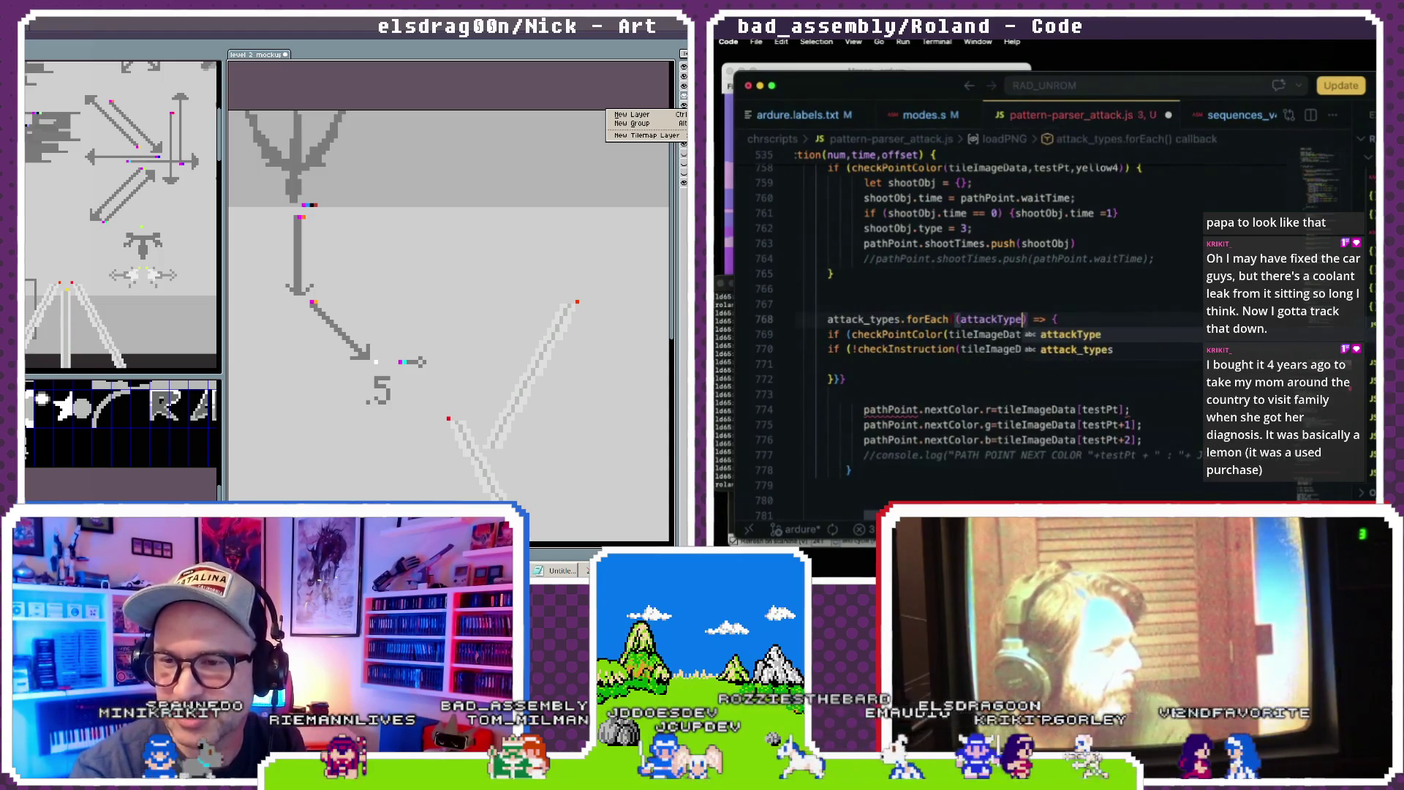
key("Escape")
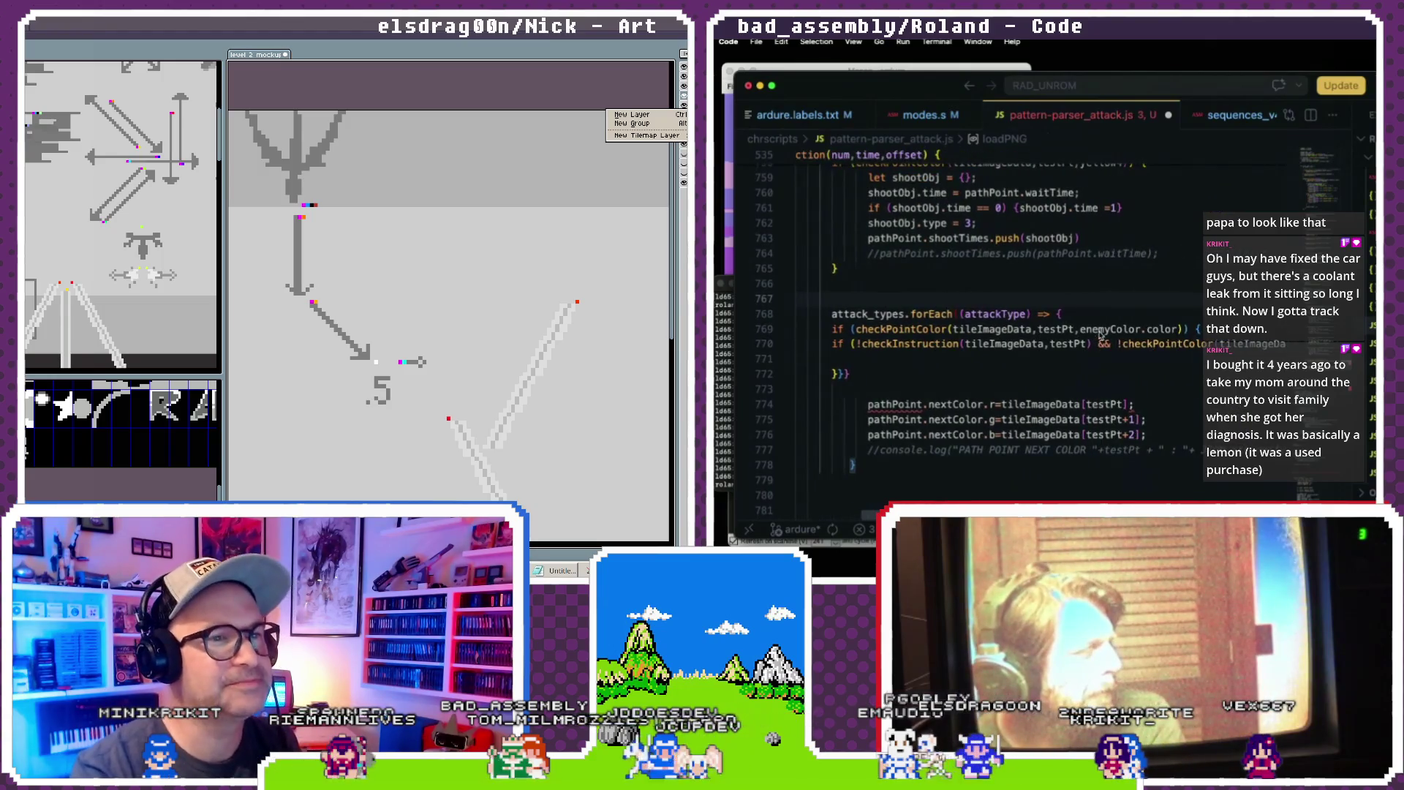
type("attackTyp")
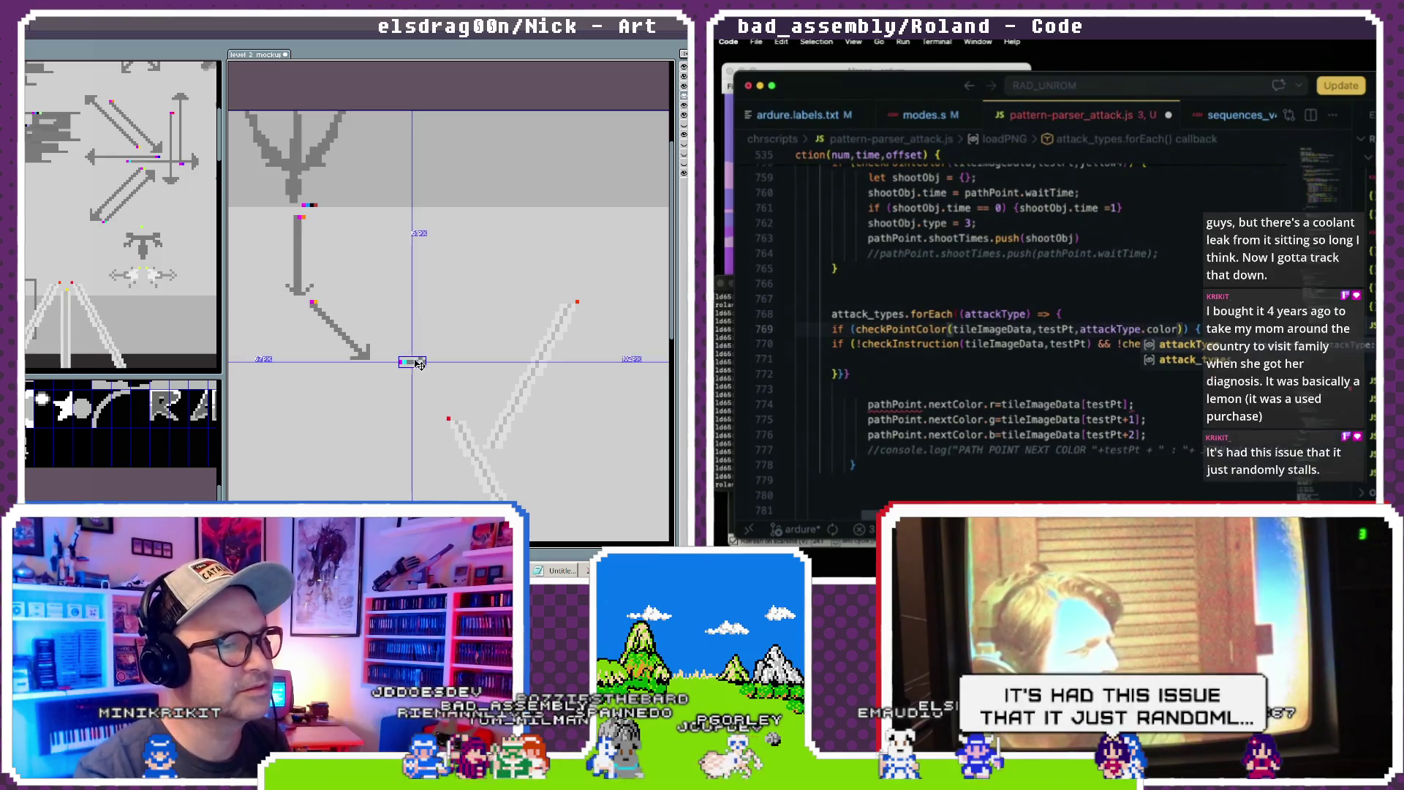
key("Escape")
scroll(1128, 316, "down", 1)
scroll(1107, 320, "right", 5)
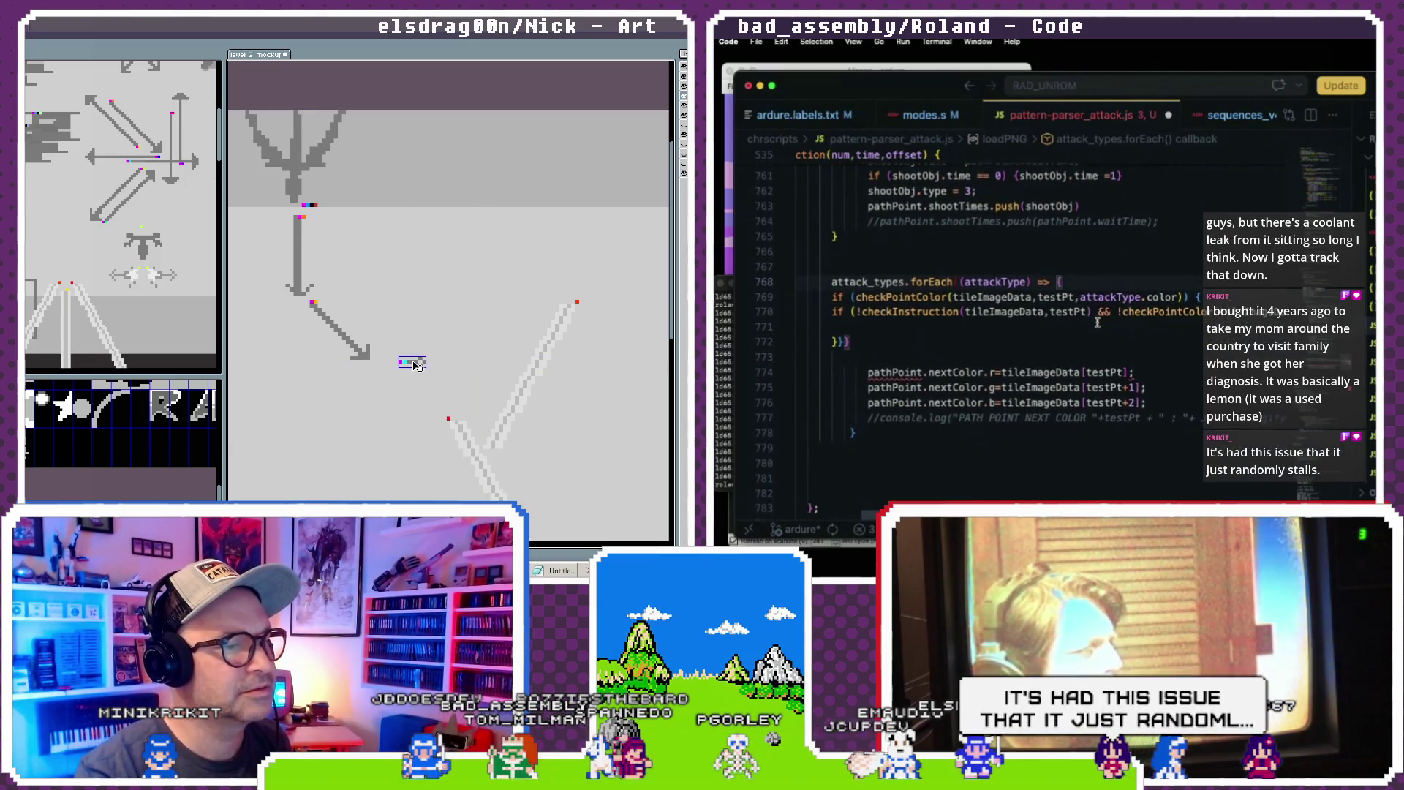
- Move the long diagonal line so it starts at the diagonal arrow's tip, then deselect it
scroll(1106, 320, "left", 5)
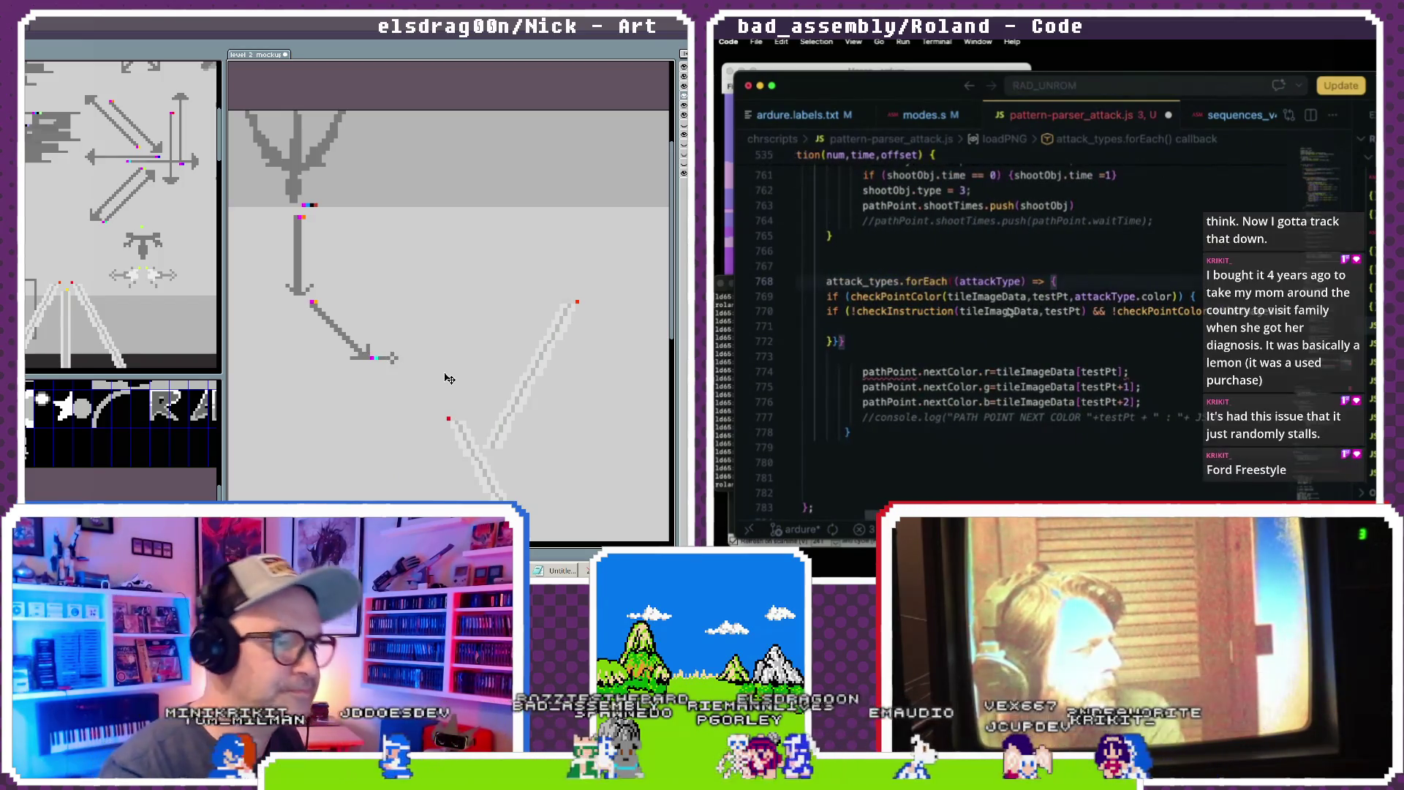
left_click(877, 332)
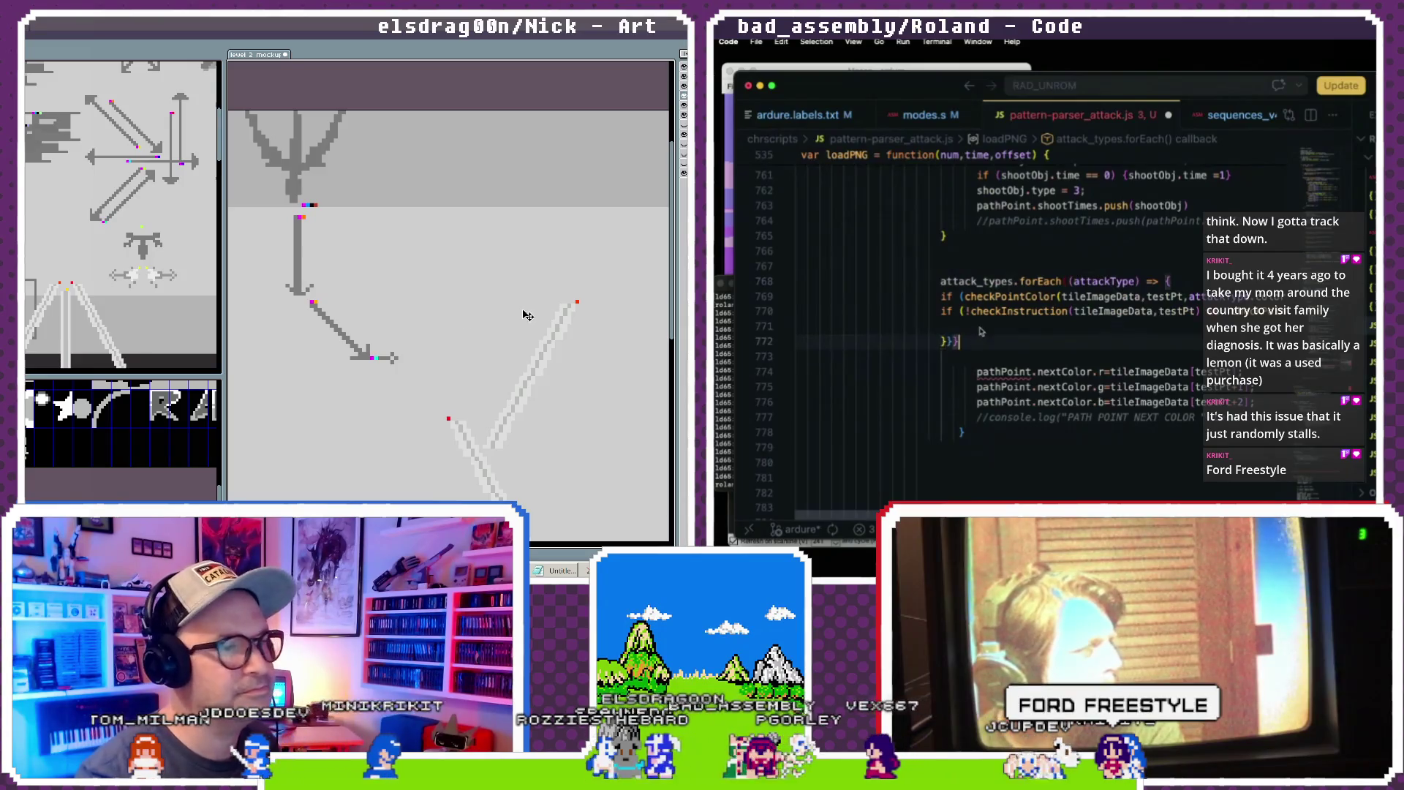
scroll(1054, 322, "right", 2)
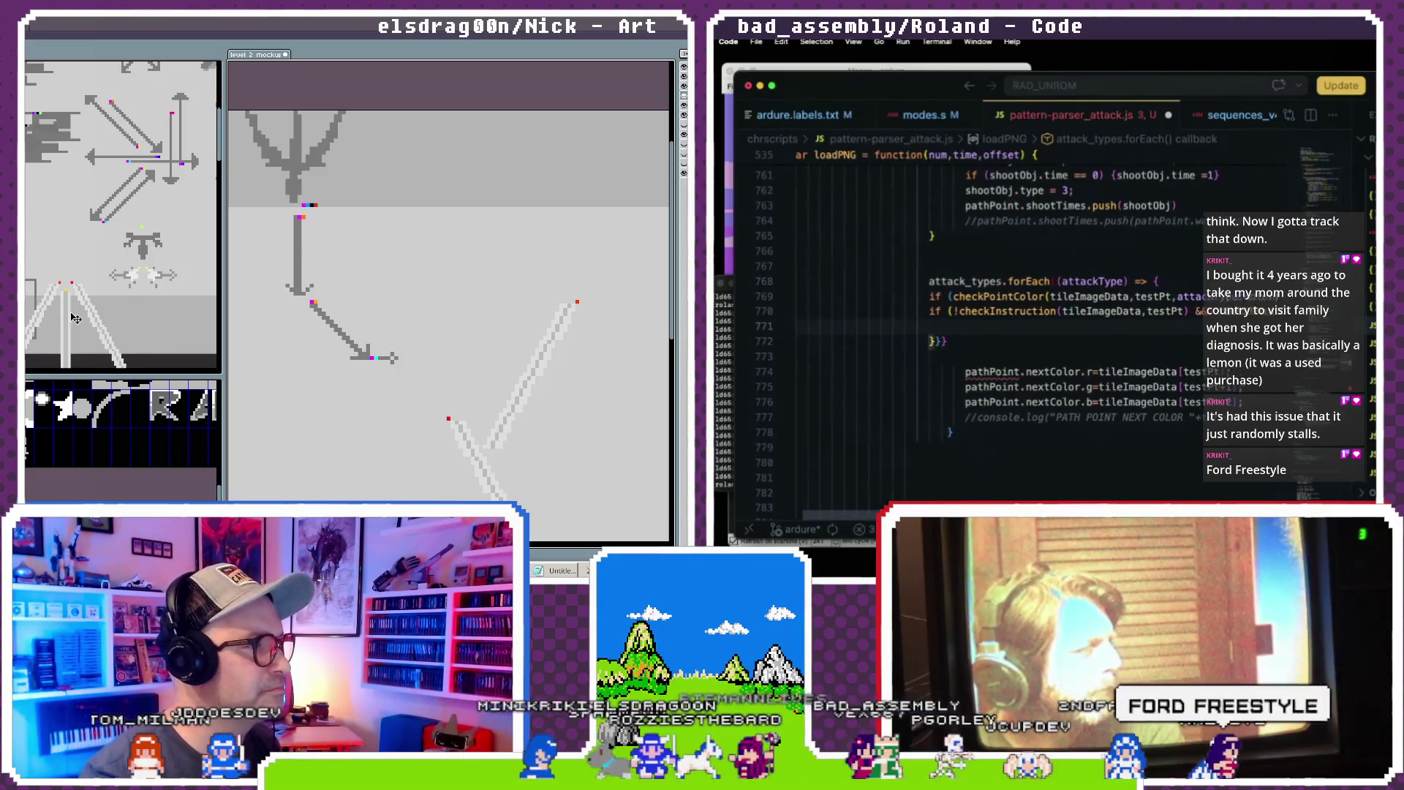
key("BackSpace")
type("pathPoint")
left_click_drag(483, 455, 420, 393)
type(".attac")
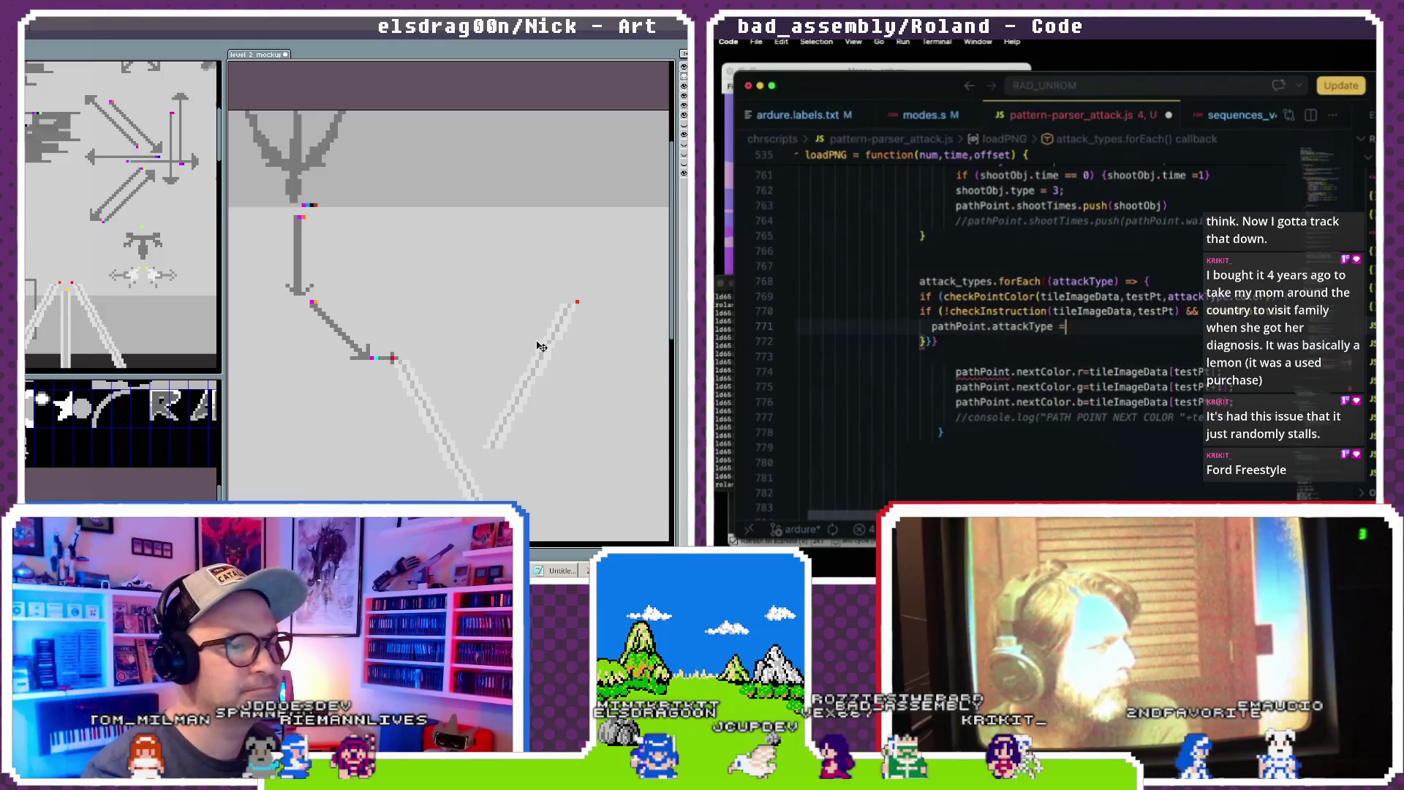
key("ctrl+d")
- Attach the short arrow to the diagonal arrow's end so the path continues unbroken
scroll(1006, 327, "left", 3)
scroll(999, 330, "right", 2)
type("attackType.")
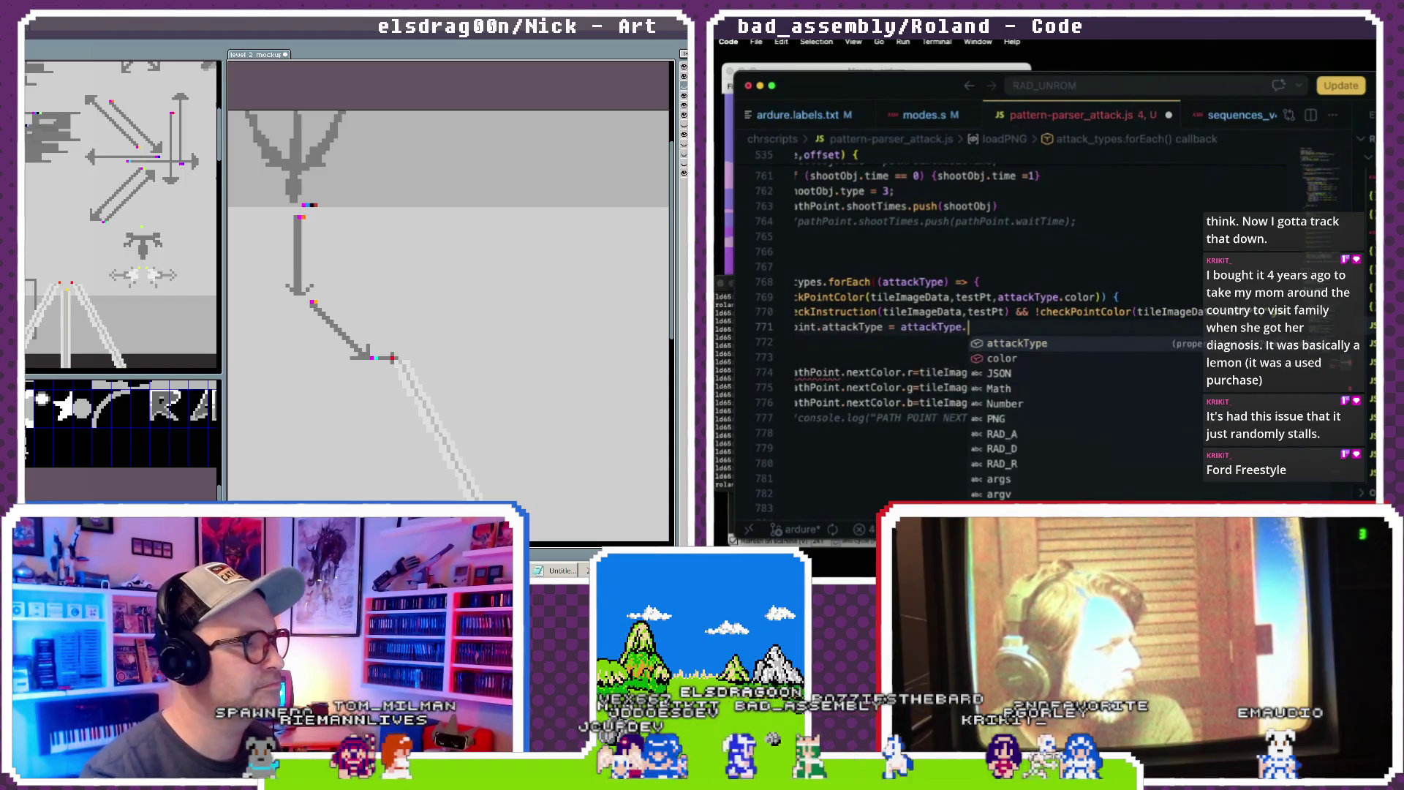
scroll(296, 348, "down", 1)
type("attackType")
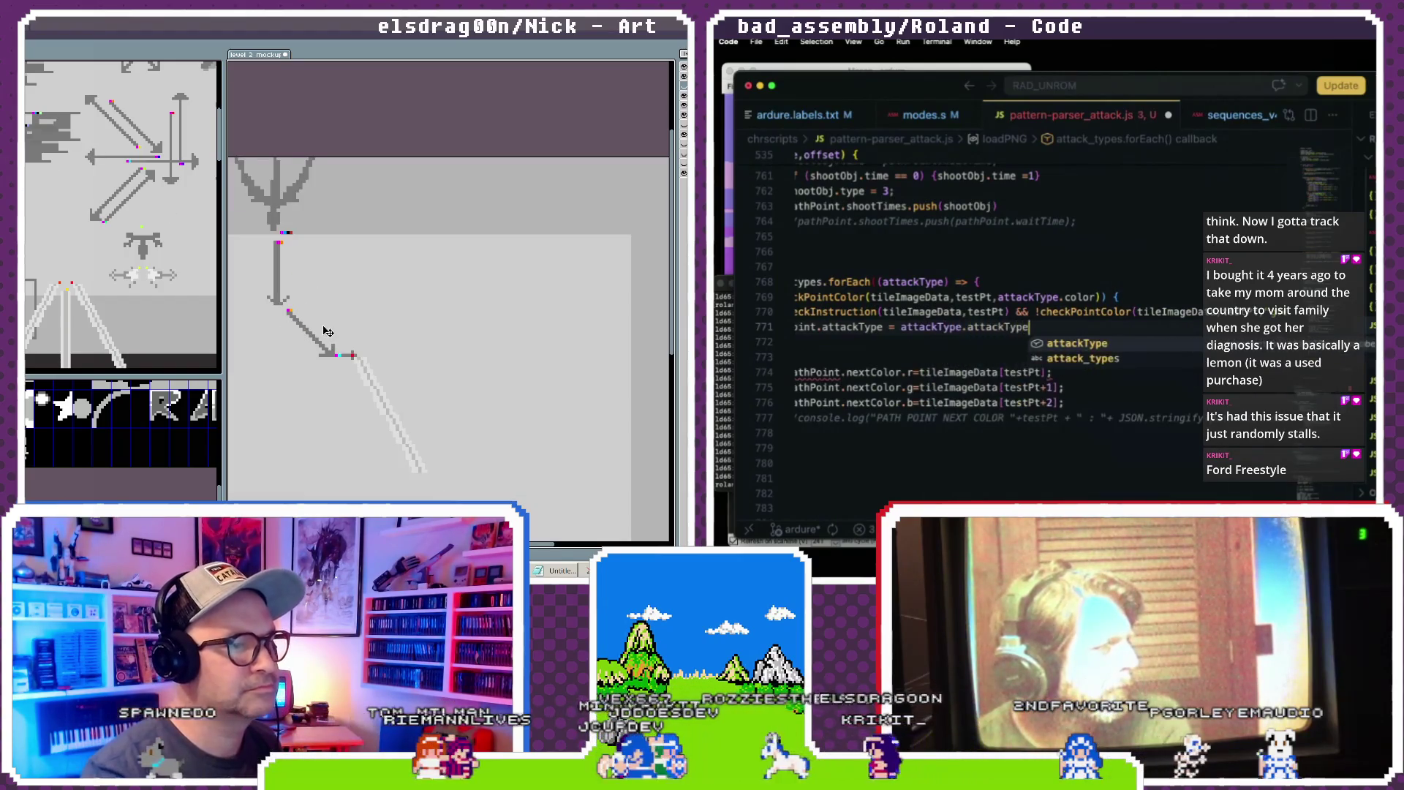
scroll(364, 362, "up", 2)
key("Tab")
type(";")
scroll(1042, 288, "left", 5)
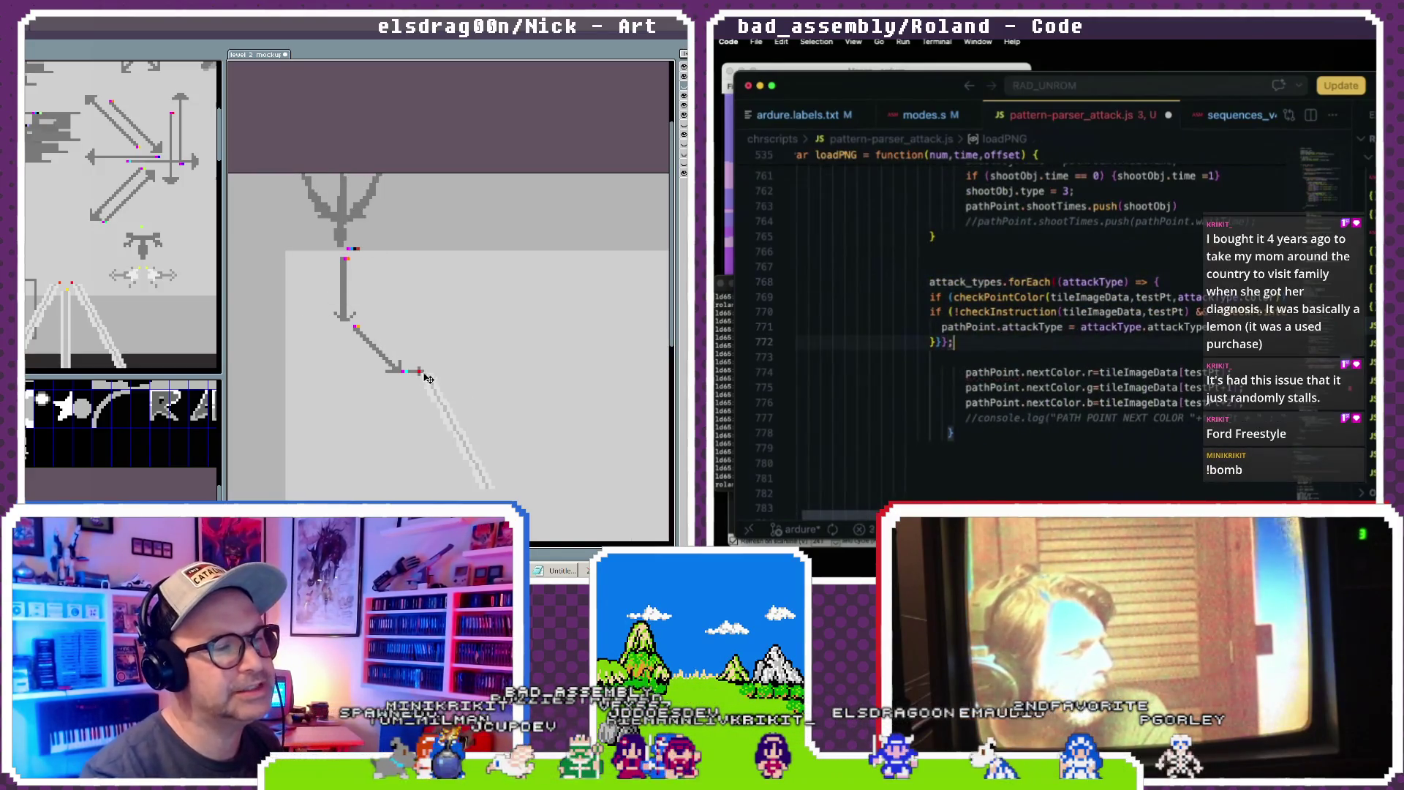
scroll(971, 319, "down", 1)
left_click(971, 314)
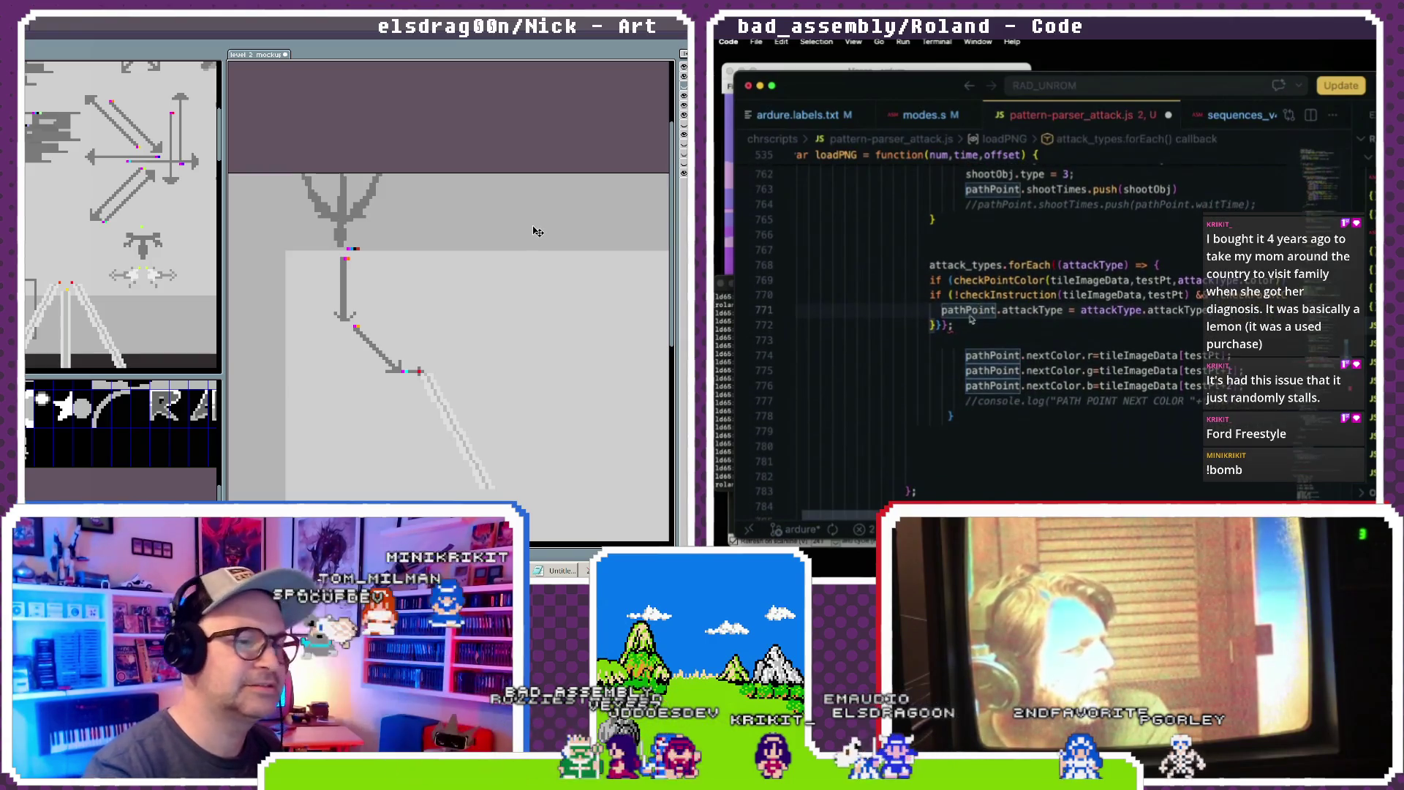
left_click_drag(486, 364, 411, 359)
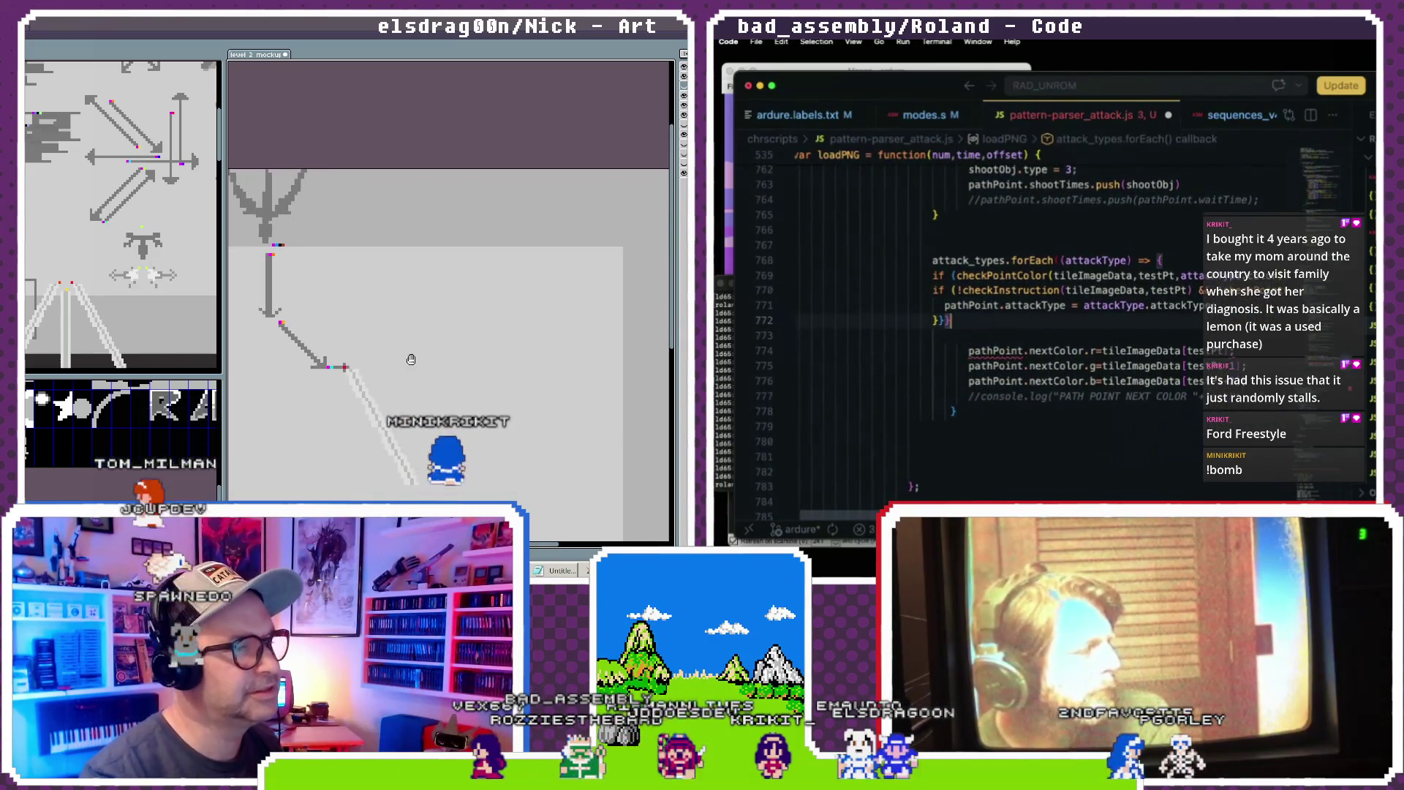
- Copy the horizontal arrow from the reference art and stamp it right of the diagonal arrow
scroll(973, 307, "up", 1)
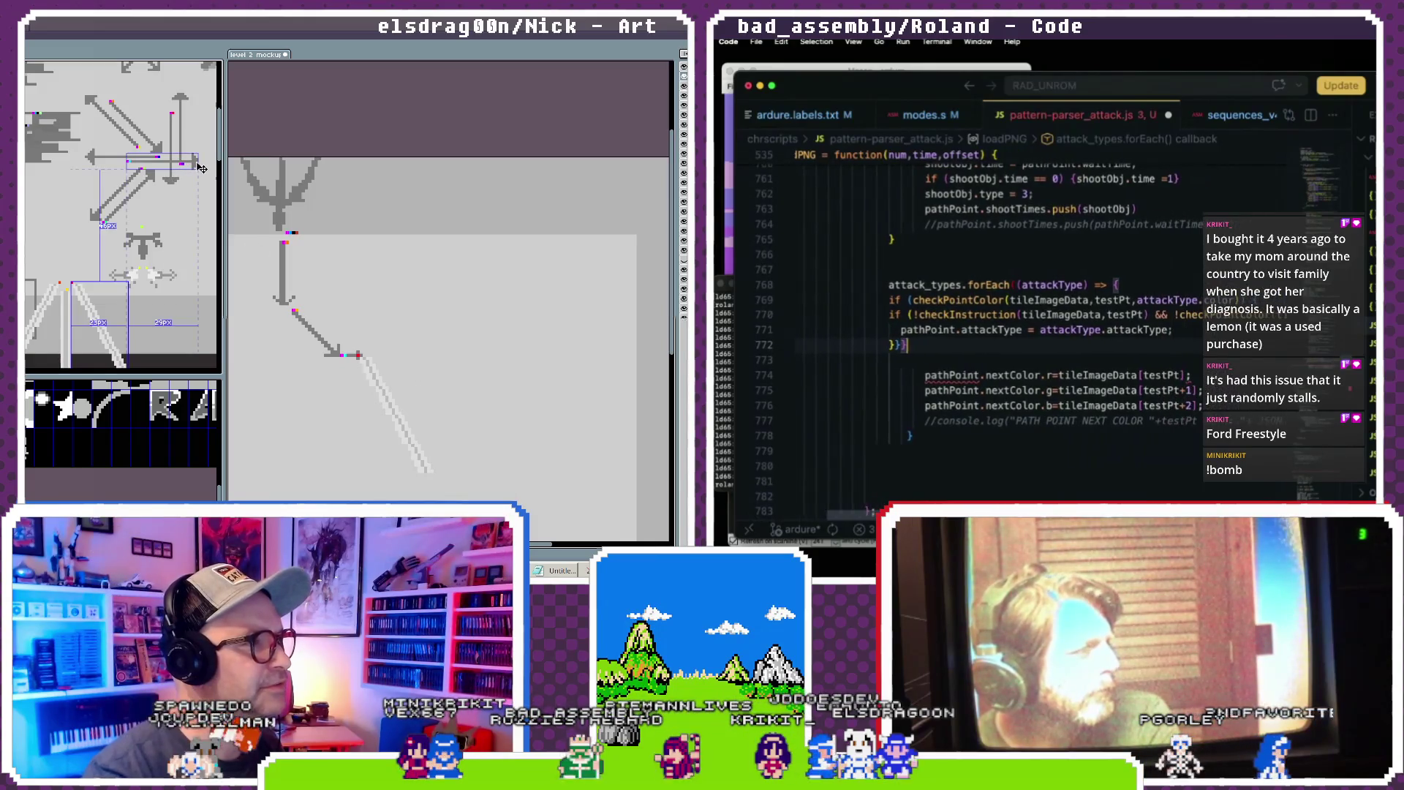
scroll(1024, 307, "up", 1)
scroll(1024, 307, "right", 2)
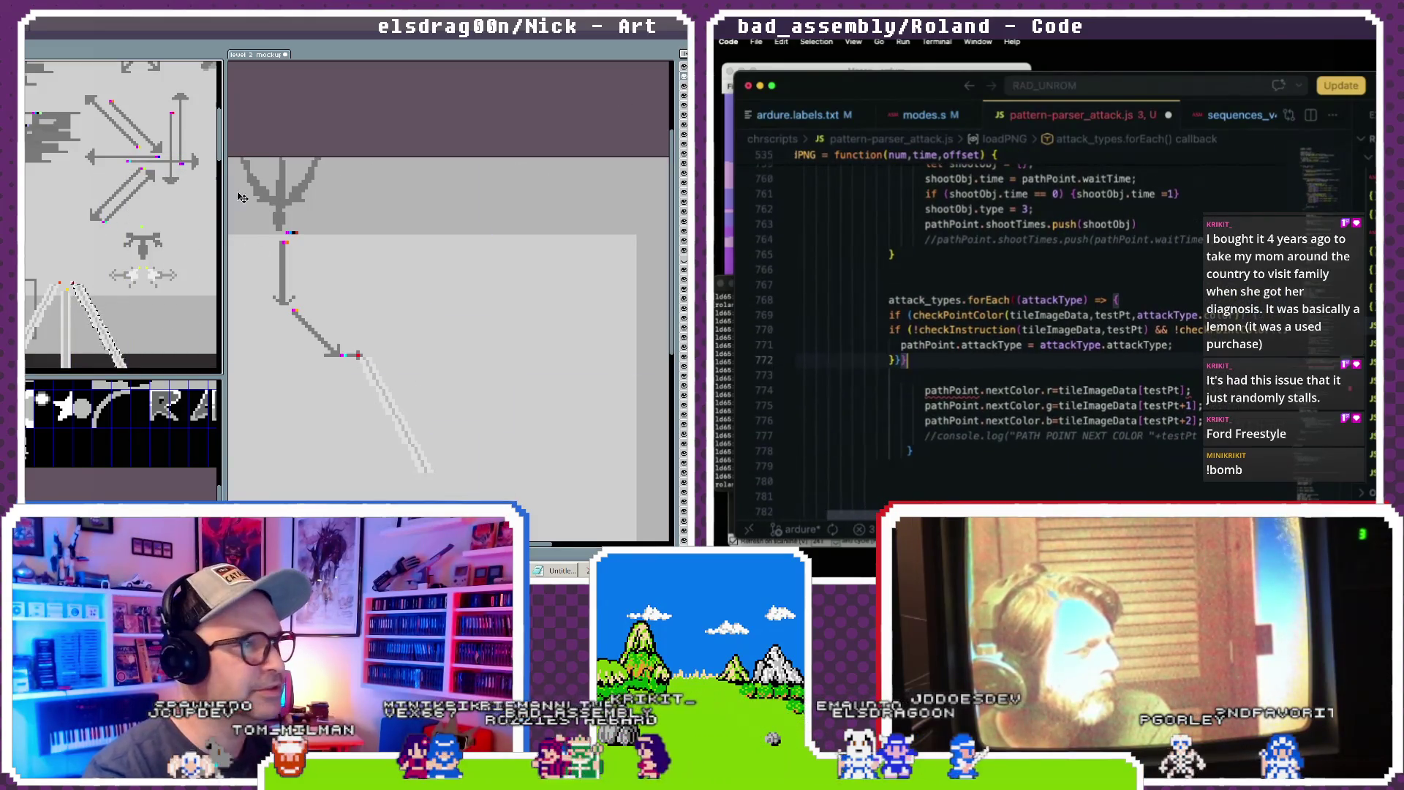
left_click_drag(192, 164, 203, 167)
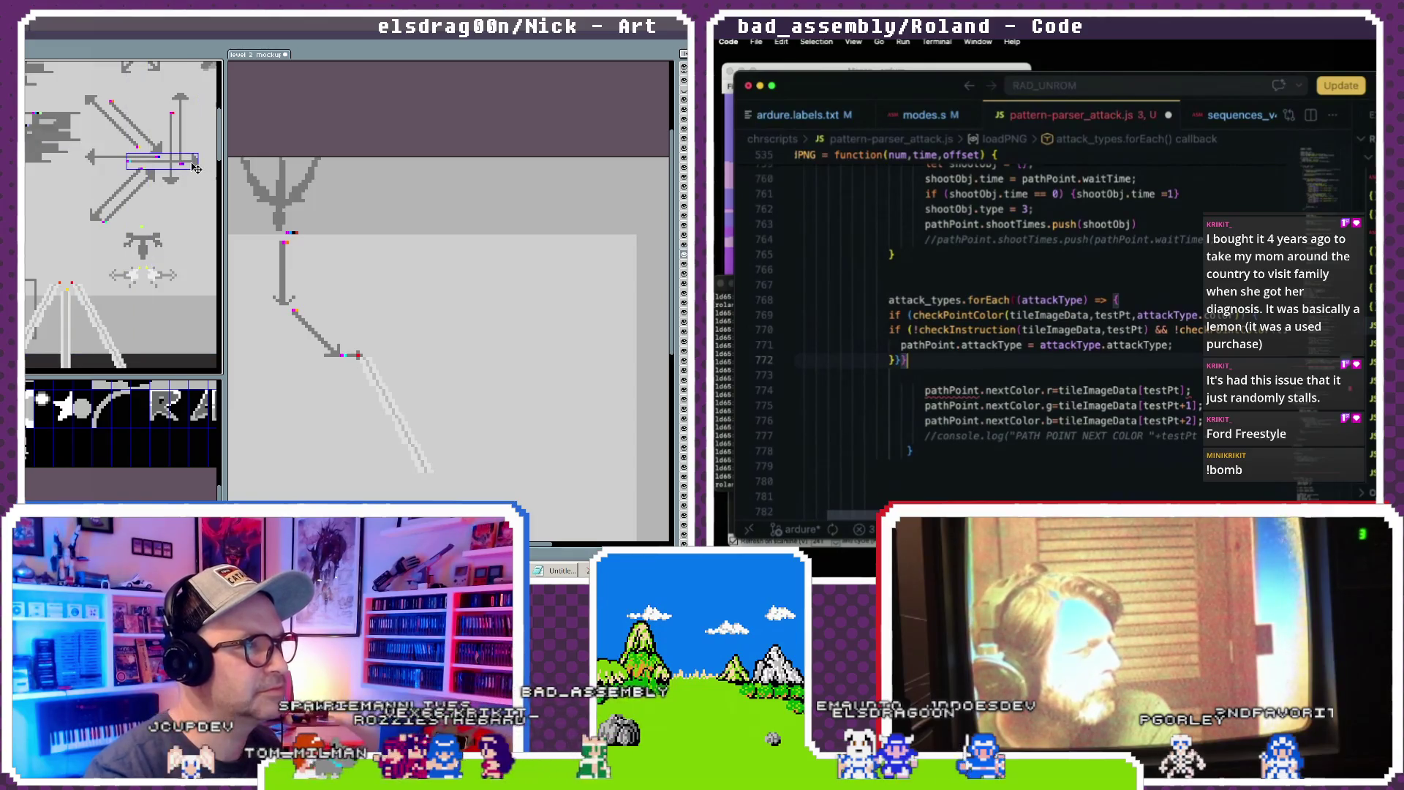
scroll(1024, 307, "down", 2)
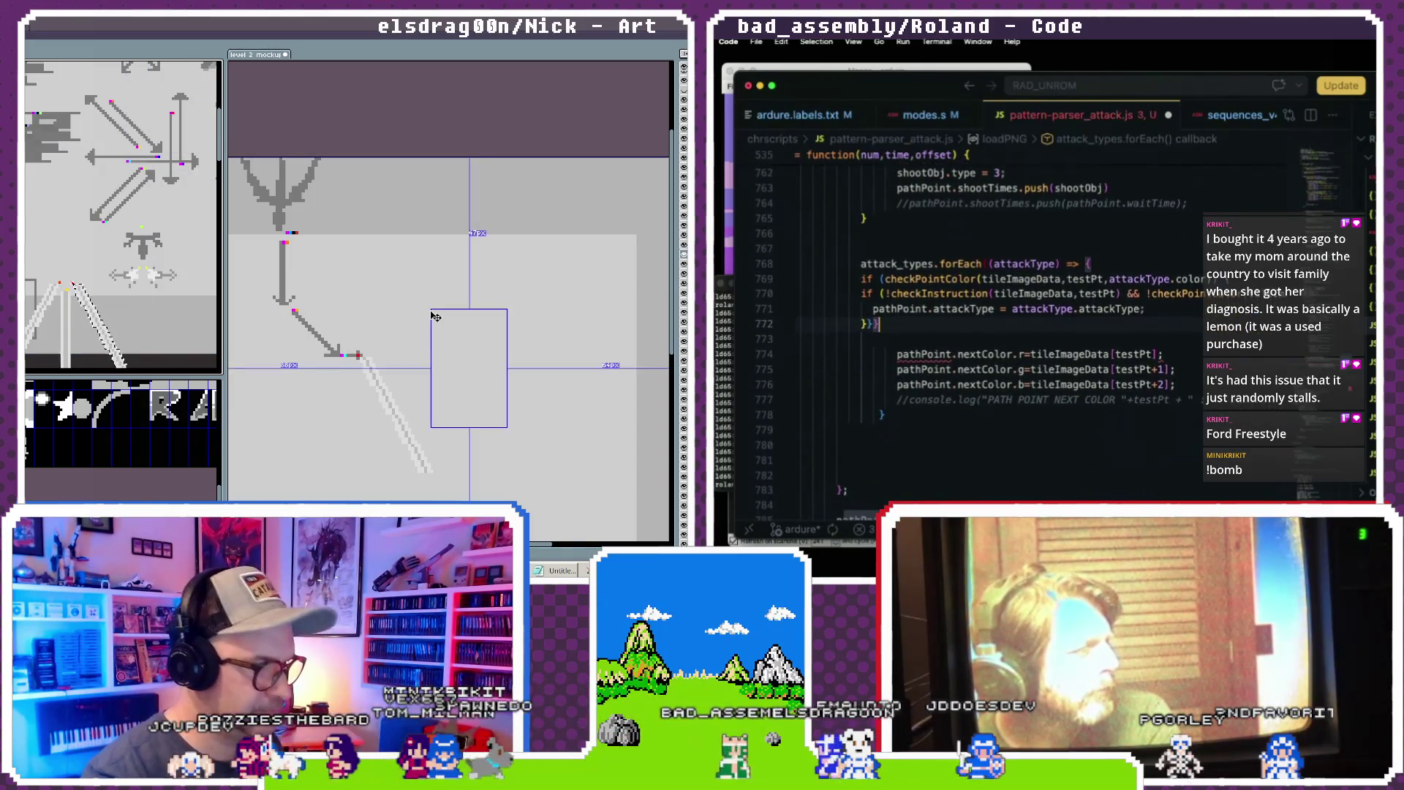
scroll(1024, 307, "right", 2)
mouse_move(408, 379)
left_mouse_down()
mouse_move(417, 358)
mouse_move(516, 361)
left_mouse_up()
scroll(1024, 329, "up", 10)
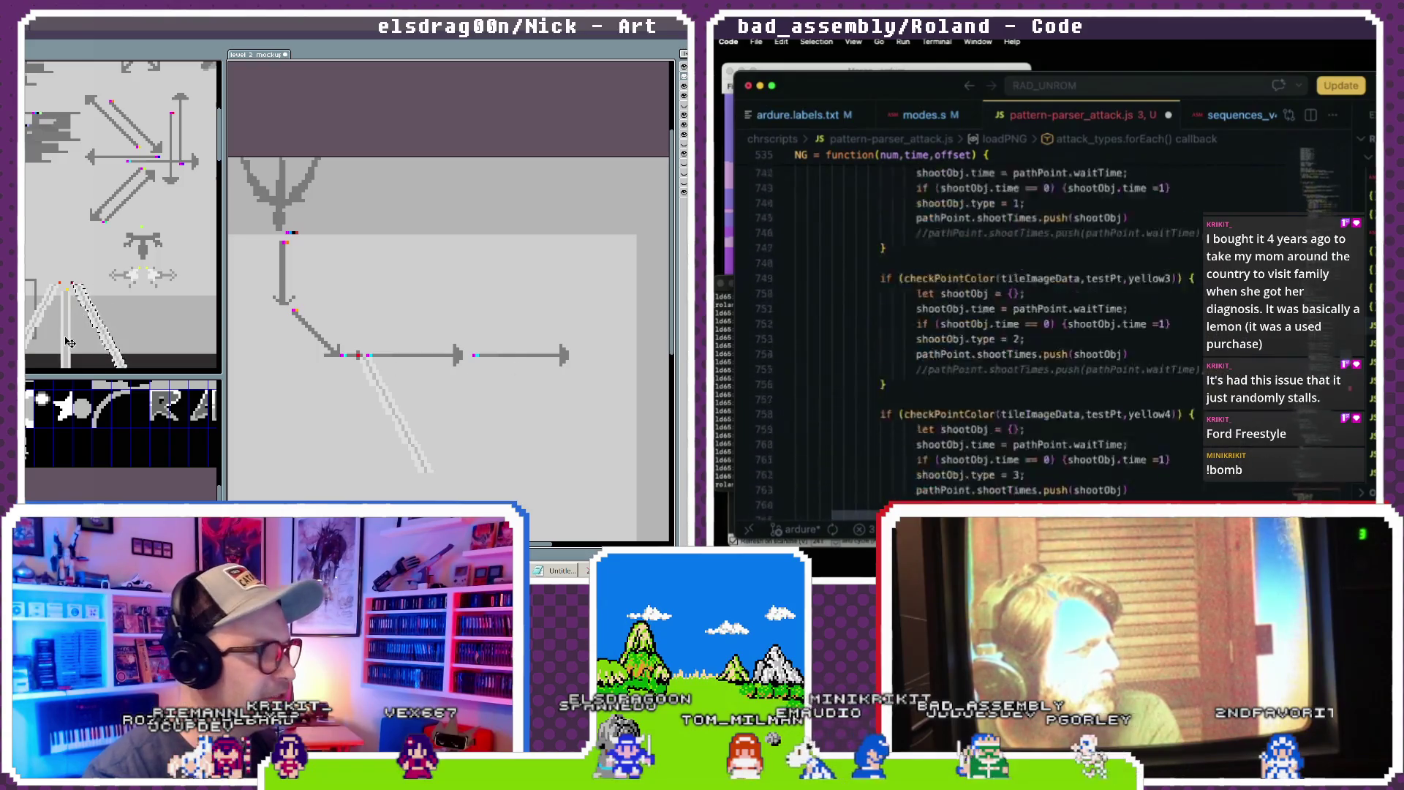
scroll(1024, 329, "up", 10)
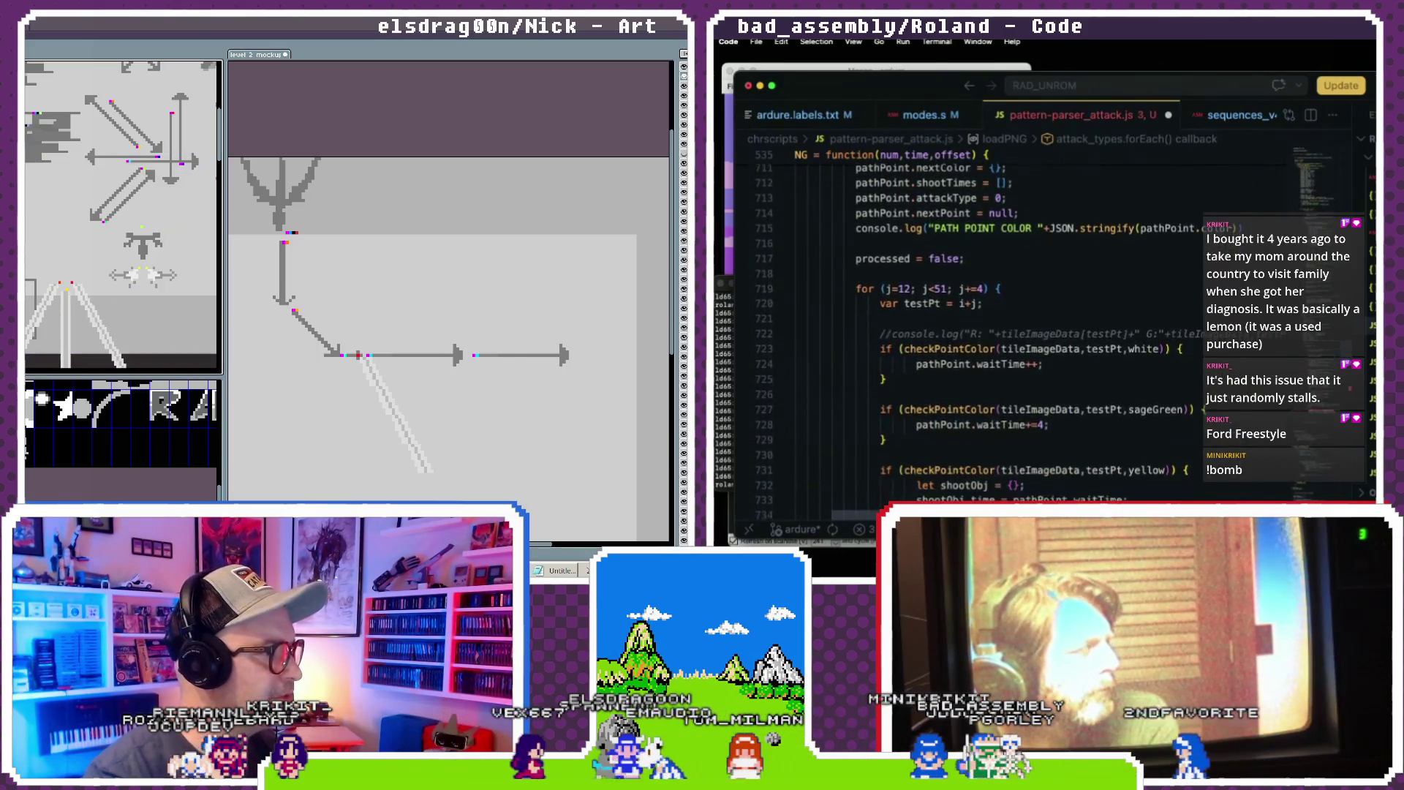
scroll(1024, 329, "up", 15)
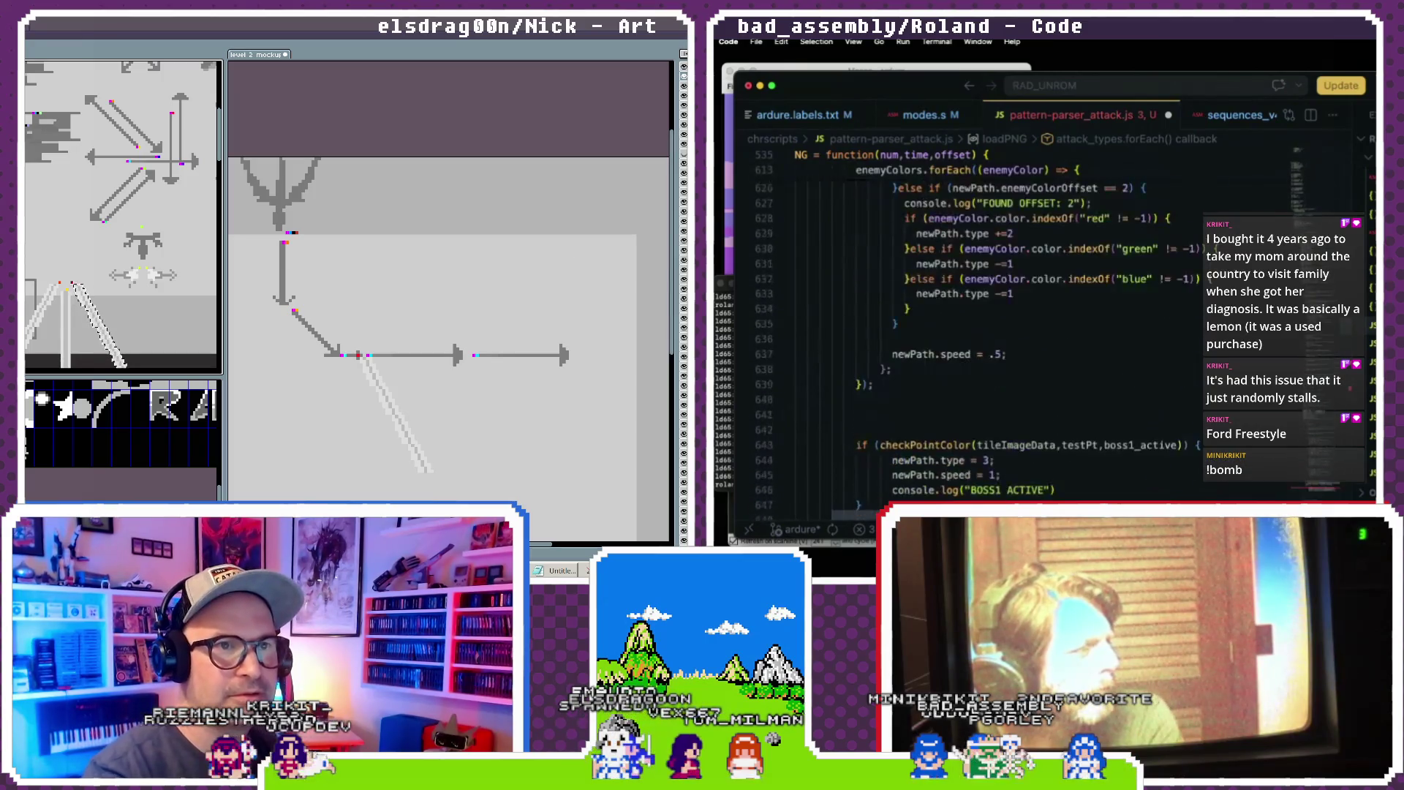
scroll(1024, 329, "up", 5)
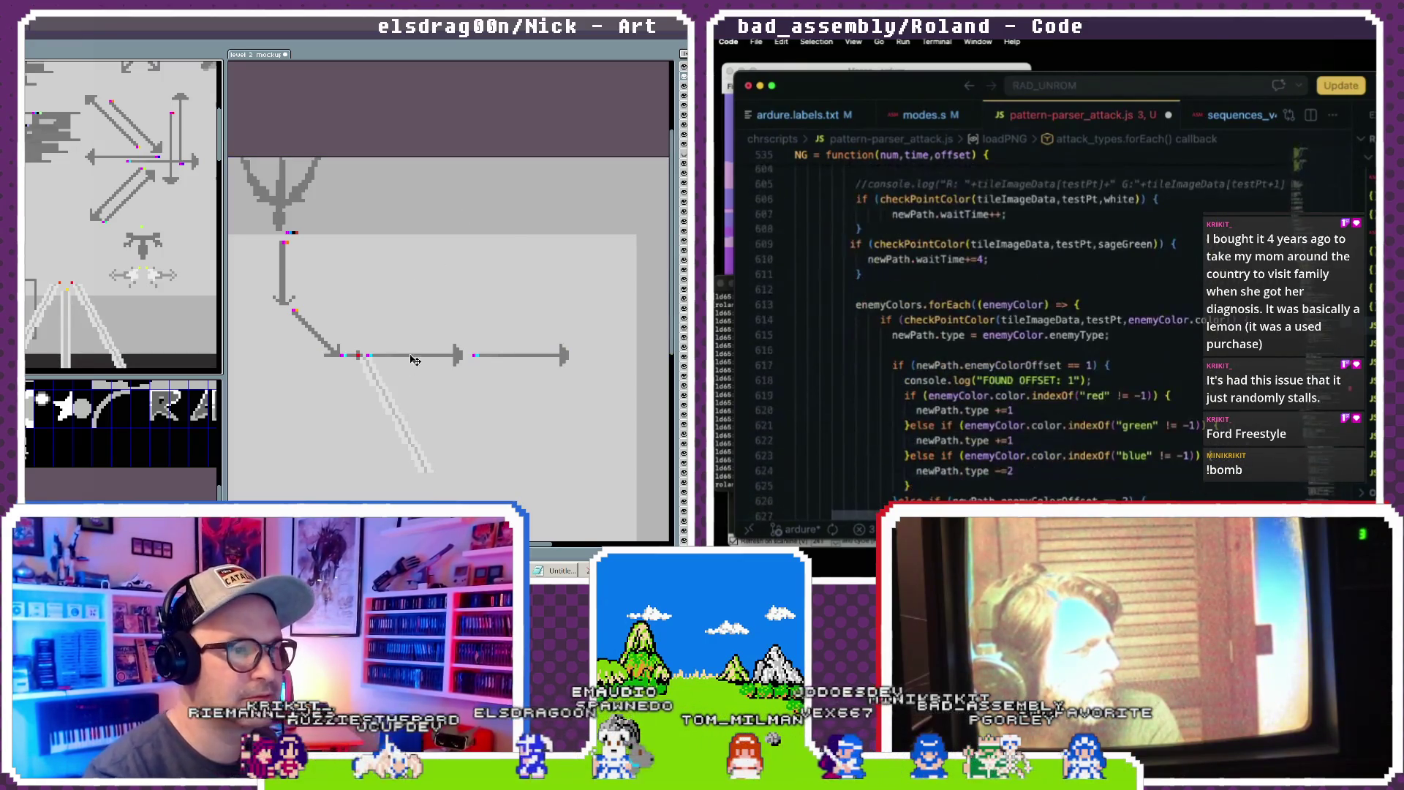
scroll(1024, 330, "down", 2)
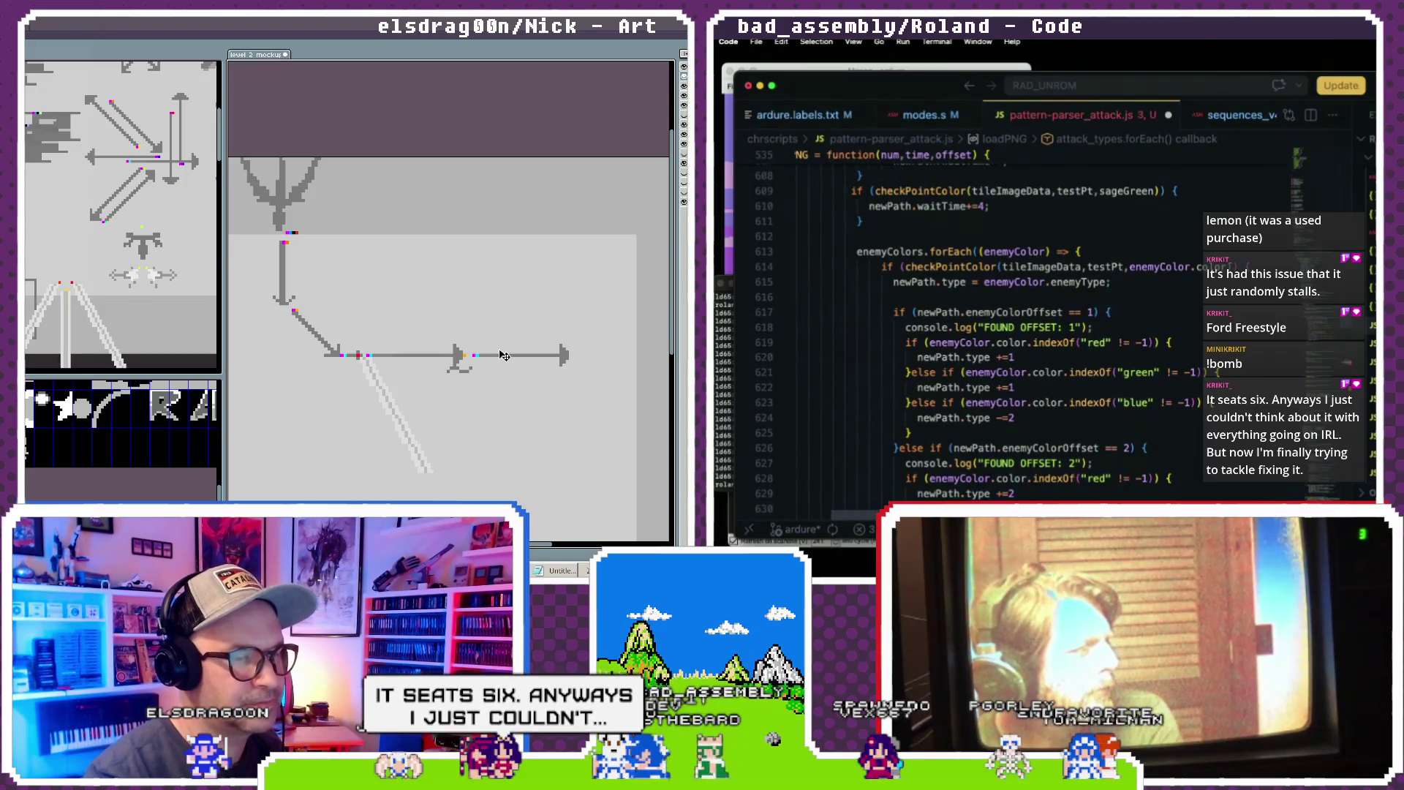
scroll(1024, 329, "down", 2)
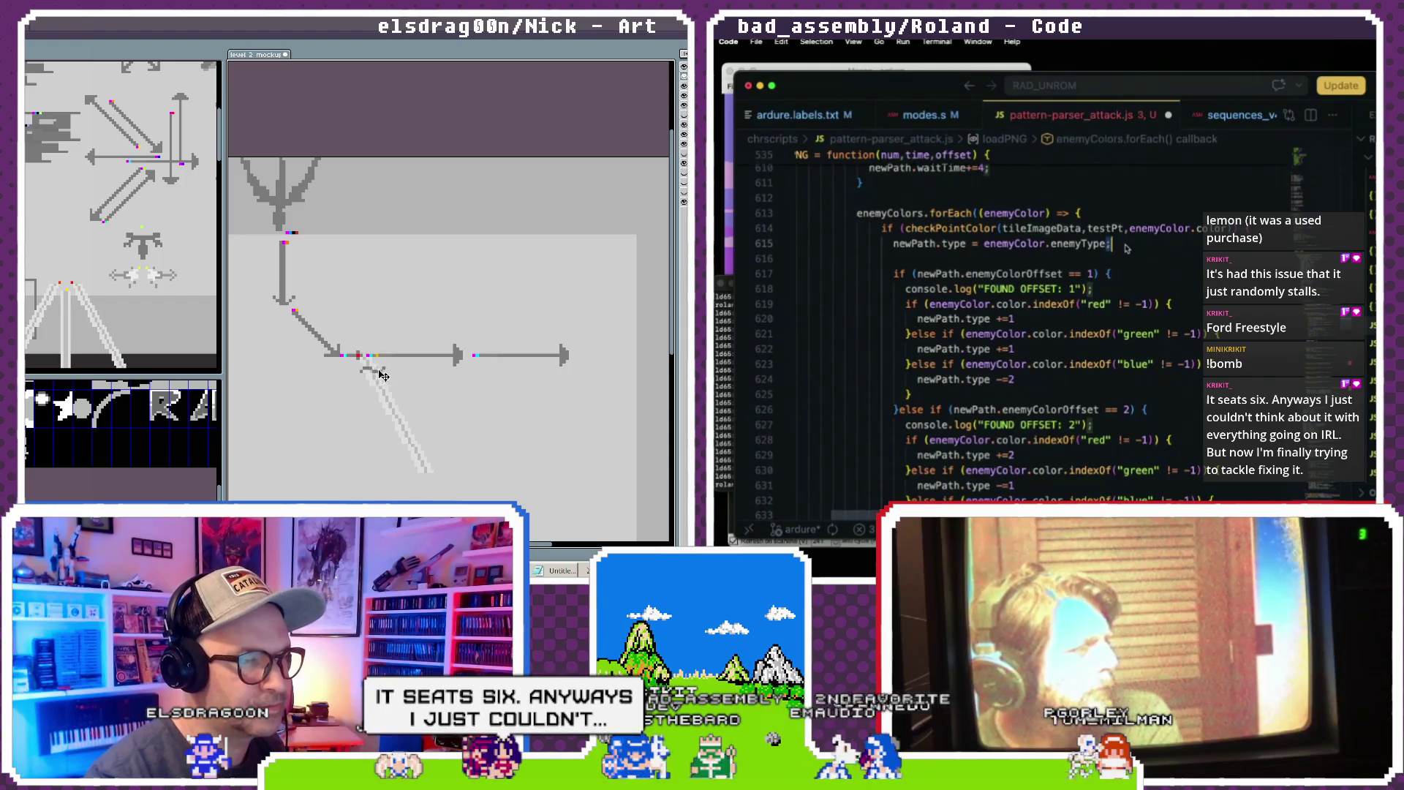
scroll(1130, 249, "up", 1)
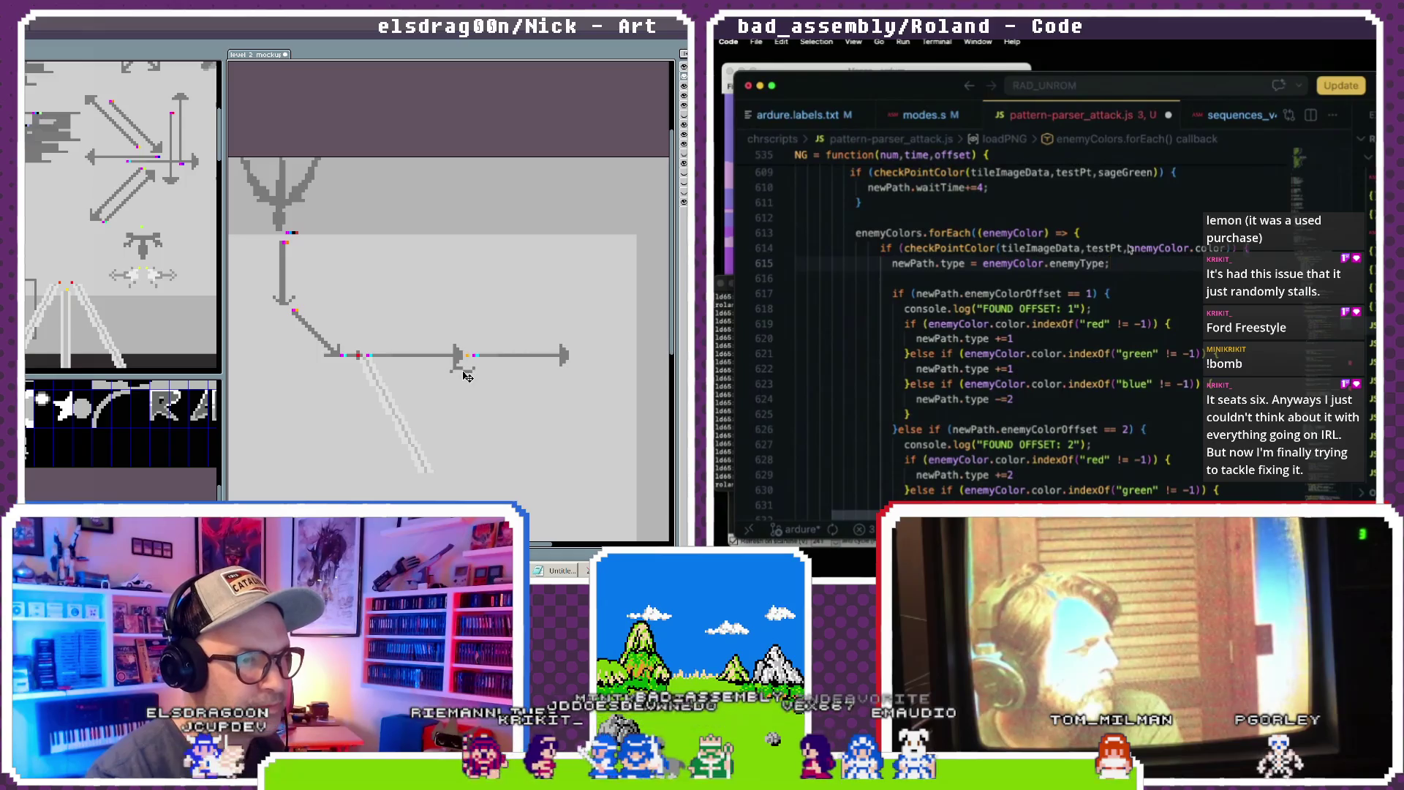
scroll(1130, 249, "down", 20)
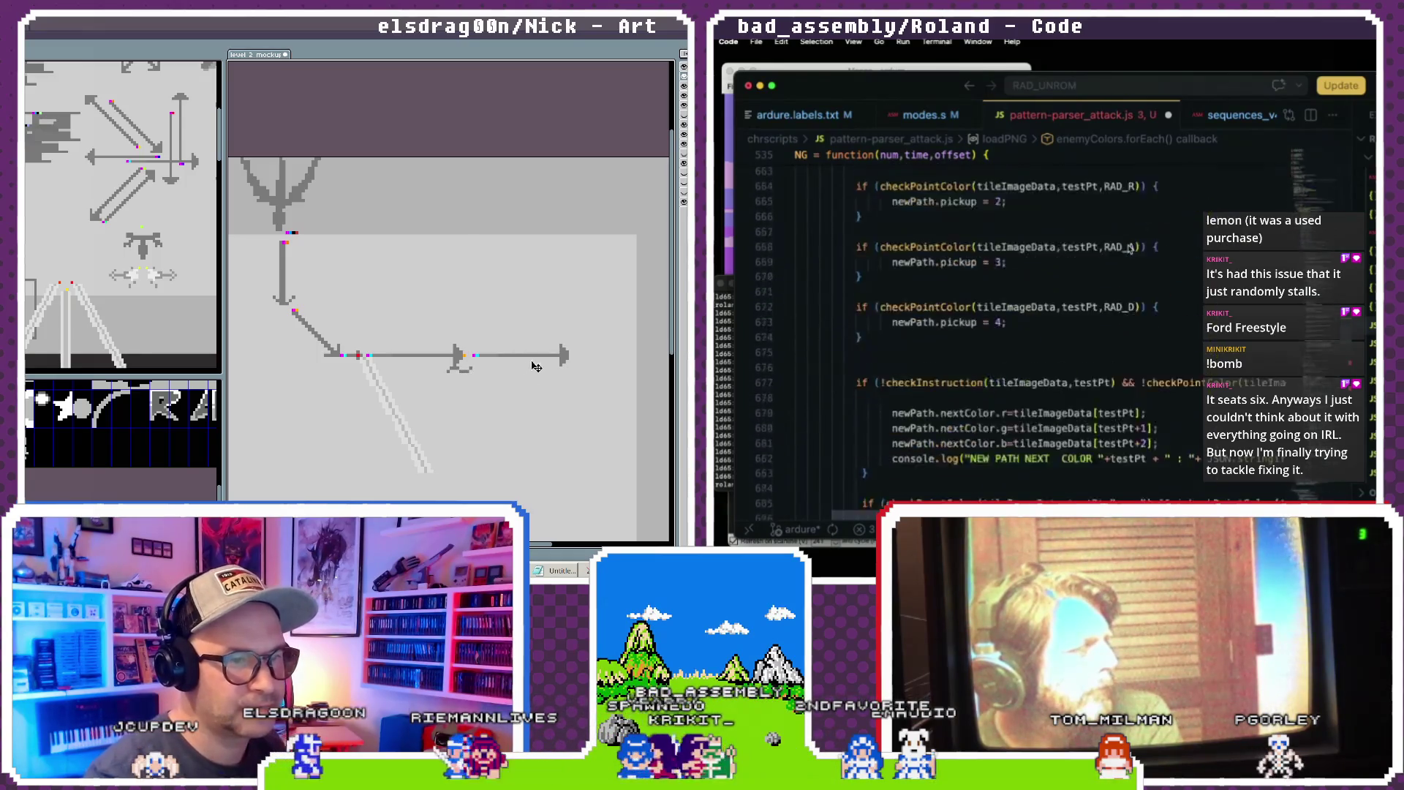
left_click_drag(474, 344, 568, 366)
scroll(1130, 249, "down", 12)
left_click(564, 356)
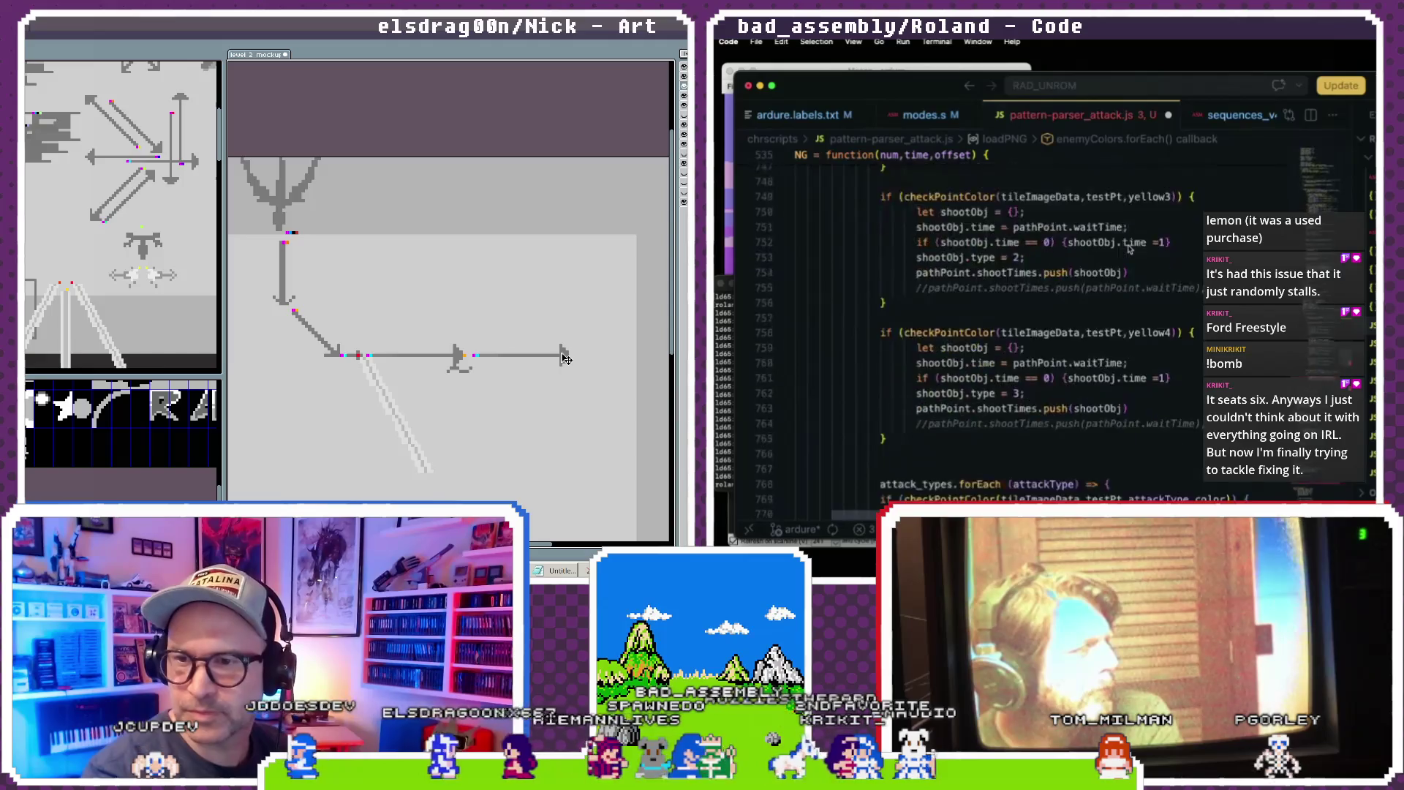
scroll(1130, 249, "up", 1)
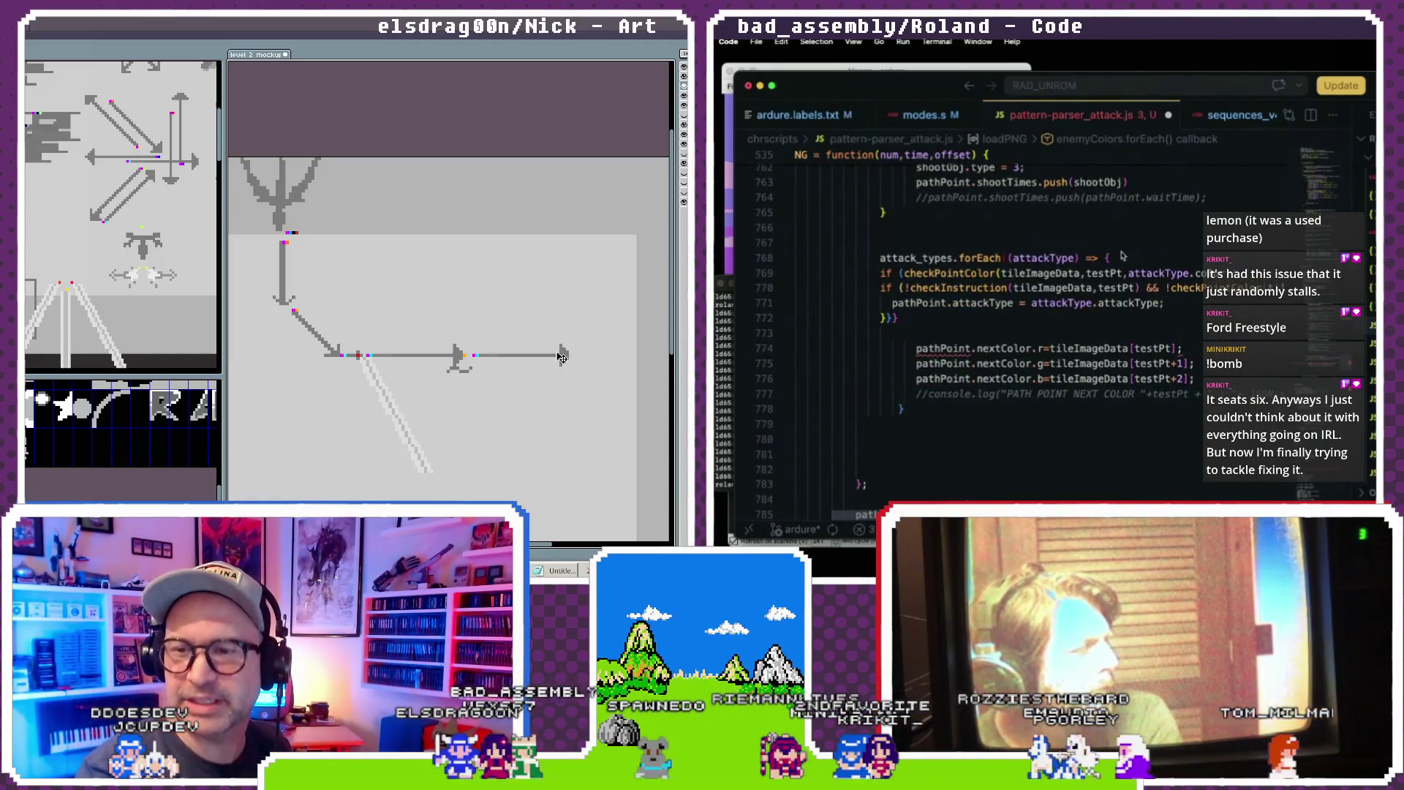
scroll(1123, 257, "right", 3)
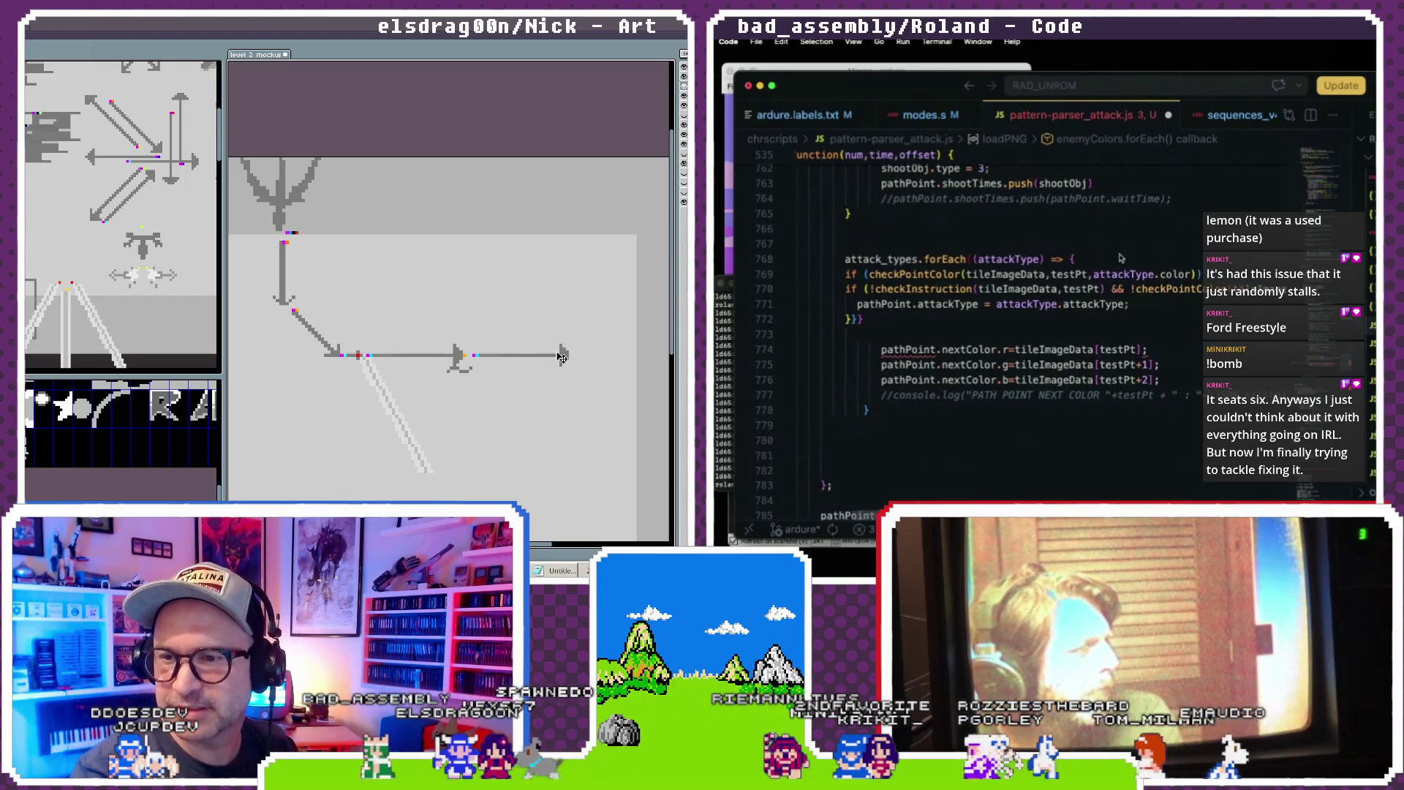
scroll(1121, 258, "left", 1)
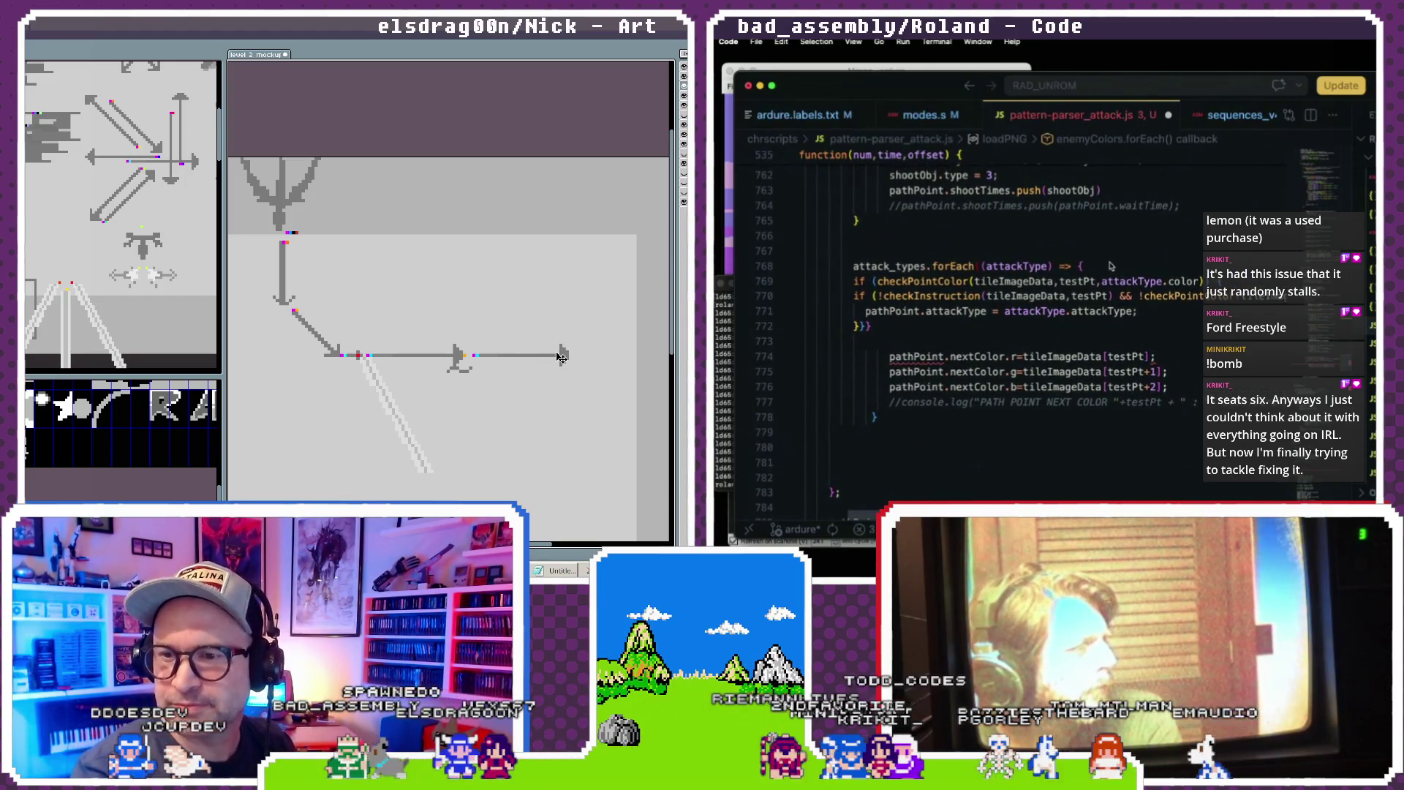
scroll(1179, 275, "right", 4)
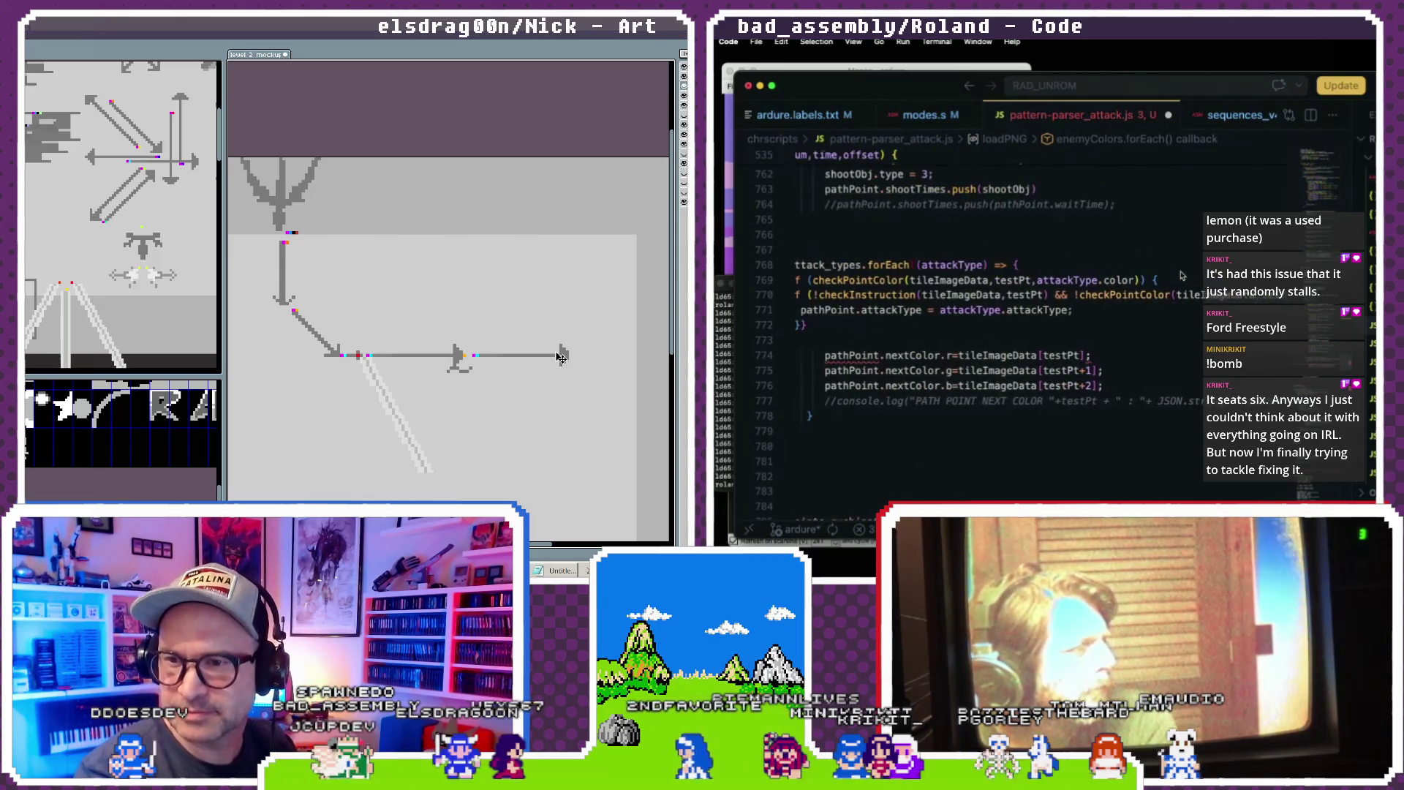
key("BackSpace")
key("BackSpace")
key("BackSpace")
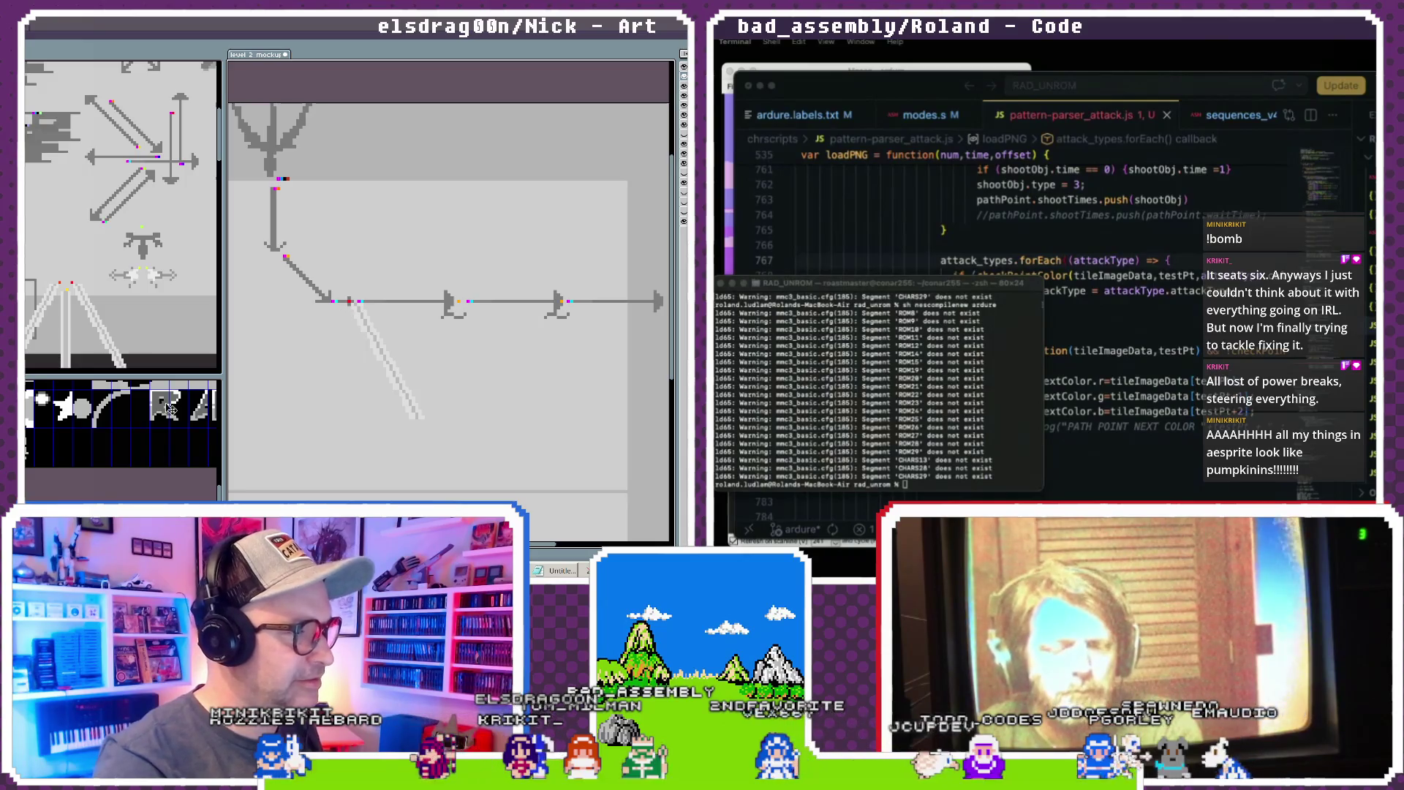
- Widen the reference sheet panel and zoom in on the RAD(30), STAR and Time Waited notes
scroll(139, 264, "down", 5)
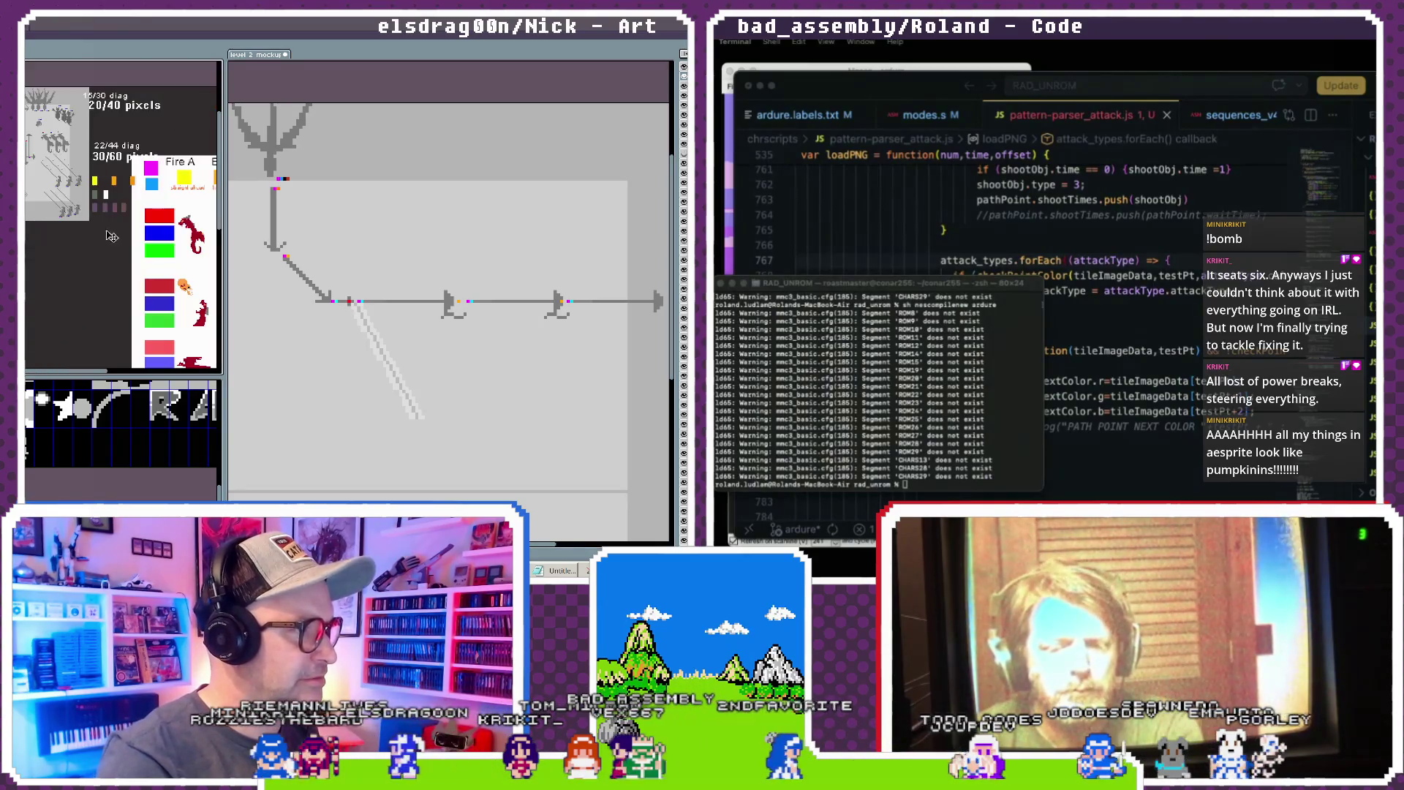
scroll(109, 307, "up", 4)
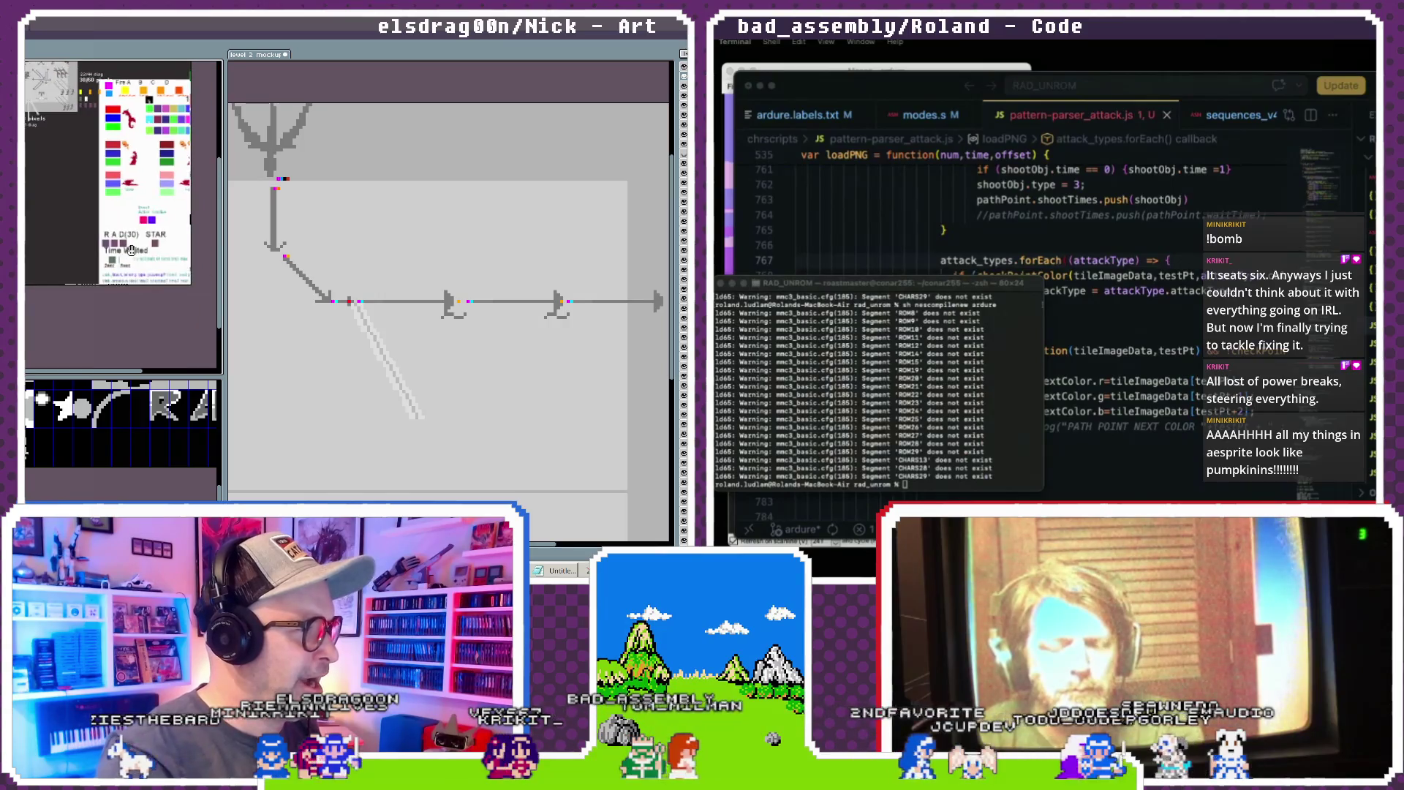
scroll(141, 291, "up", 2)
scroll(141, 290, "down", 1)
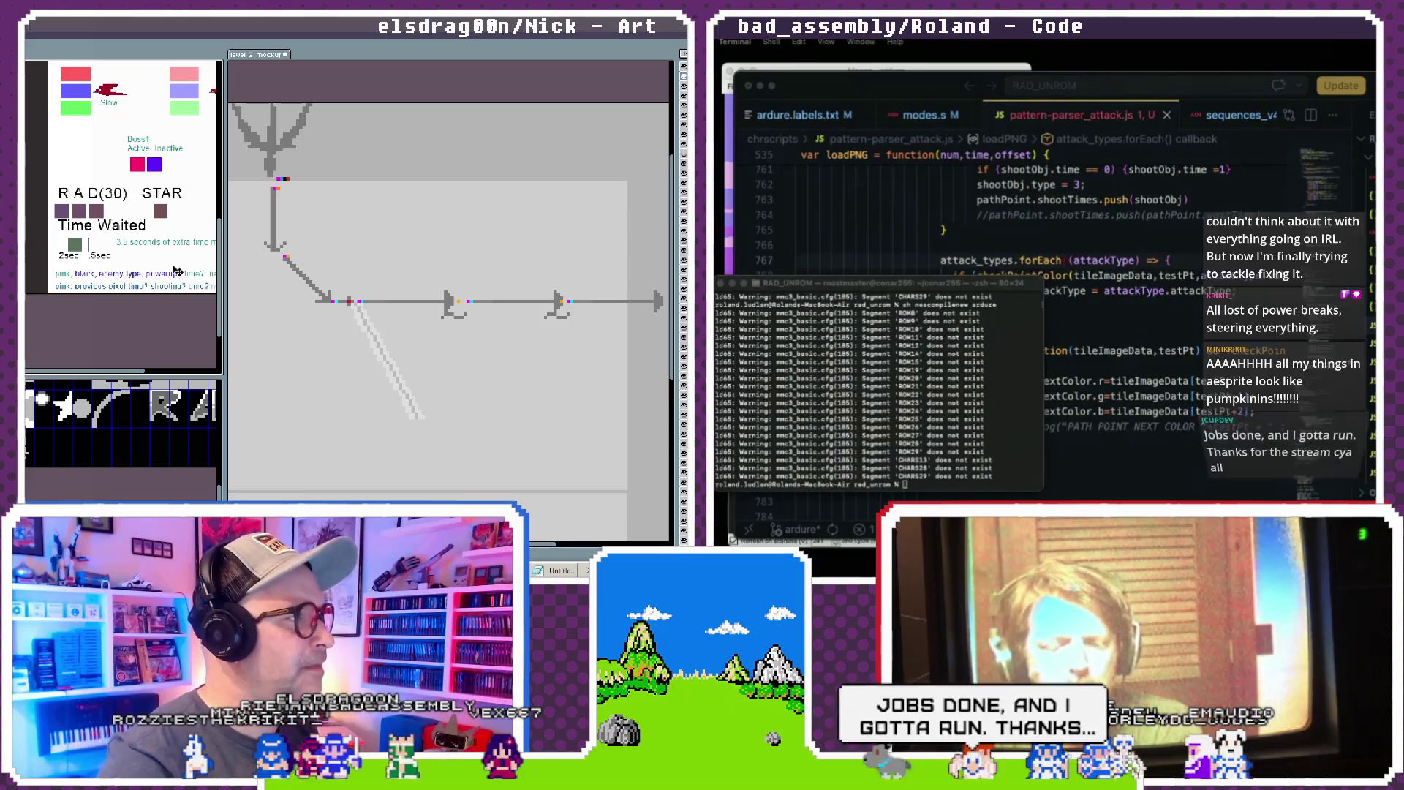
left_click_drag(224, 368, 452, 368)
mouse_move(171, 262)
left_mouse_down()
mouse_move(261, 290)
mouse_move(183, 280)
left_mouse_up()
scroll(183, 280, "up", 2)
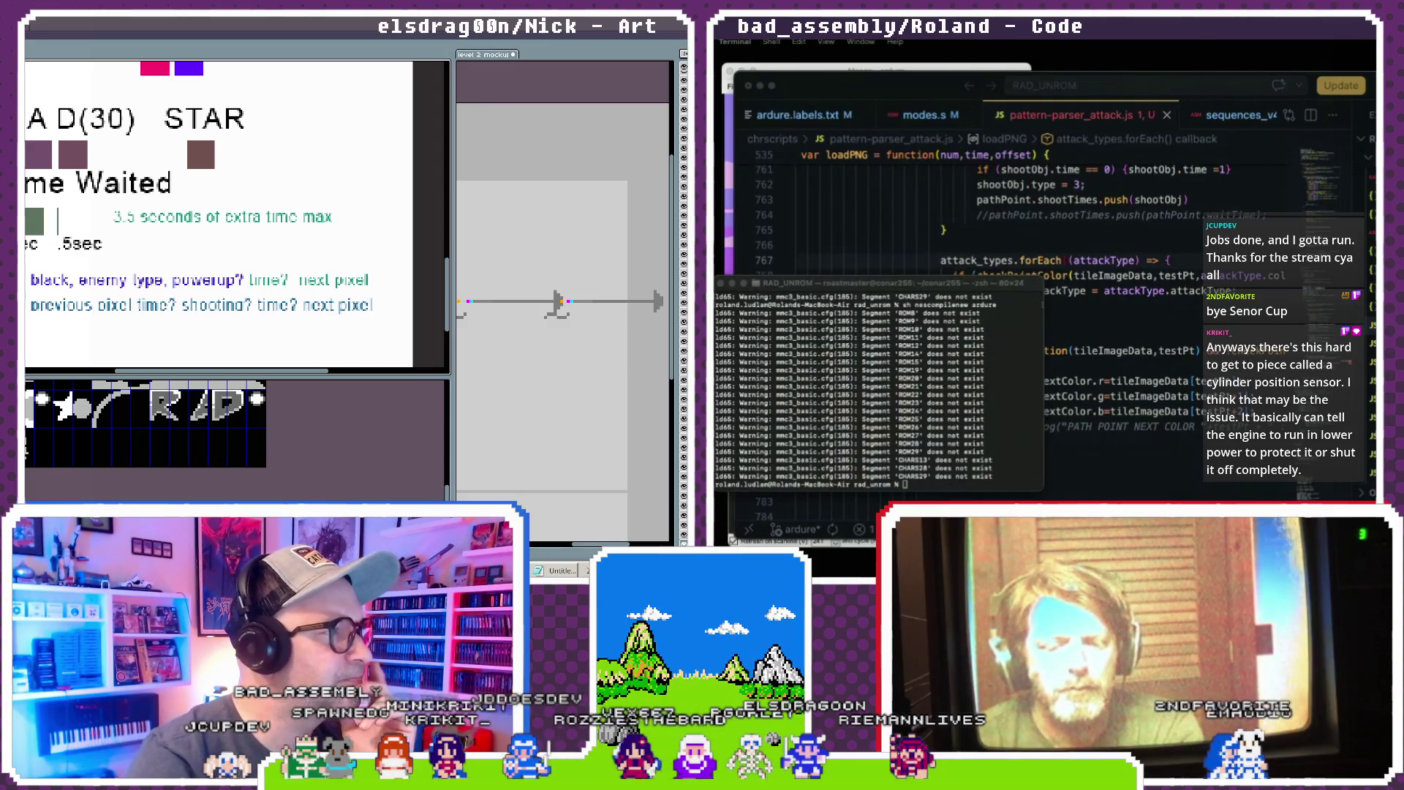
key("ctrl+o")
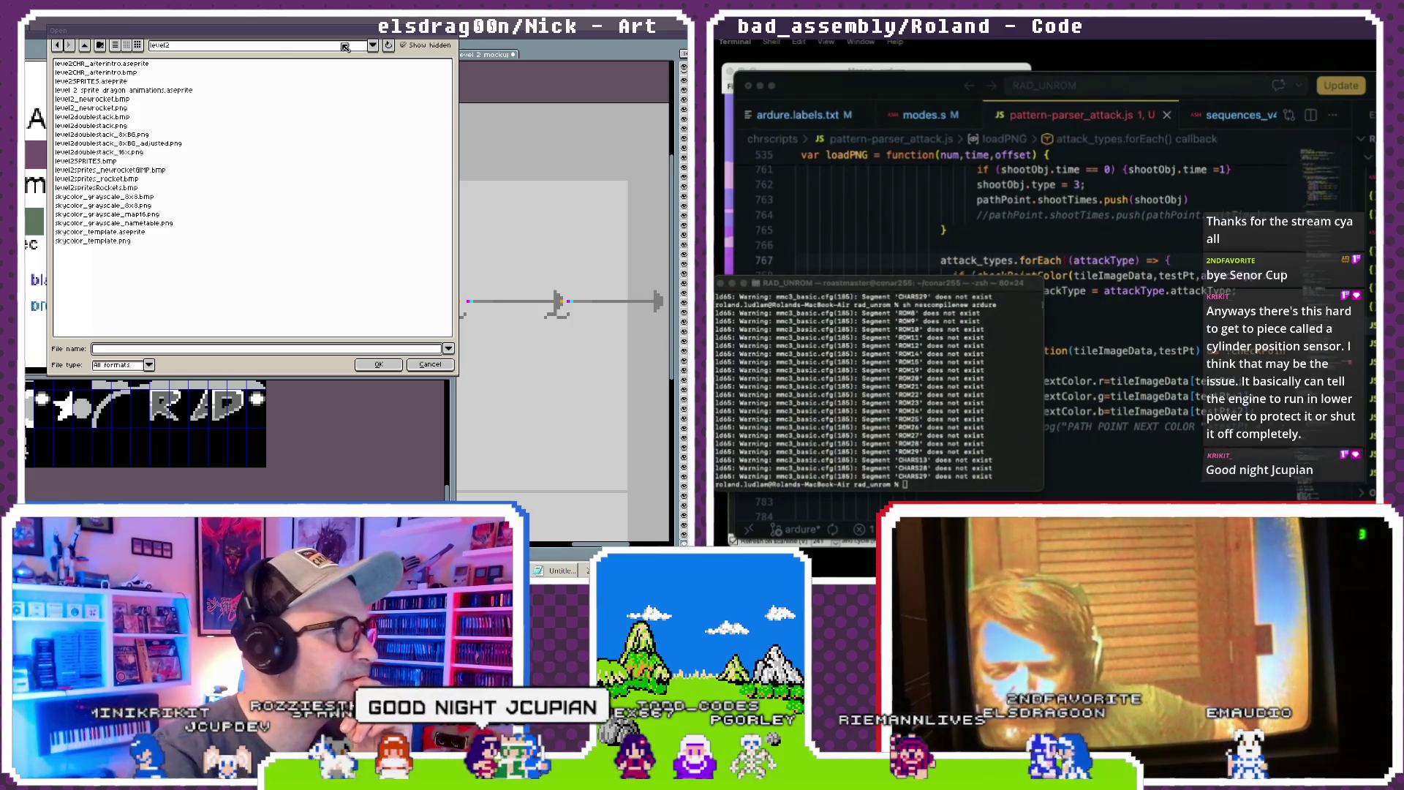
- Browse from the project folder through level1 into the Photohammer folder
left_click(84, 46)
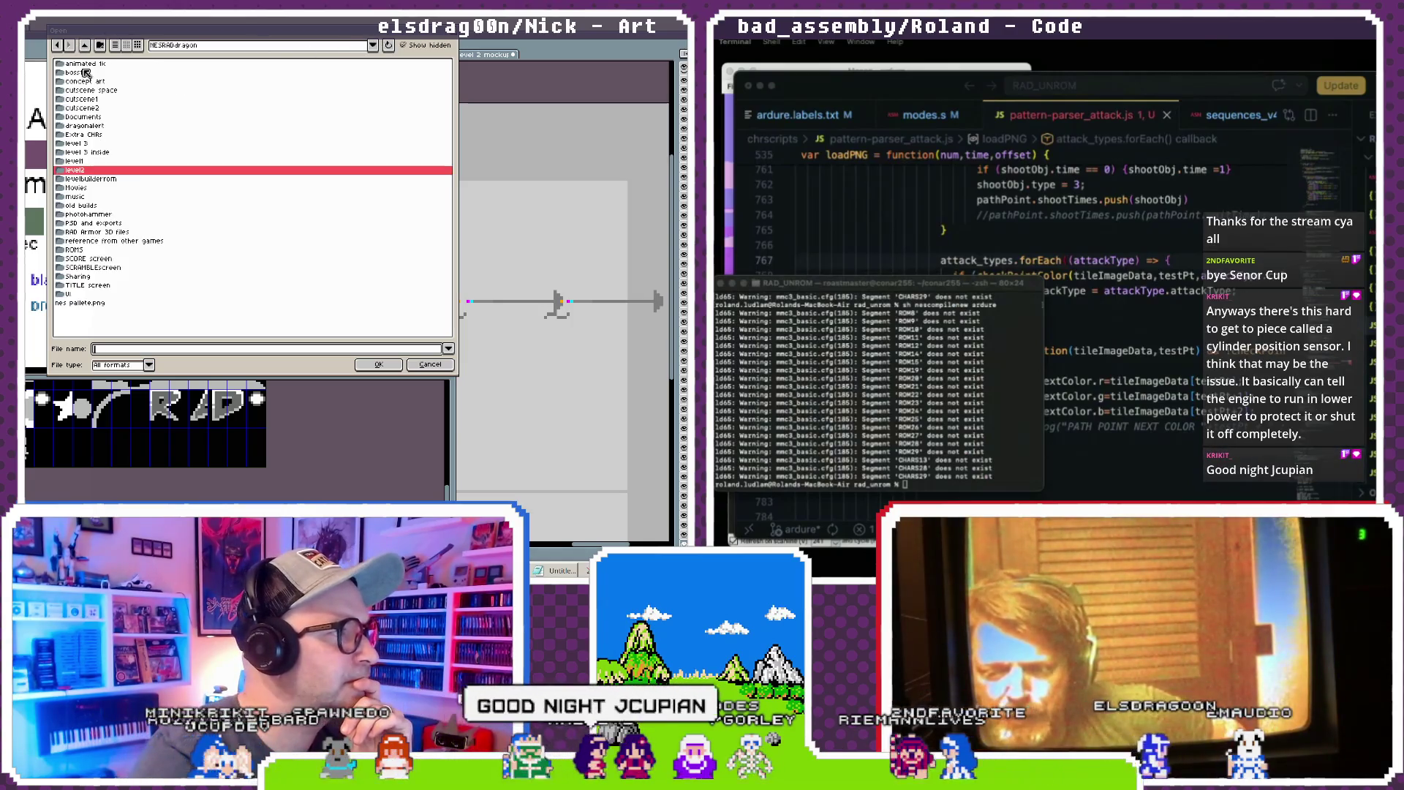
left_click(87, 162)
double_click(87, 162)
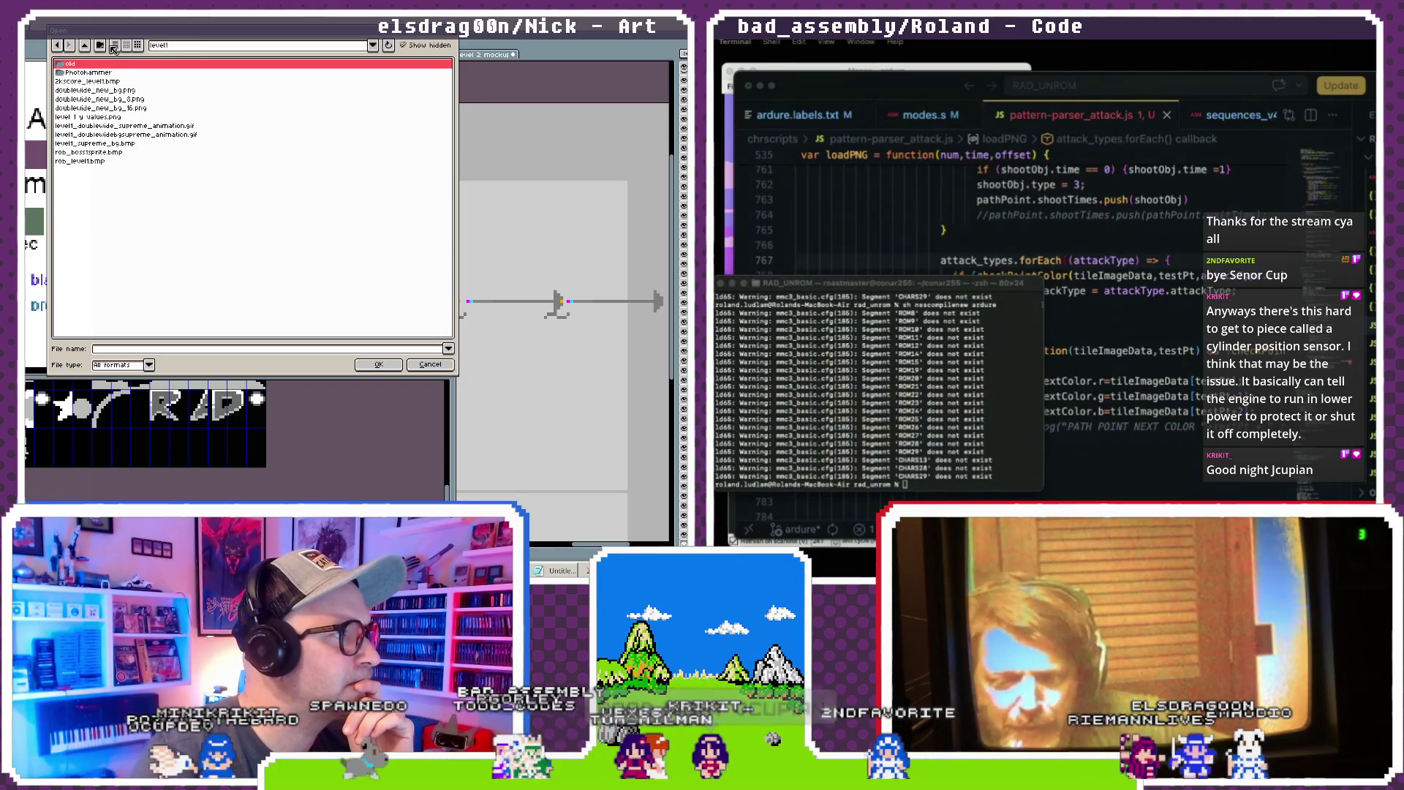
left_click(85, 46)
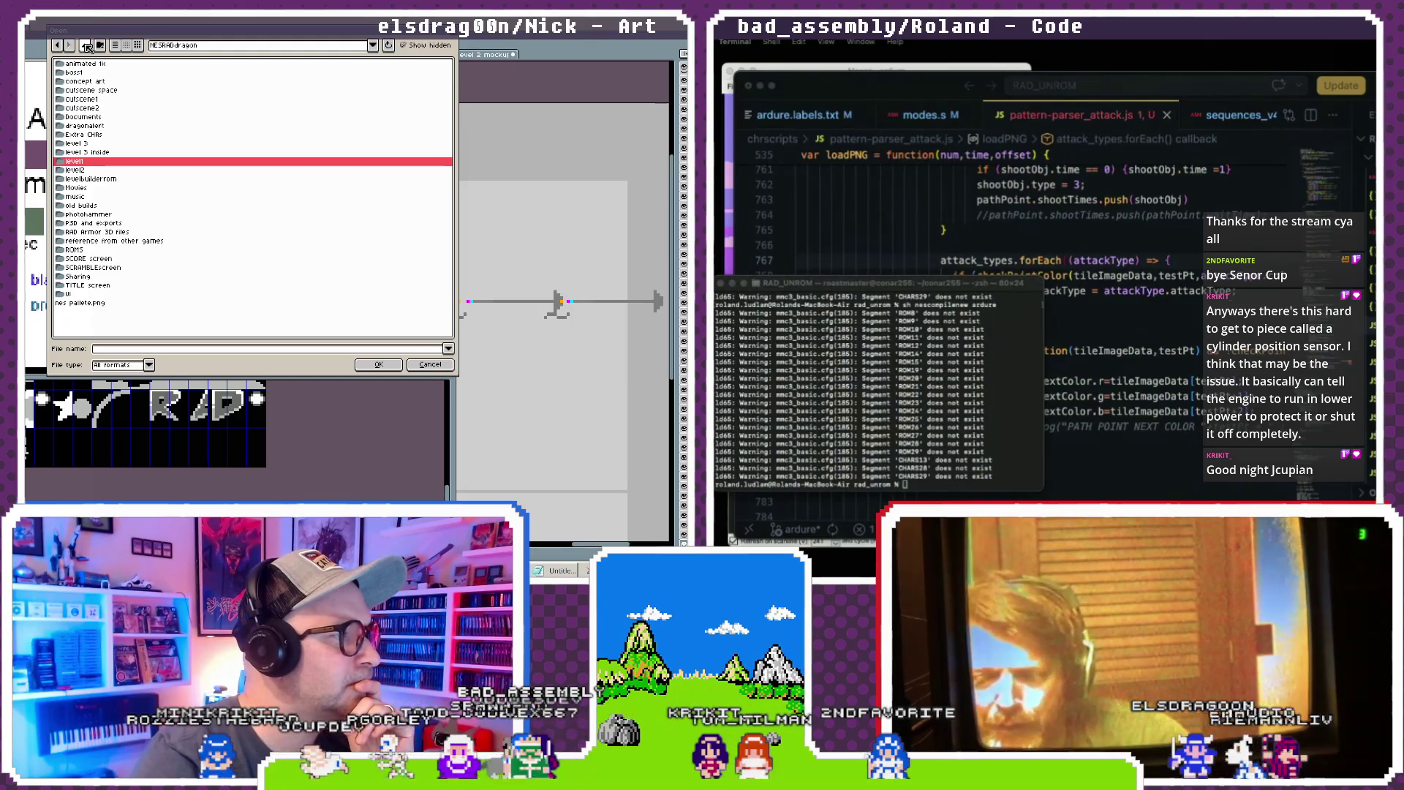
double_click(90, 162)
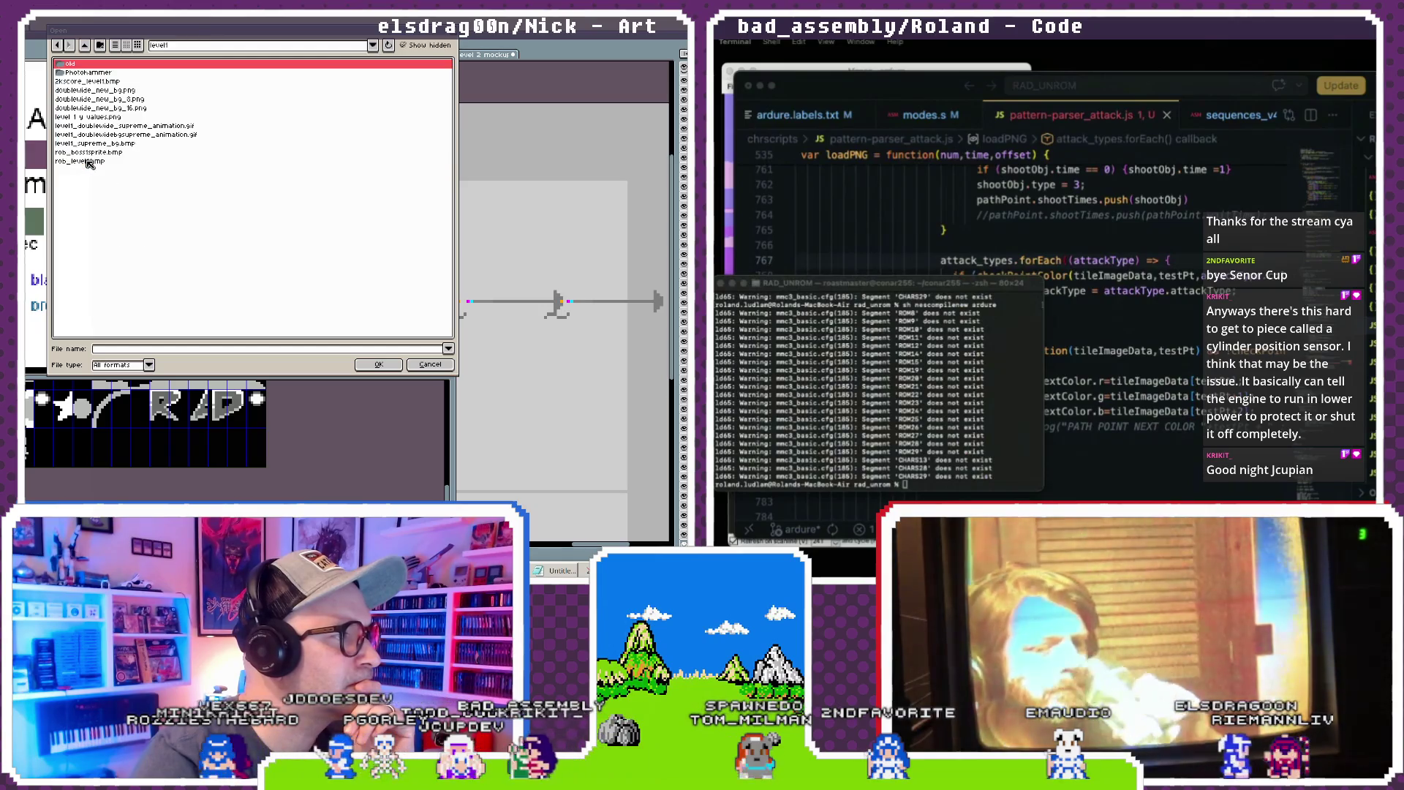
left_click(95, 109)
left_click(94, 99)
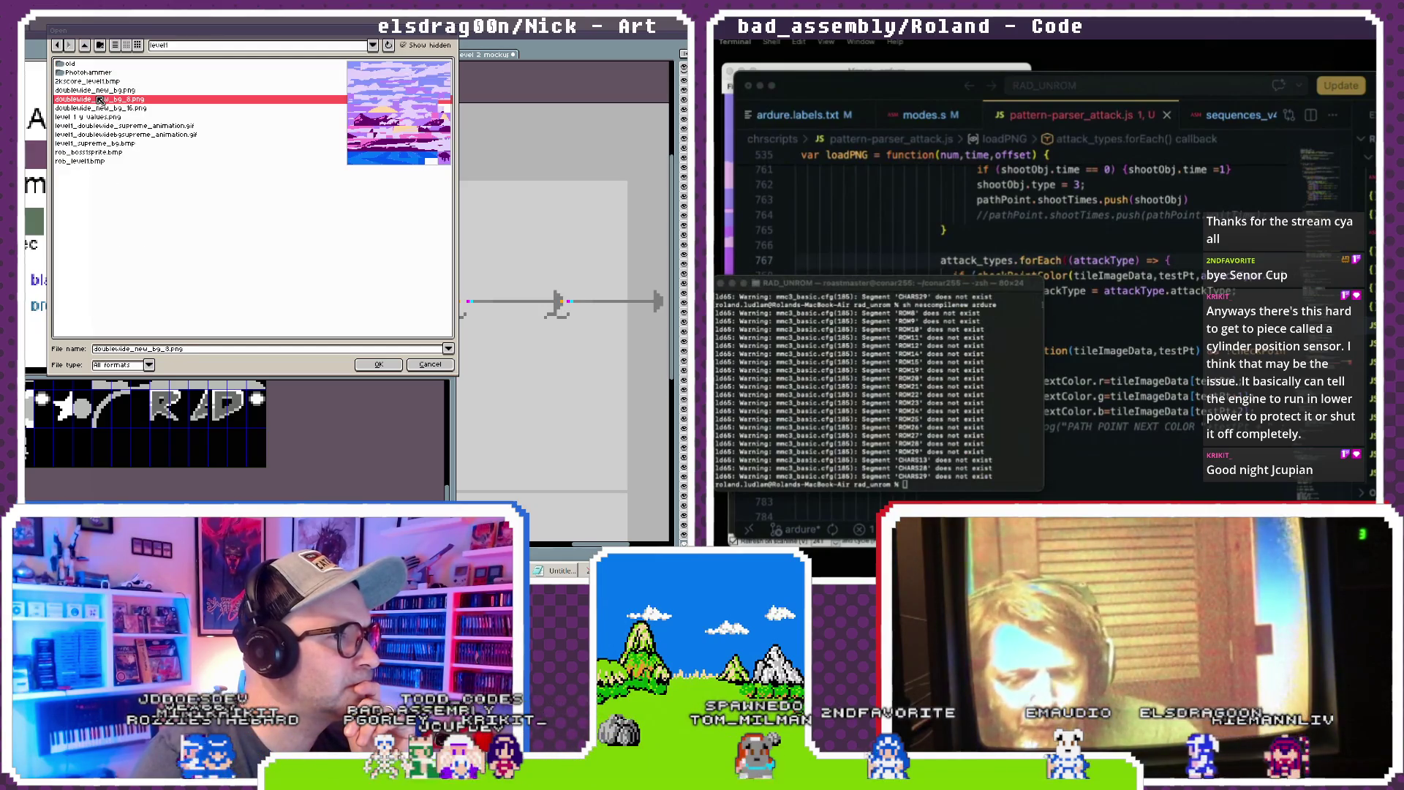
left_click(95, 108)
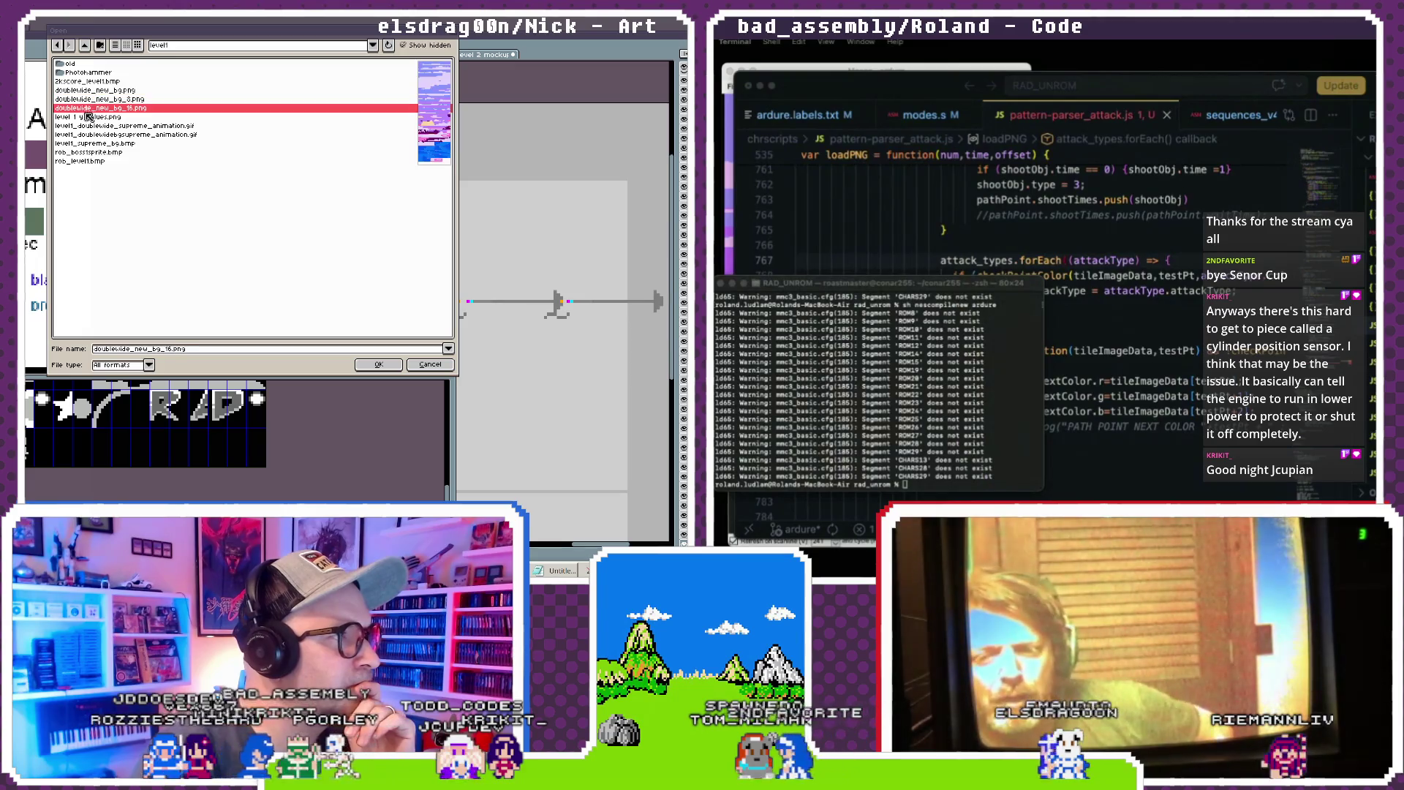
left_click(99, 73)
double_click(99, 73)
- Open 7_baby_easy.png and enlarge its panel
left_click(91, 136)
left_click(93, 160)
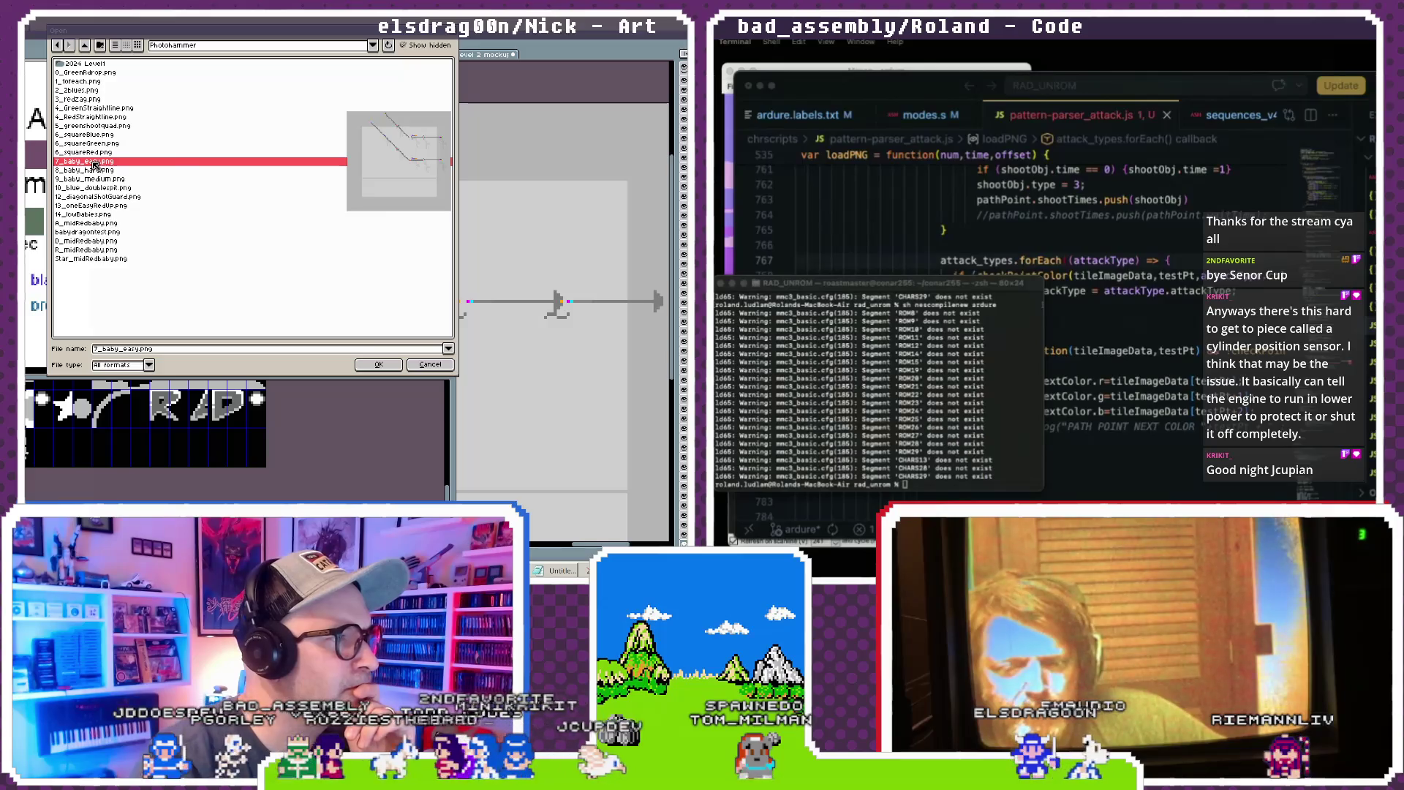
double_click(95, 163)
key("ctrl+plus")
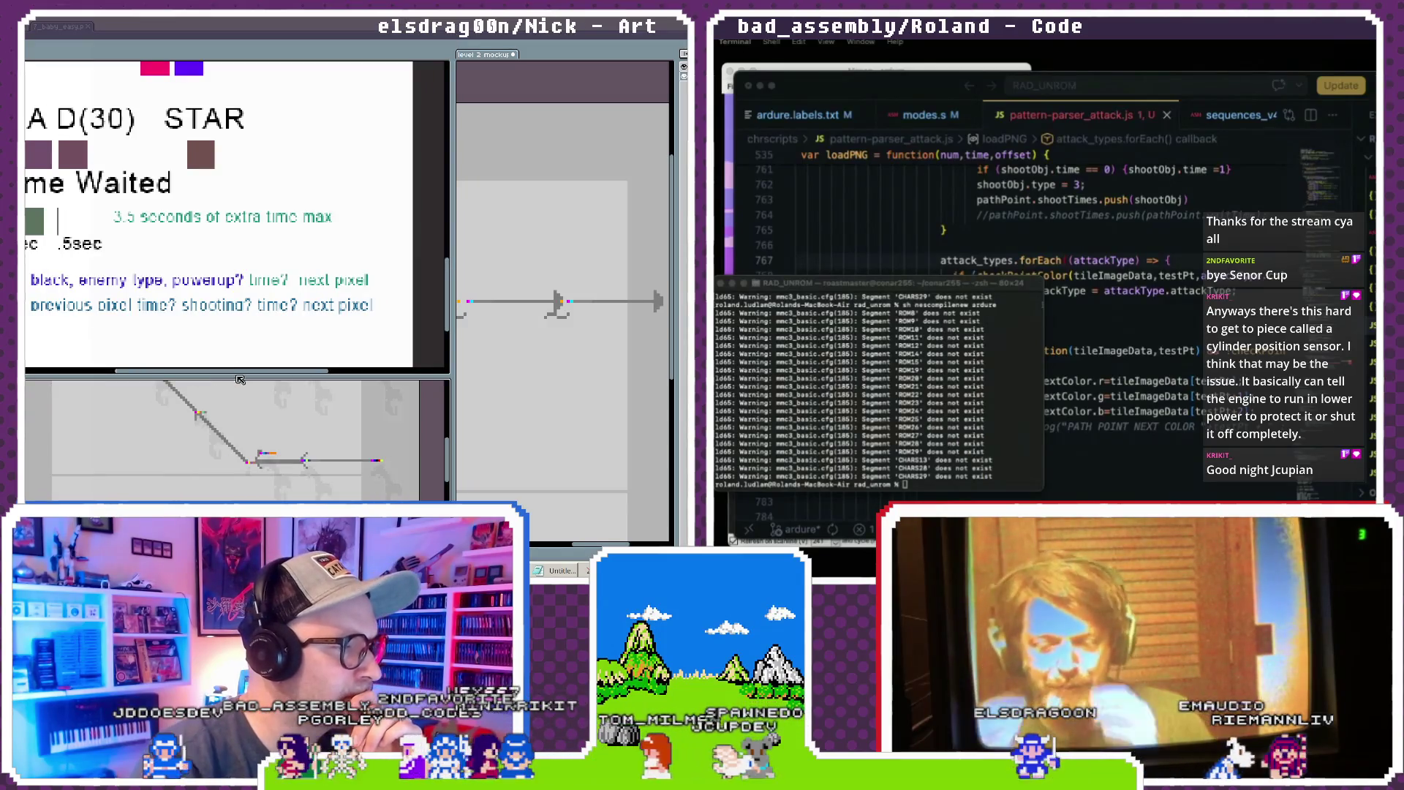
- Zoom and pan around 7_baby_easy.png to inspect its diagonal arrows
scroll(168, 372, "up", 1)
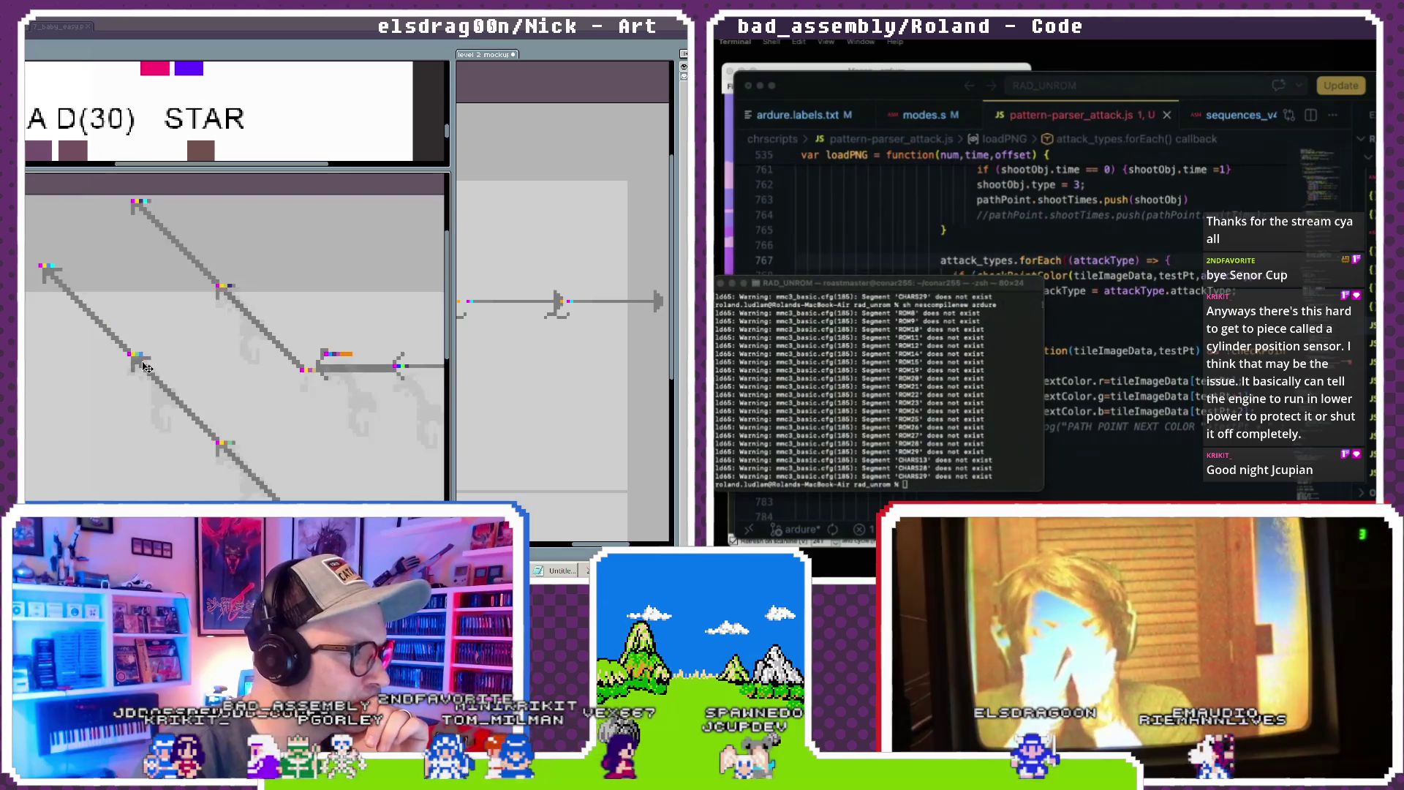
scroll(149, 362, "down", 2)
scroll(148, 362, "right", 3)
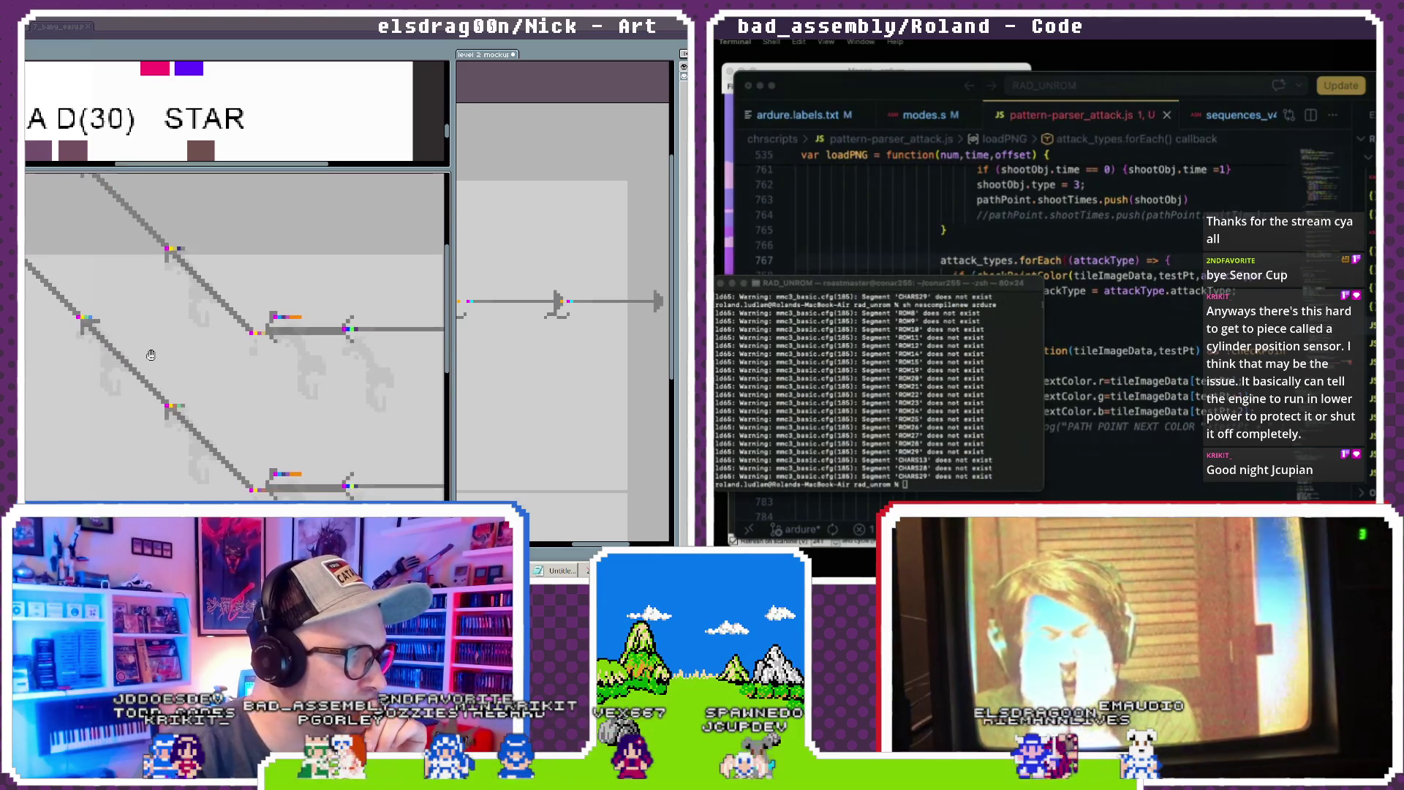
scroll(154, 358, "down", 1)
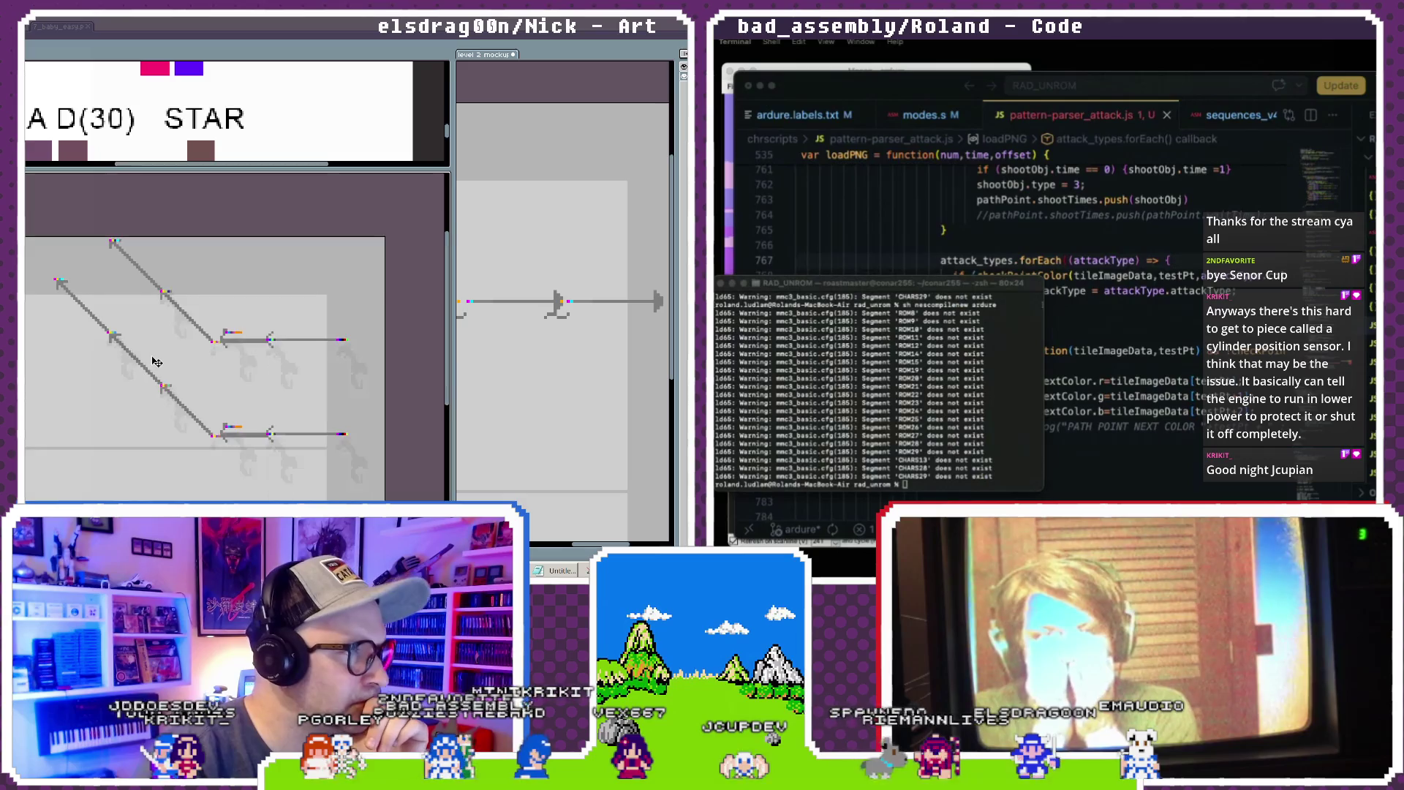
scroll(157, 362, "up", 1)
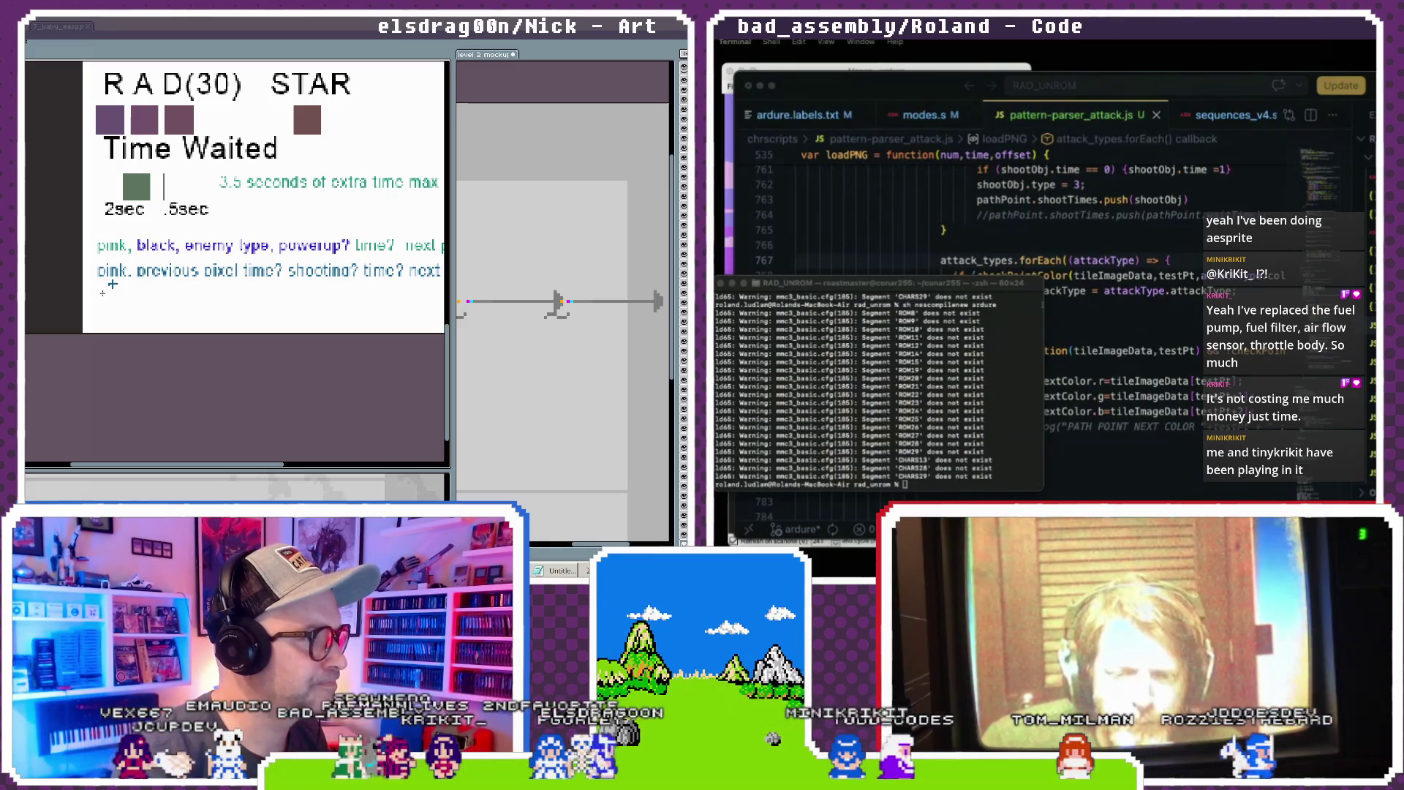
- Draw a blue box around the 'pink.' note, then widen the level 2 mockup panel
key("ctrl")
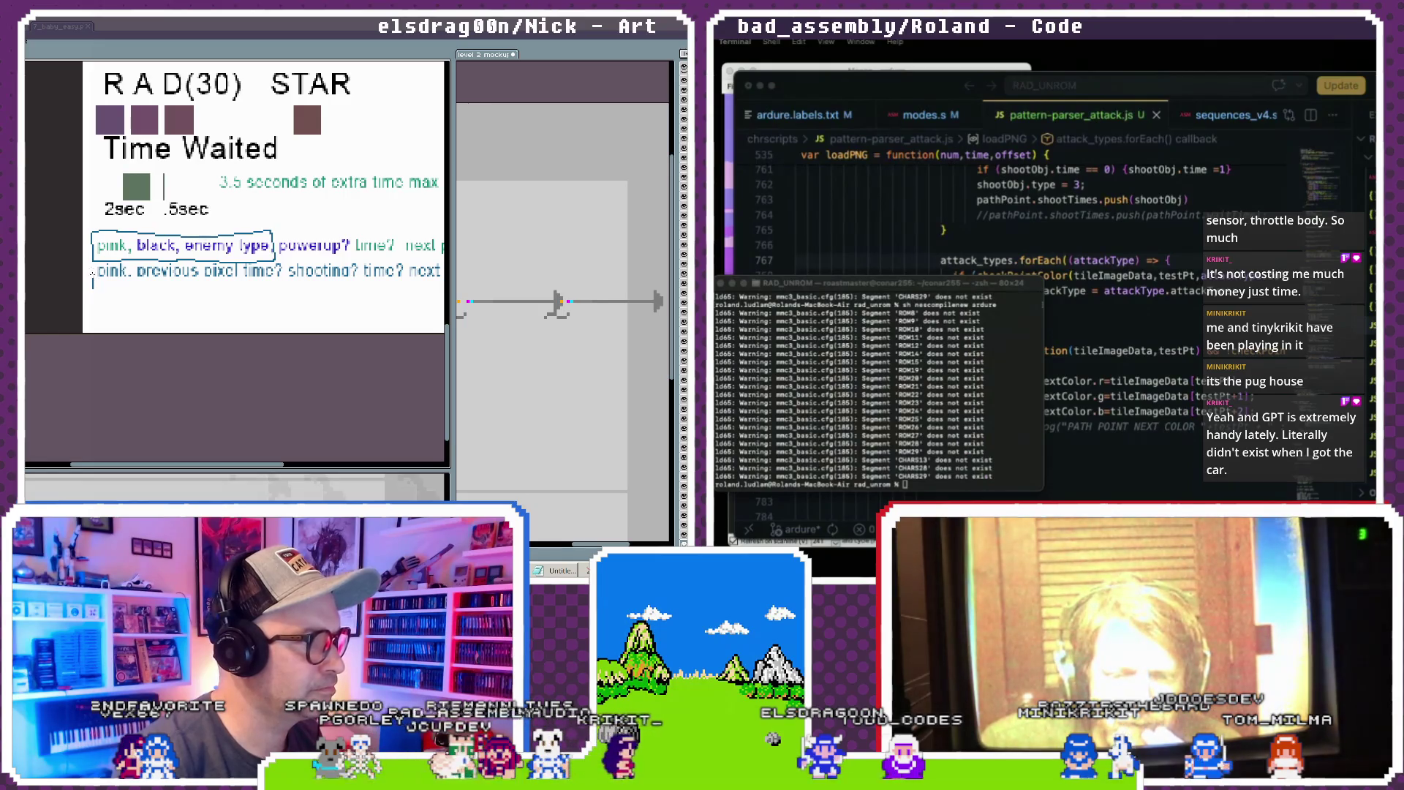
left_click_drag(93, 282, 137, 297)
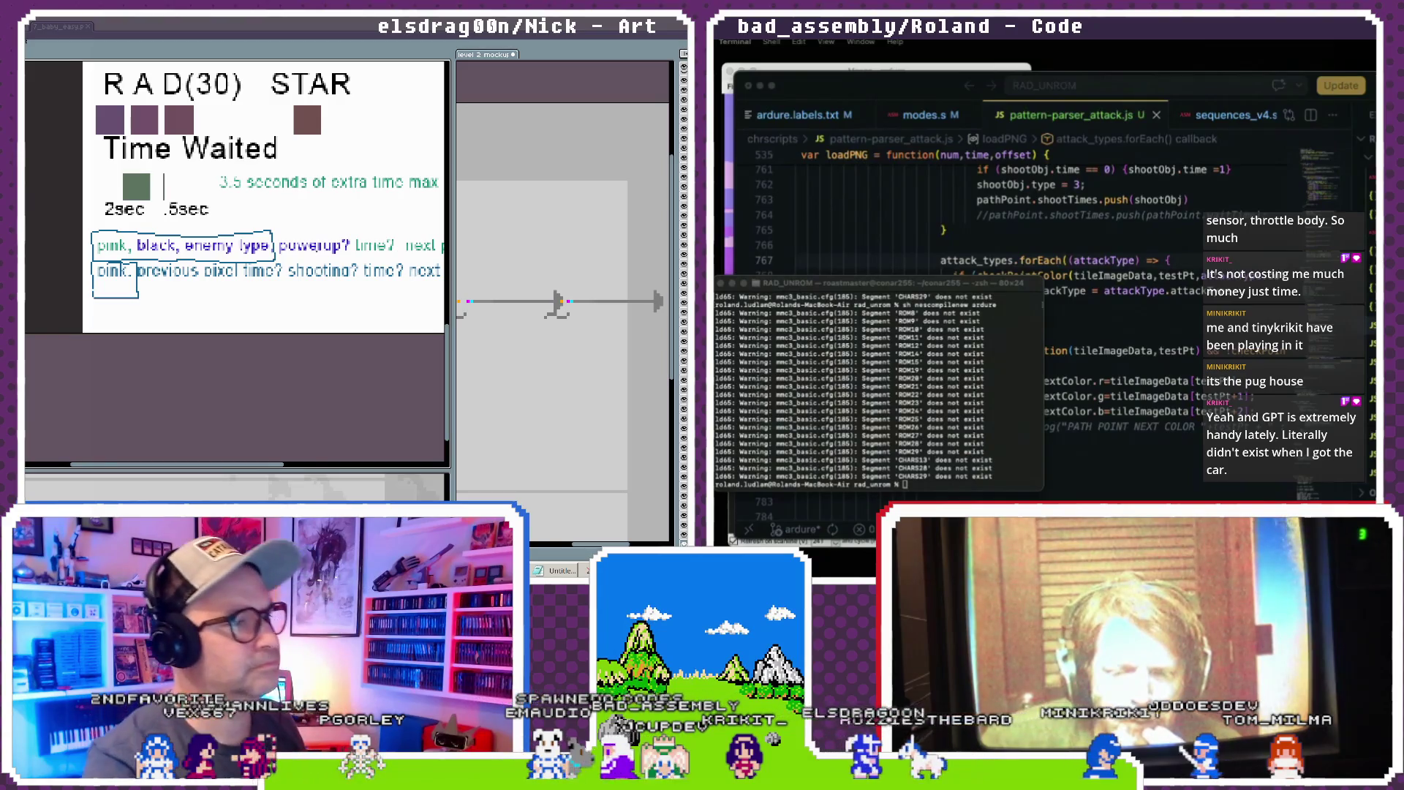
scroll(238, 198, "right", 2)
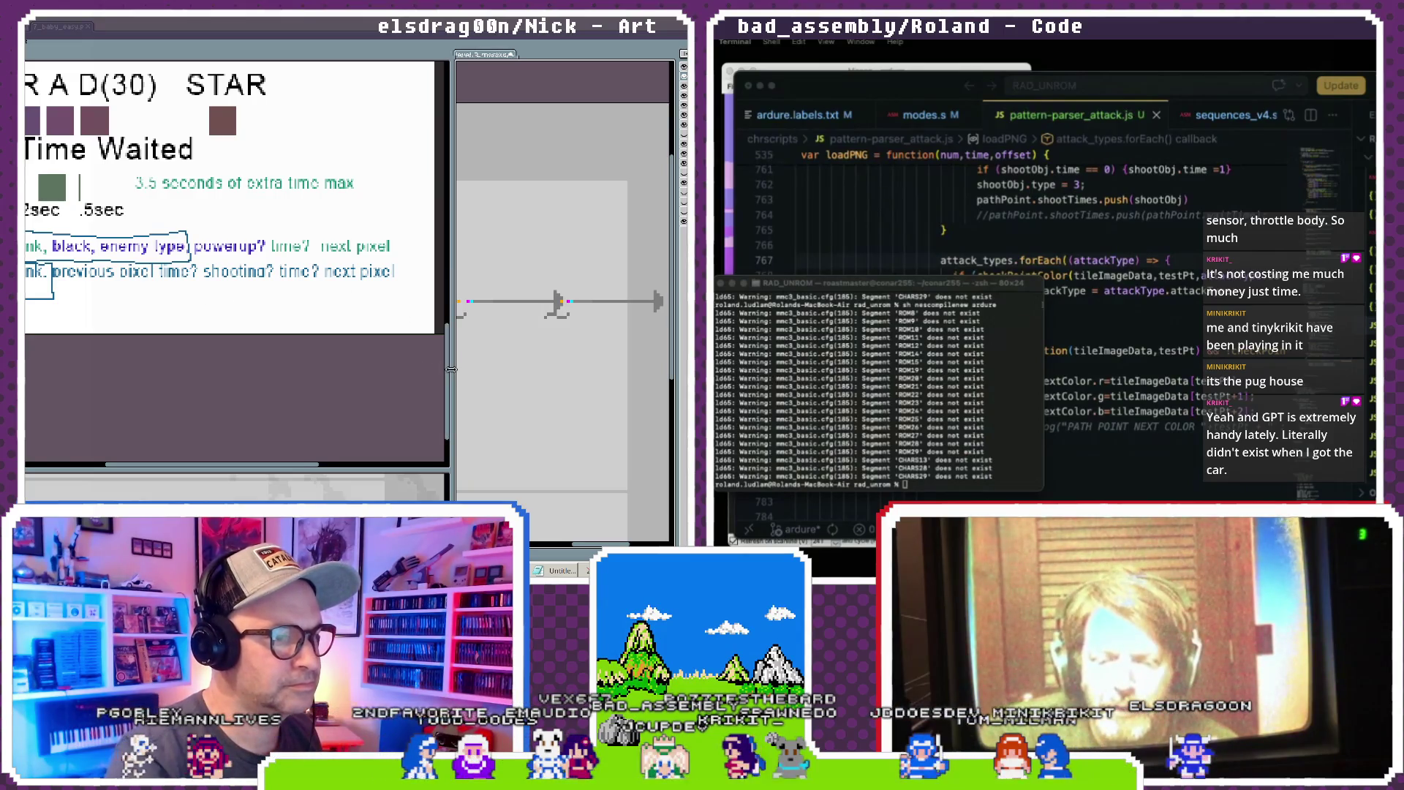
left_click_drag(451, 369, 102, 369)
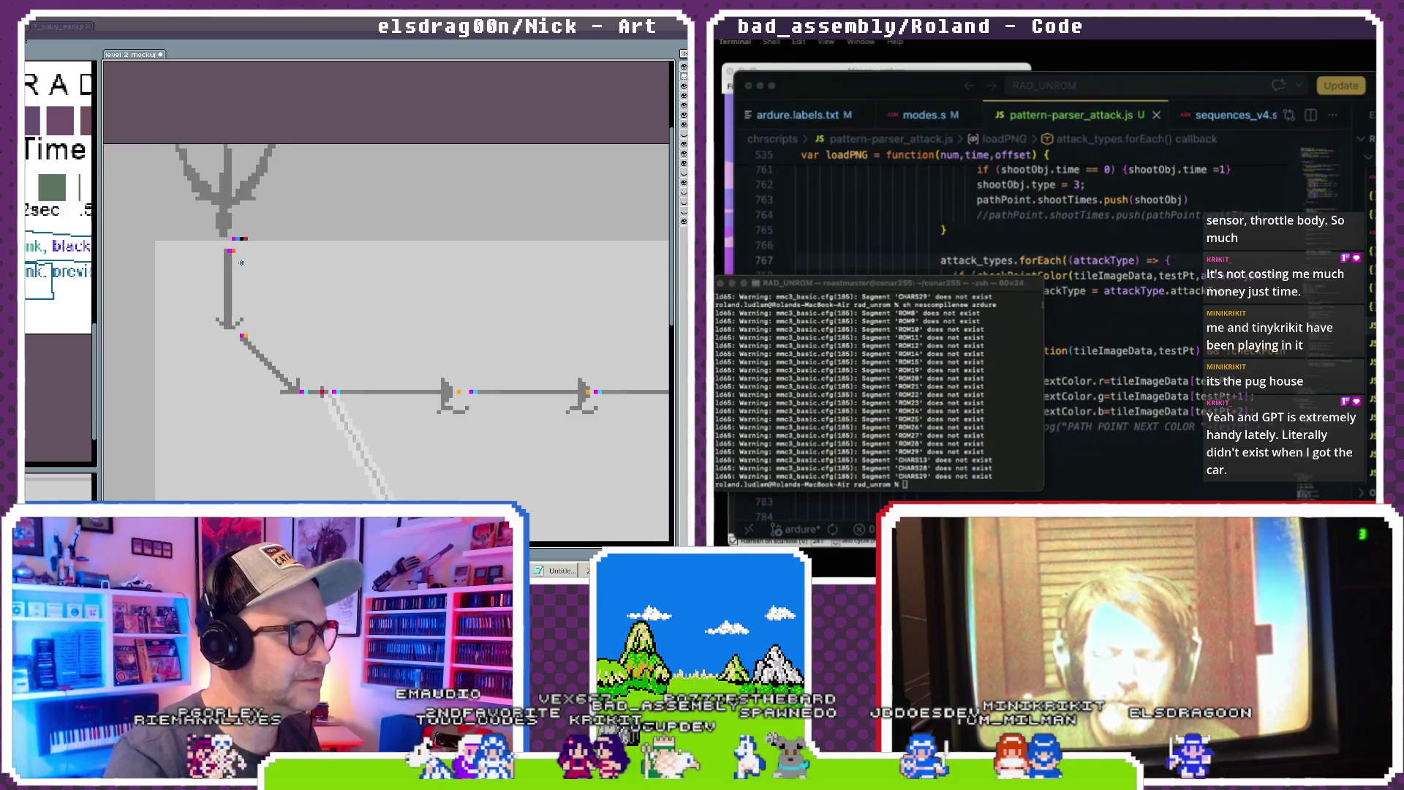
scroll(242, 262, "up", 1)
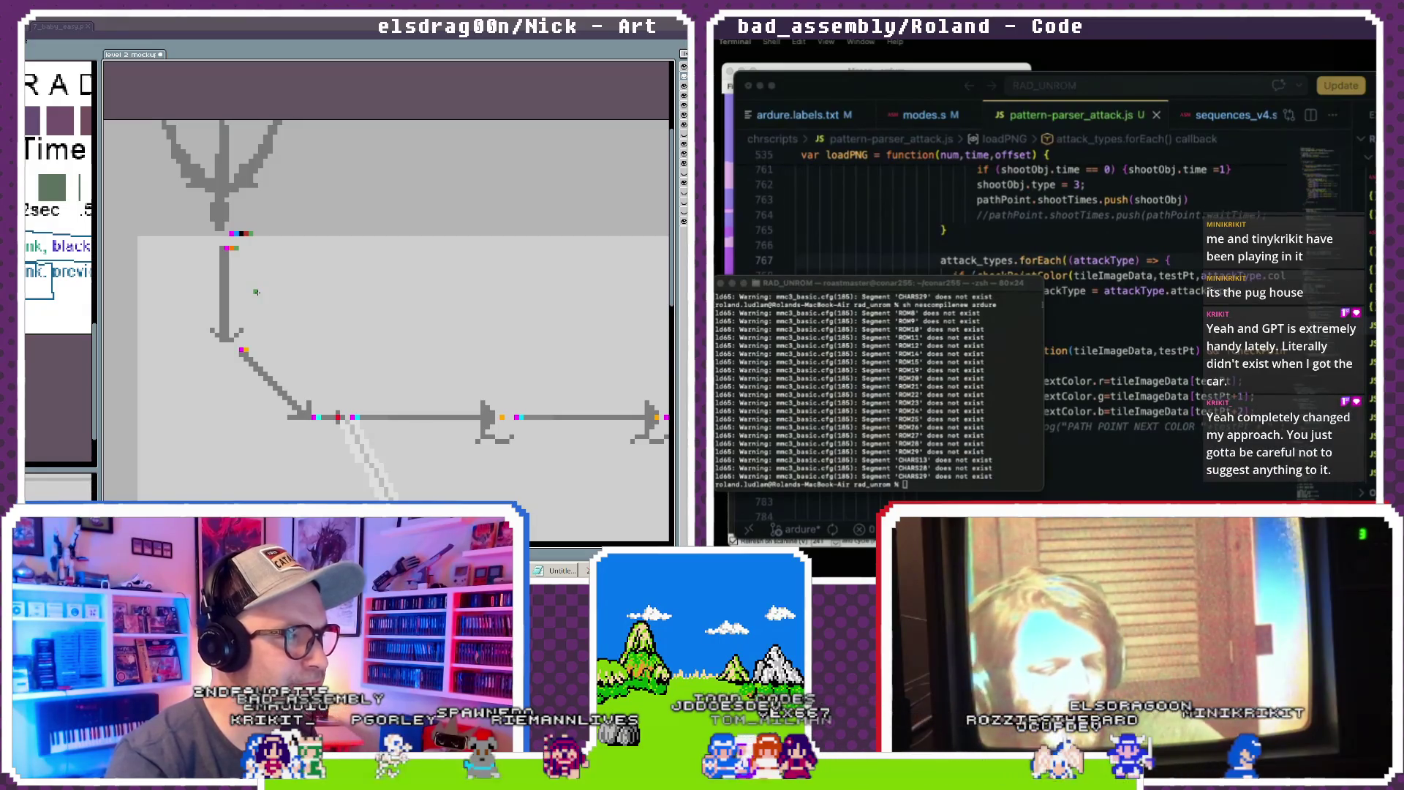
scroll(38, 285, "down", 5)
scroll(37, 285, "down", 5)
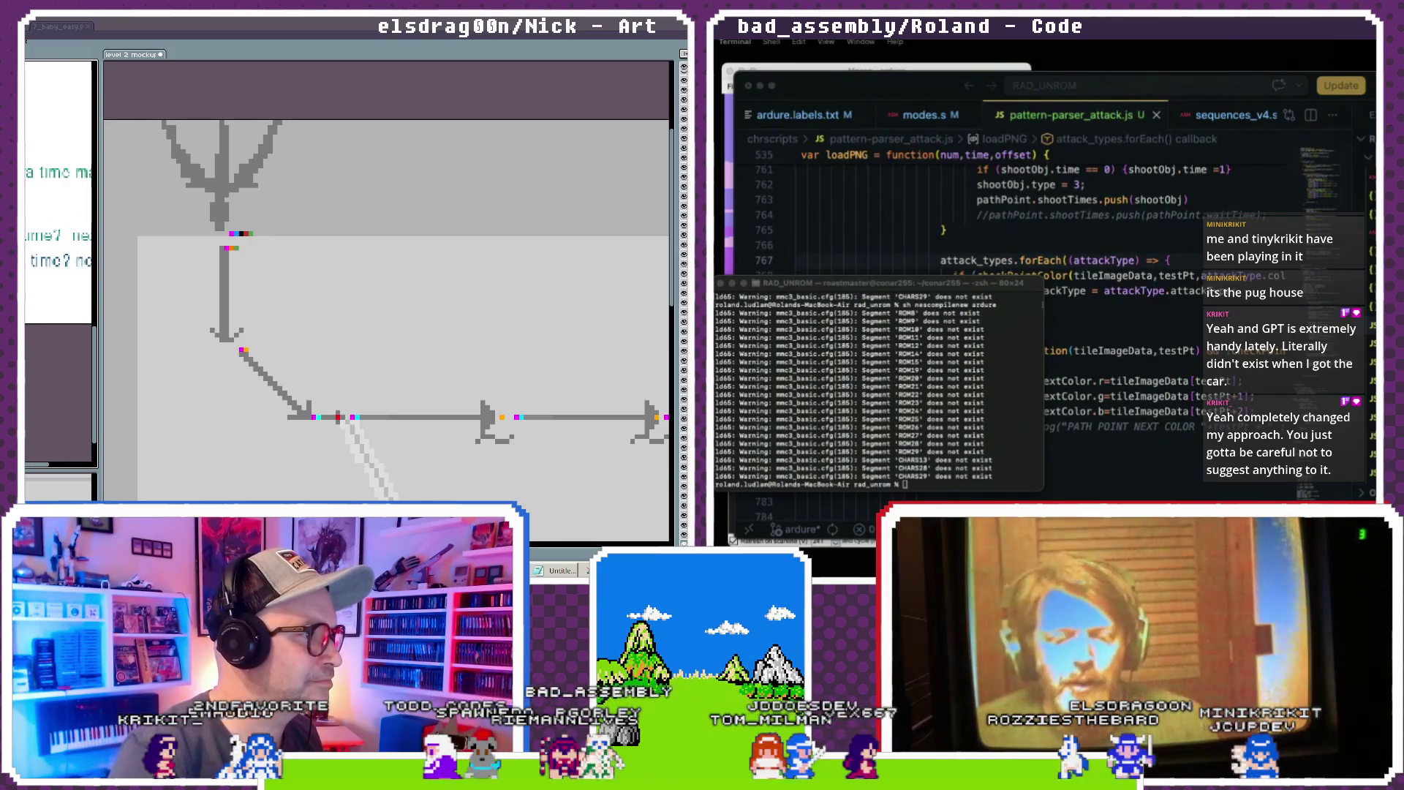
scroll(58, 256, "up", 5)
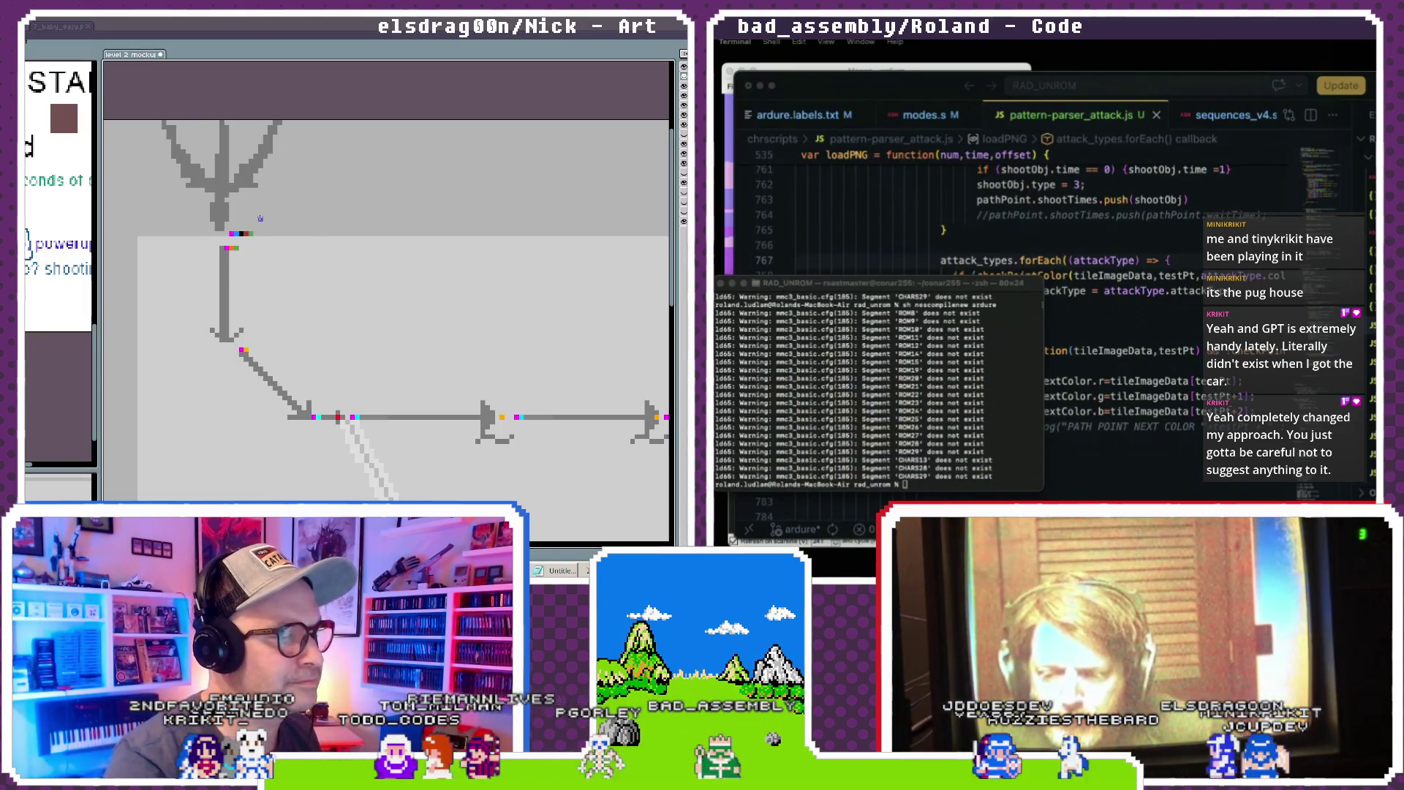
left_click_drag(156, 101, 282, 235)
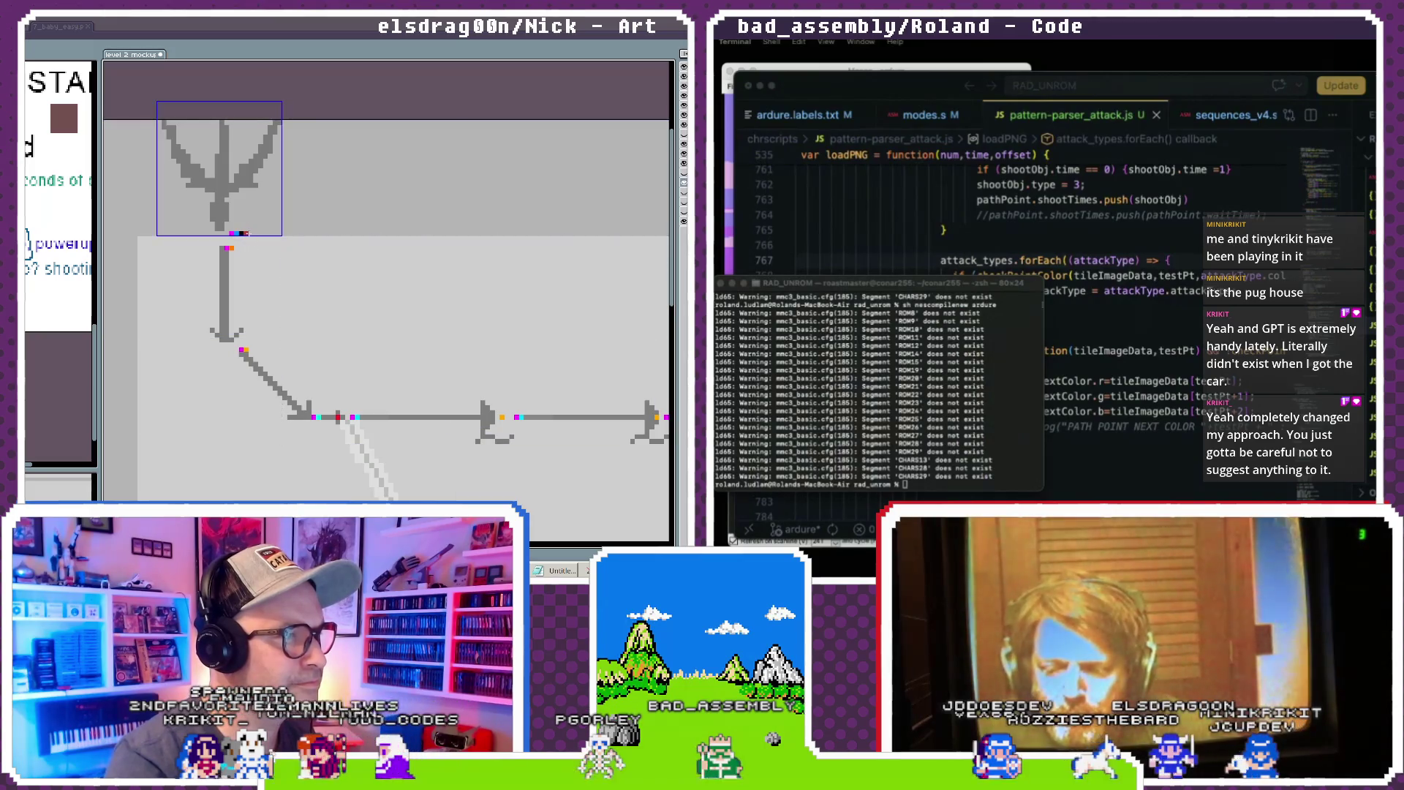
left_click(252, 238)
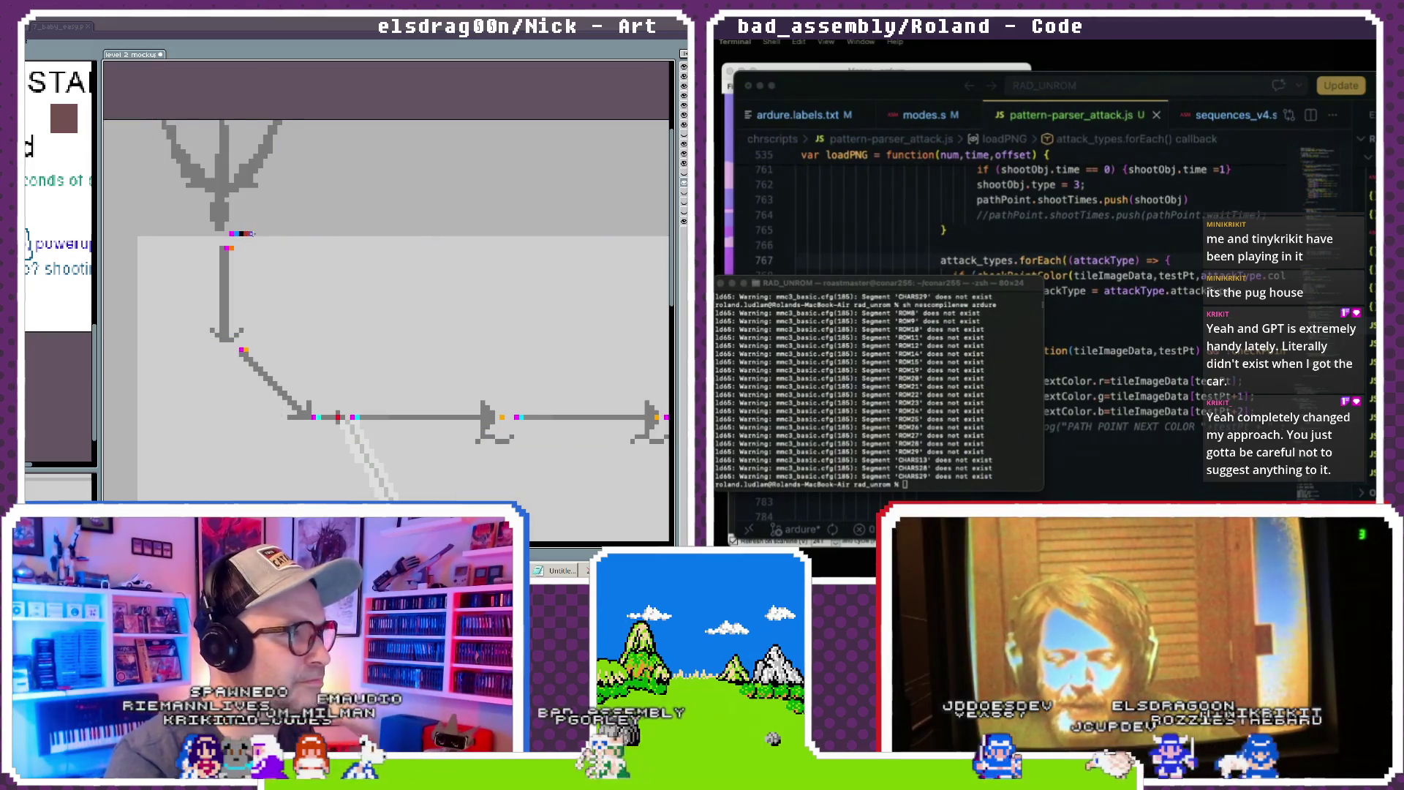
key("ctrl+z")
left_click(251, 234)
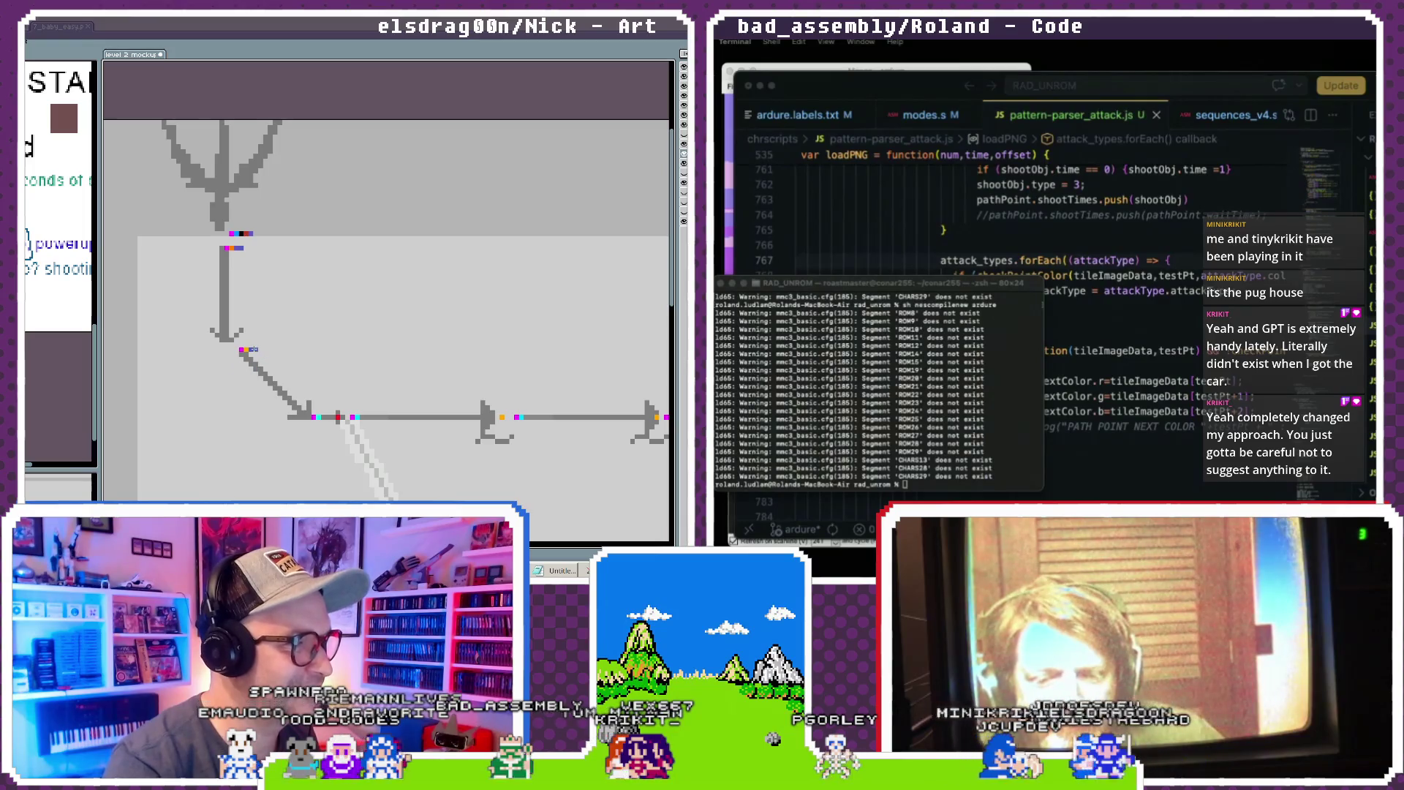
scroll(317, 361, "up", 2)
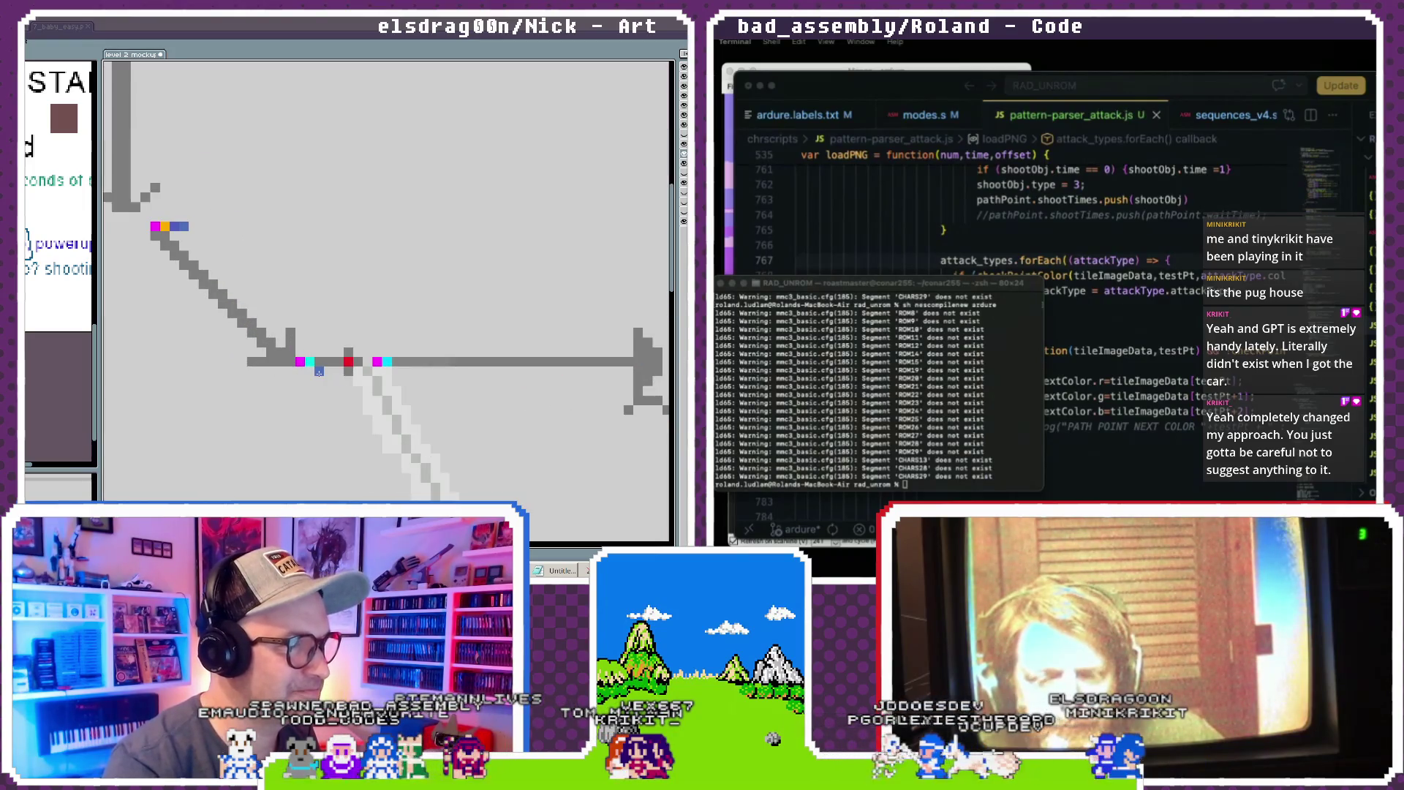
- Add a blue marker pixel below the junction, nudge the grey diagonal trail left, then reposition the right arrow segment
left_click(319, 367)
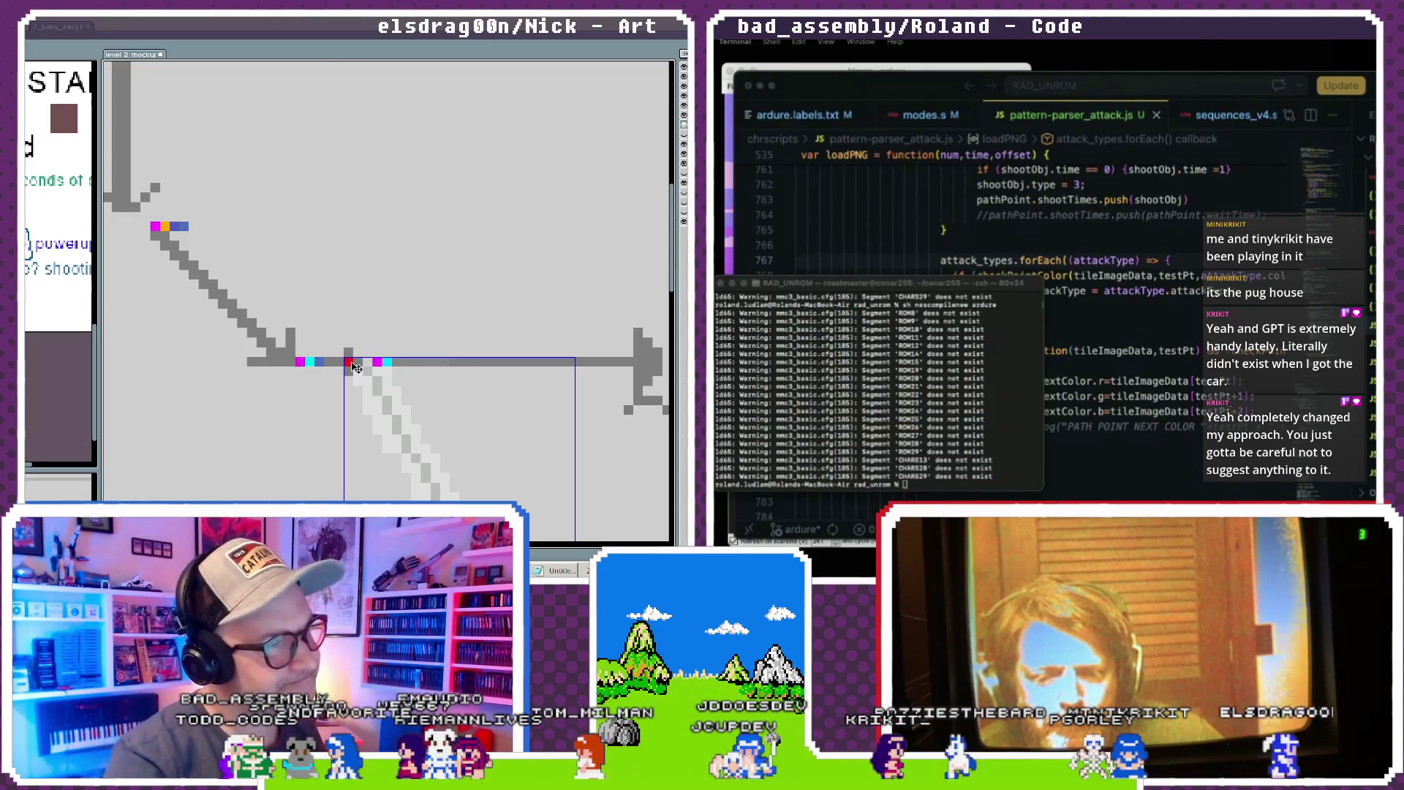
left_click_drag(348, 362, 577, 542)
mouse_move(377, 395)
left_mouse_down()
mouse_move(347, 405)
mouse_move(363, 405)
left_mouse_up()
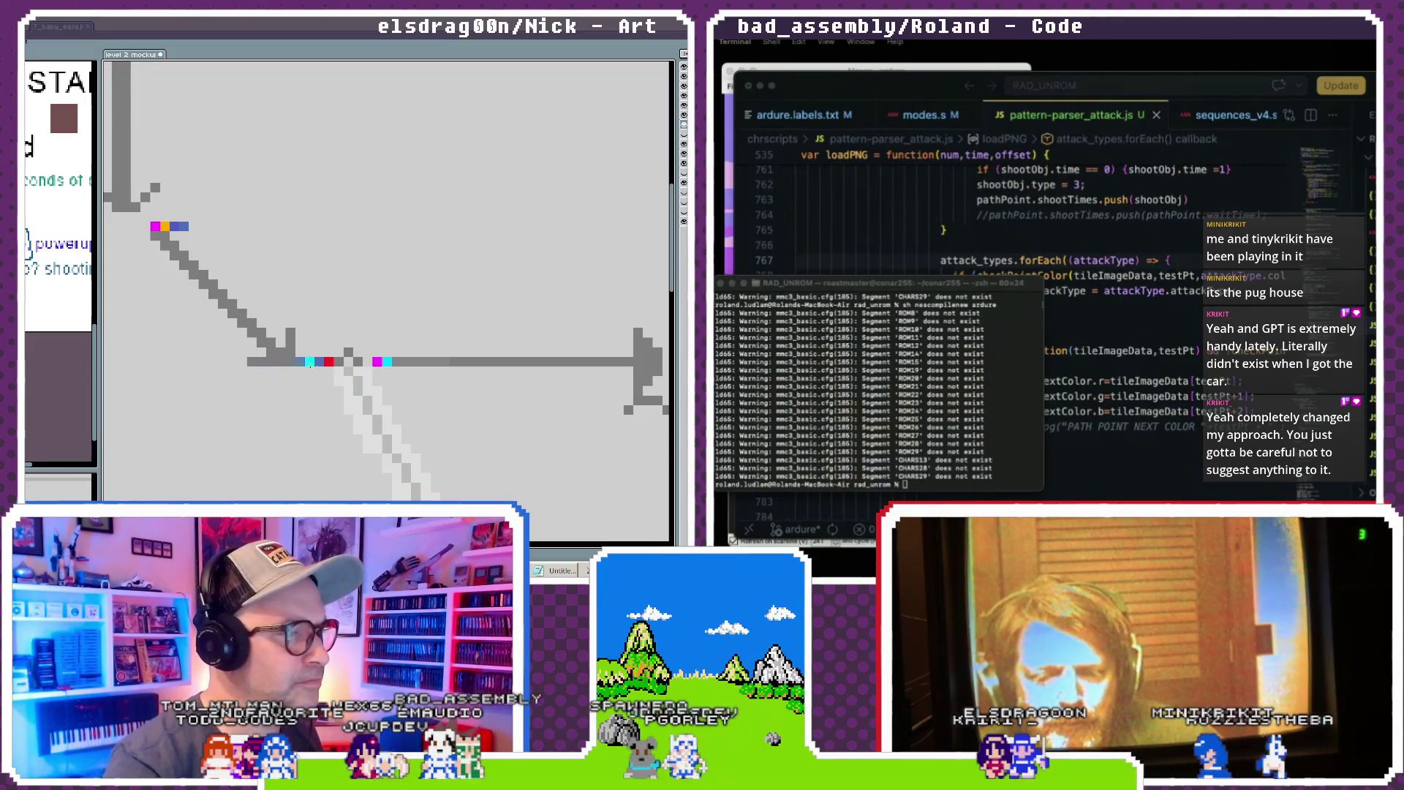
left_click(401, 363)
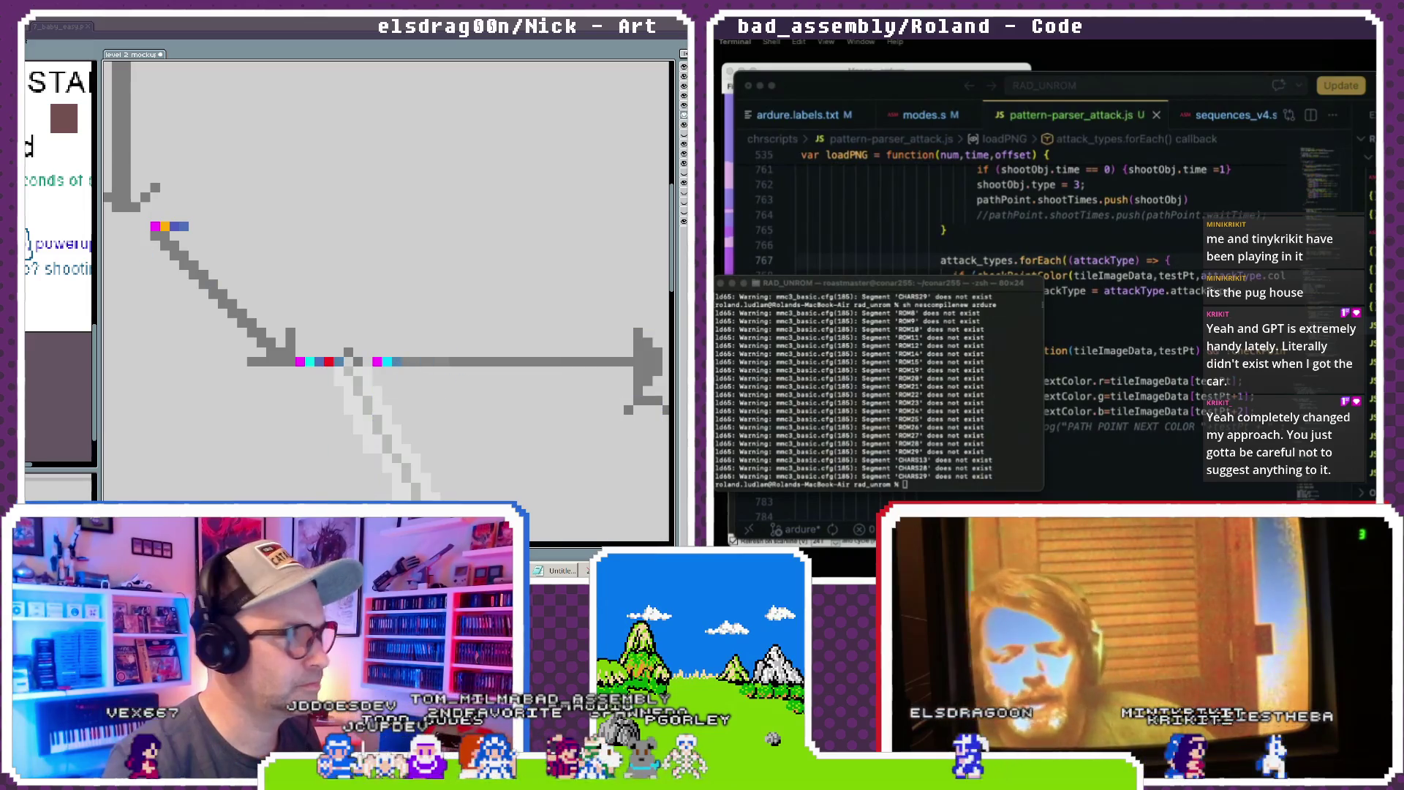
mouse_move(463, 381)
left_mouse_down()
mouse_move(400, 362)
mouse_move(241, 361)
mouse_move(355, 352)
left_mouse_up()
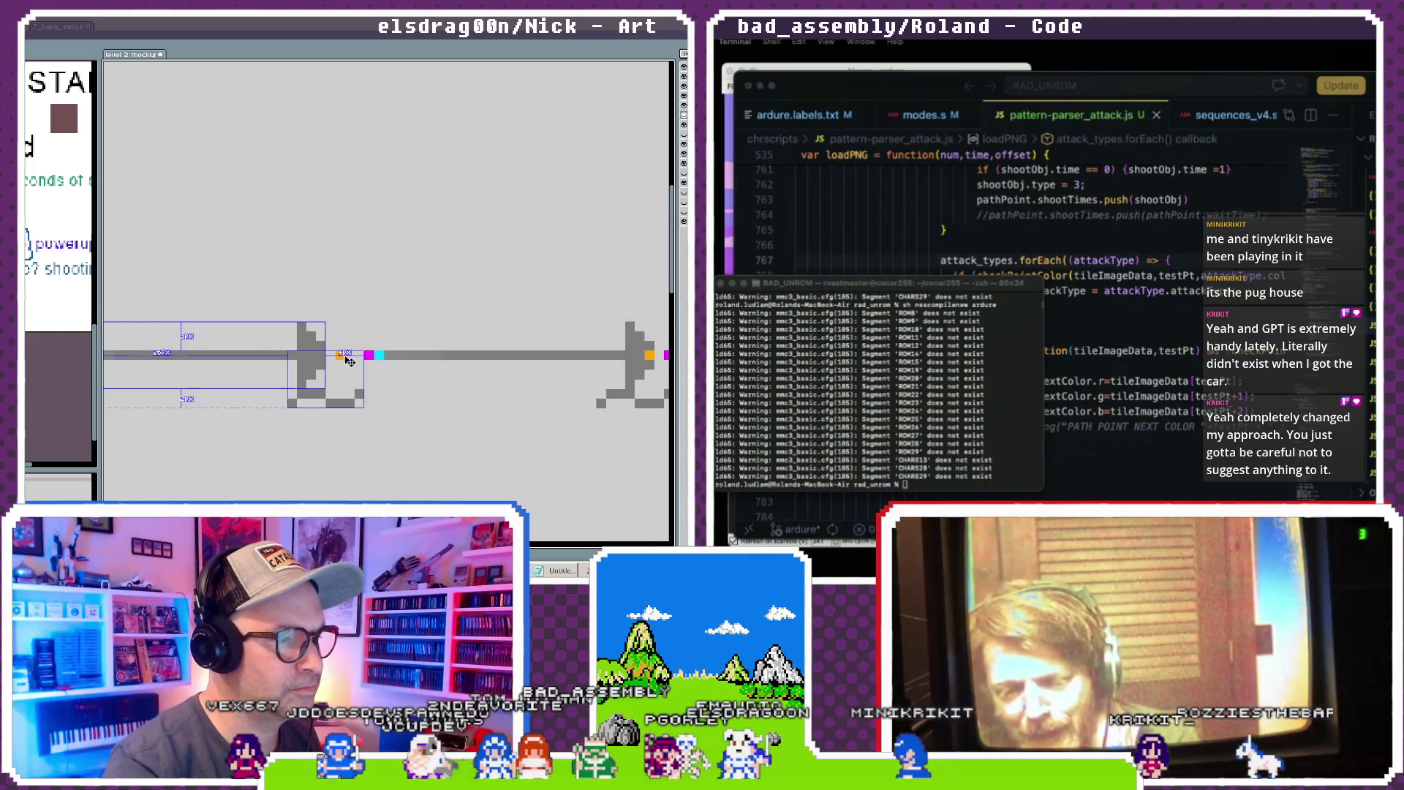
- Drag the grey ledge shape right, off the arrowhead, then move it and its marker pixels further down below the path
left_click_drag(254, 428, 416, 444)
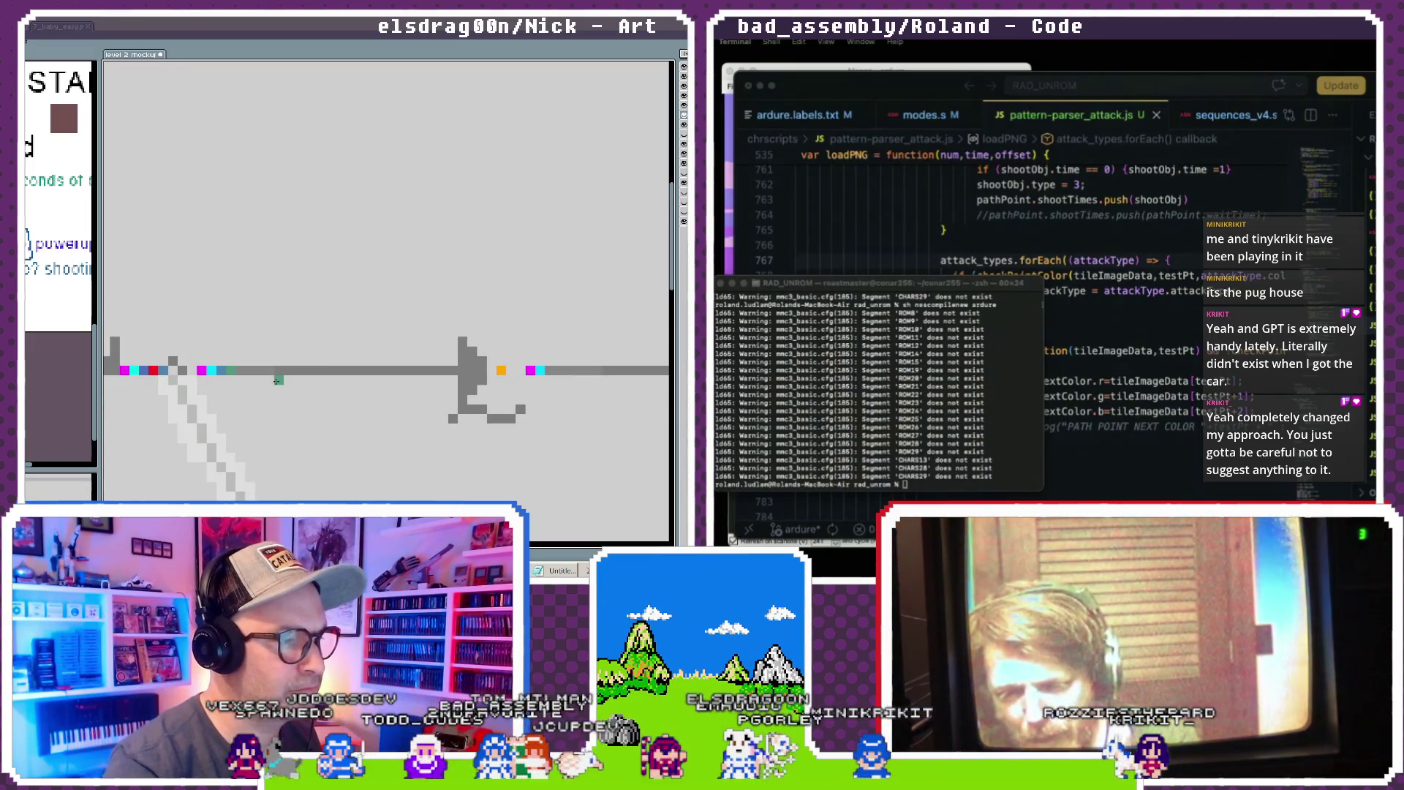
left_click_drag(277, 380, 554, 376)
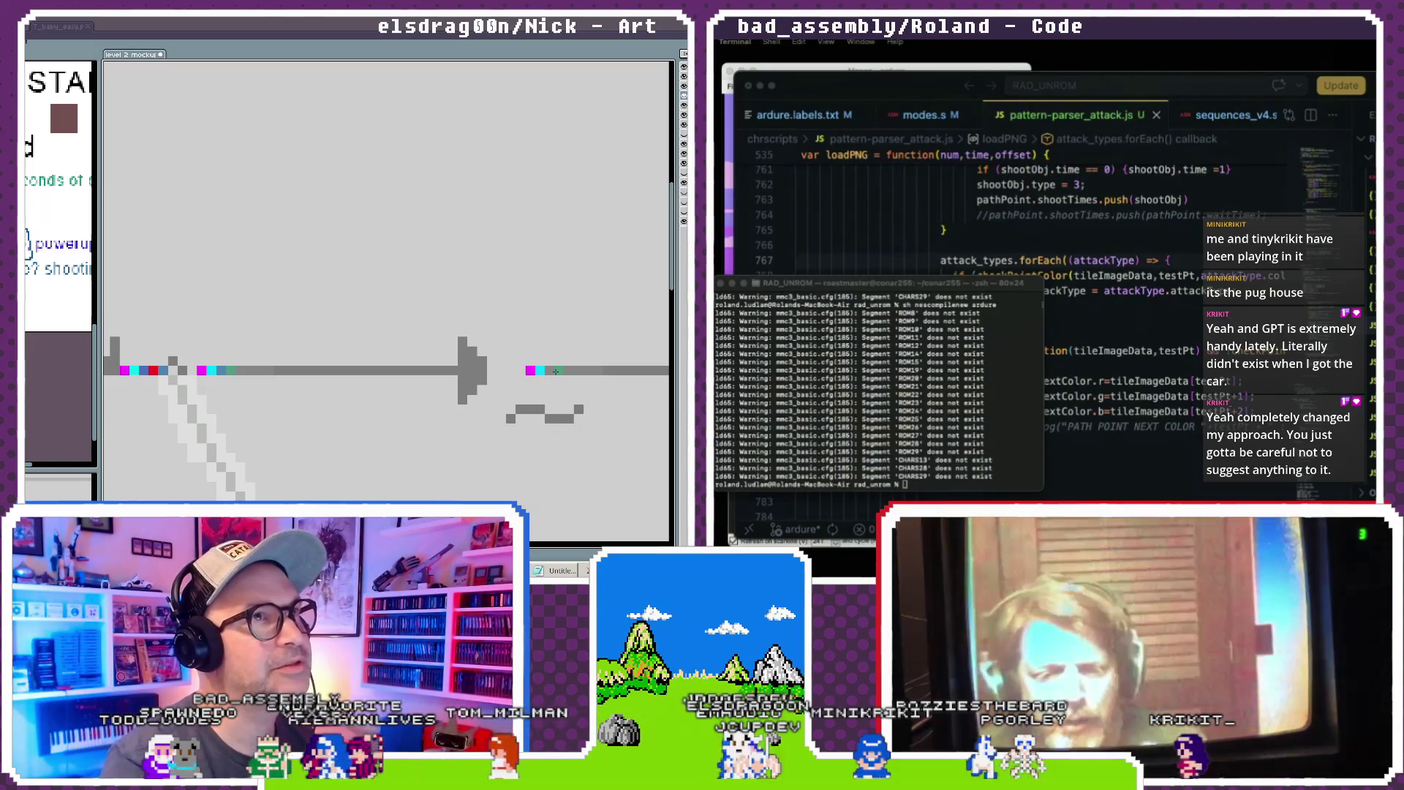
left_click_drag(539, 400, 401, 404)
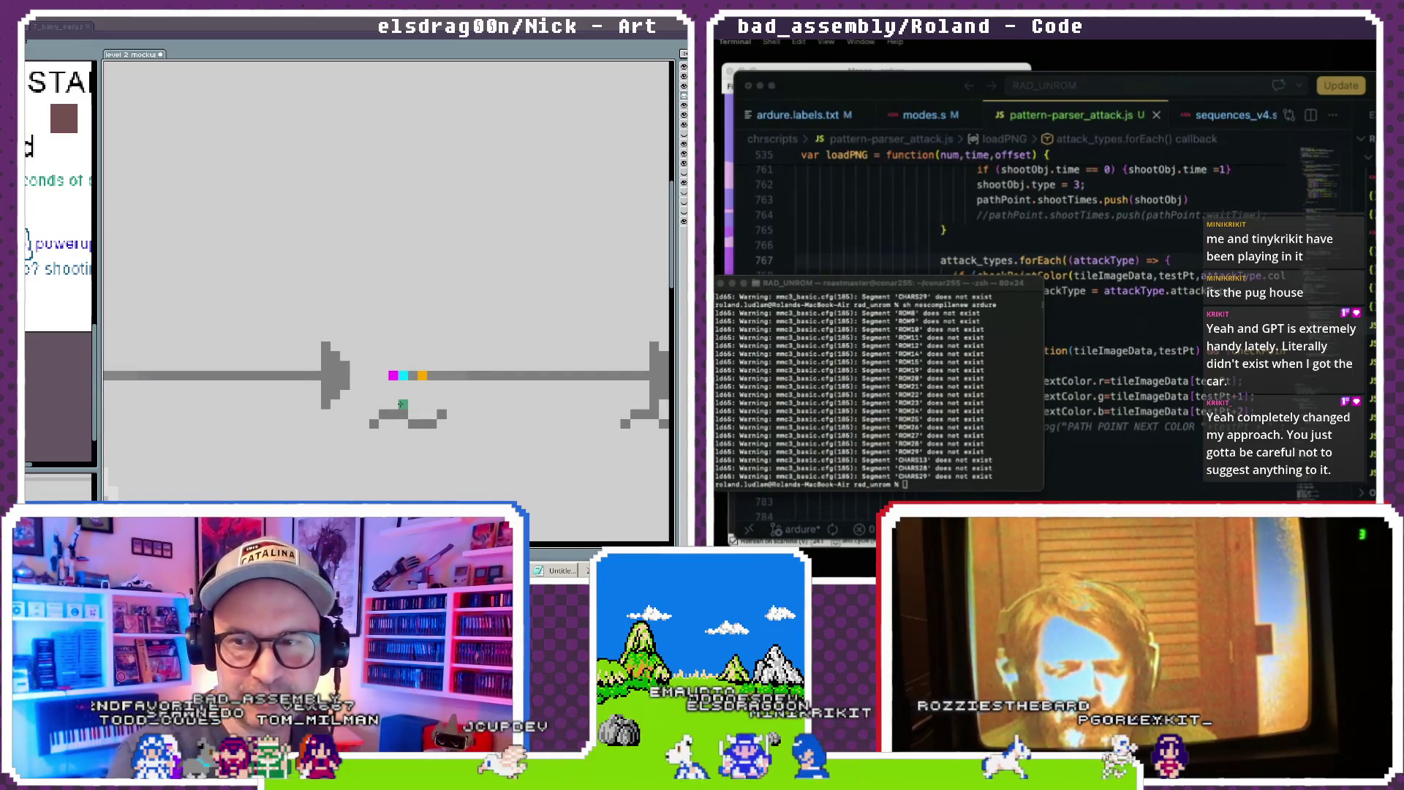
scroll(401, 404, "up", 1)
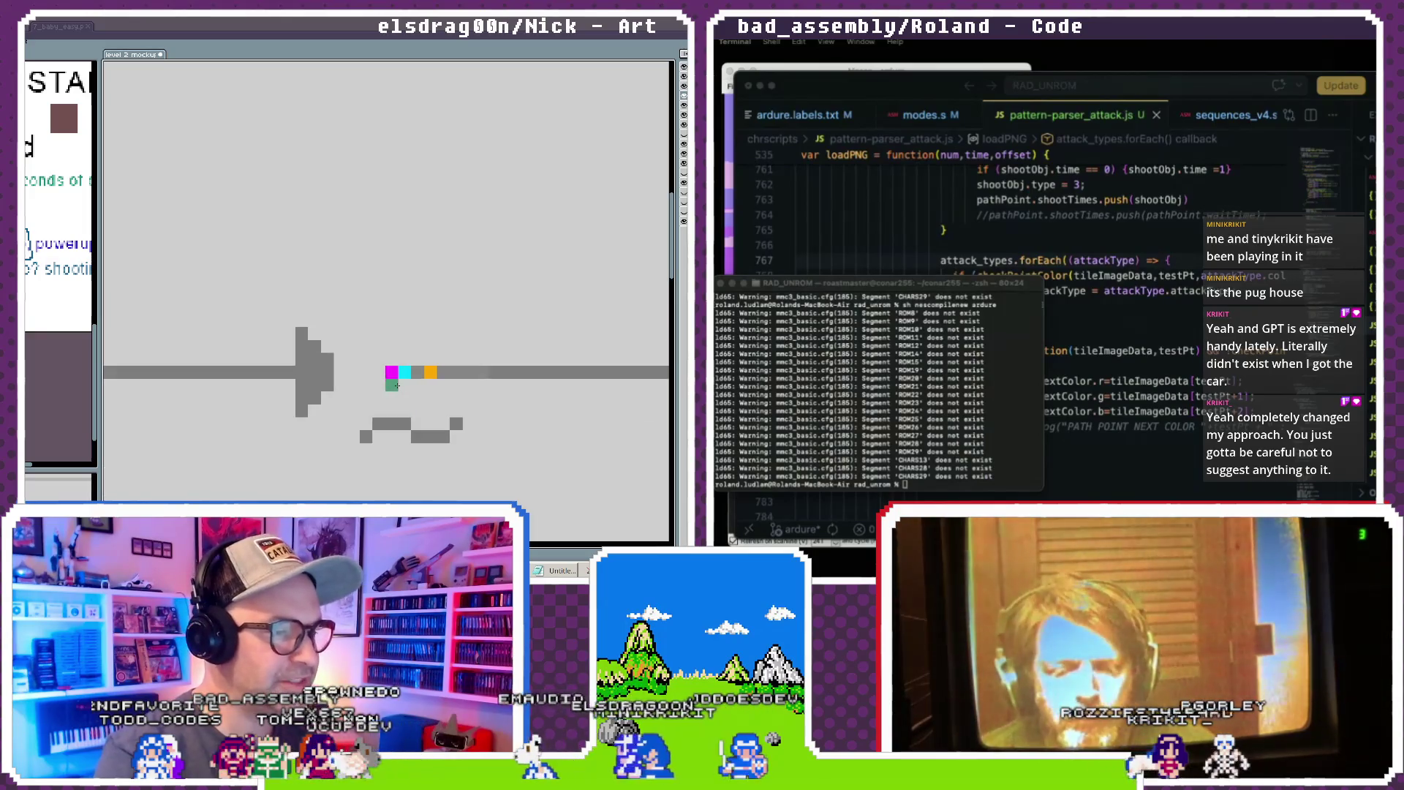
scroll(464, 401, "left", 3)
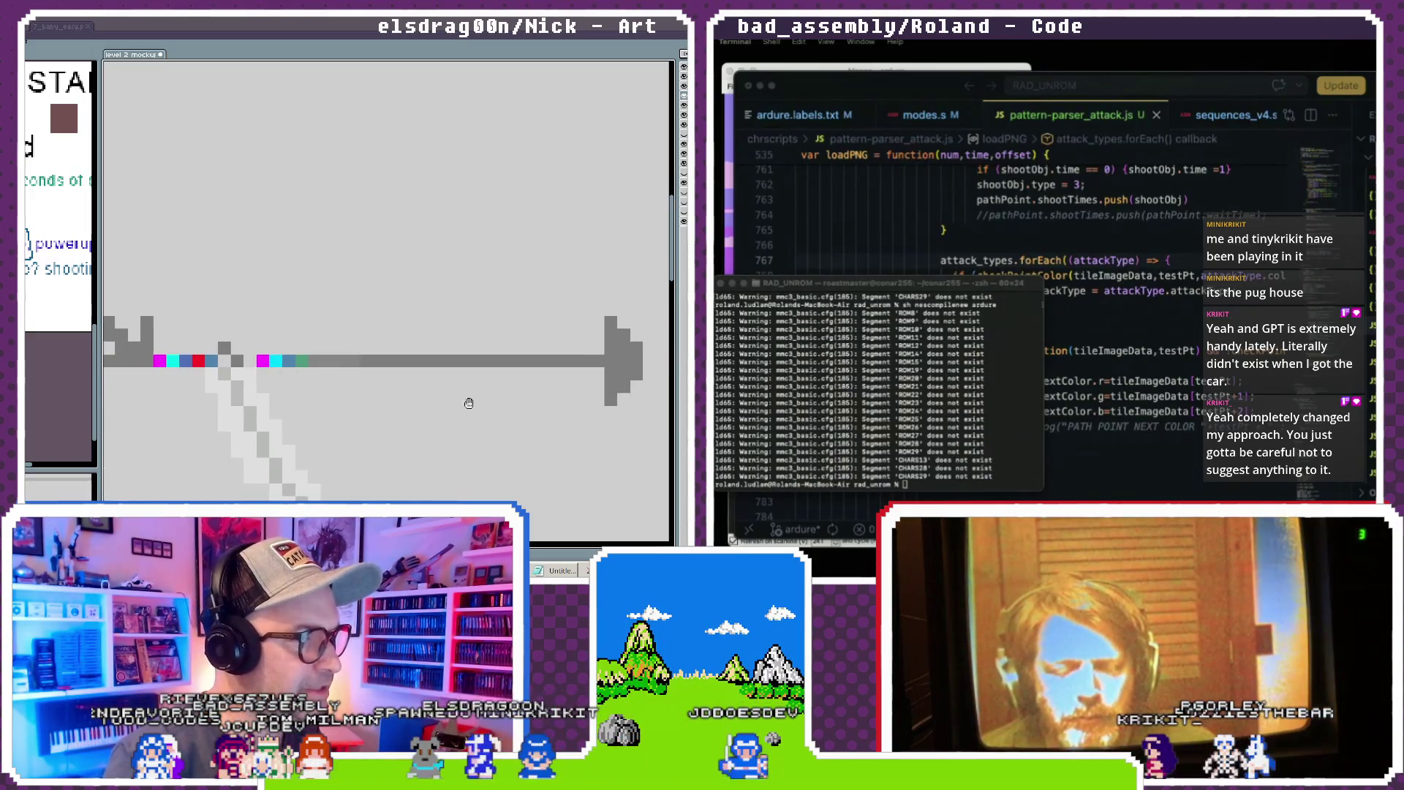
left_click_drag(470, 401, 258, 415)
left_click_drag(454, 367, 556, 444)
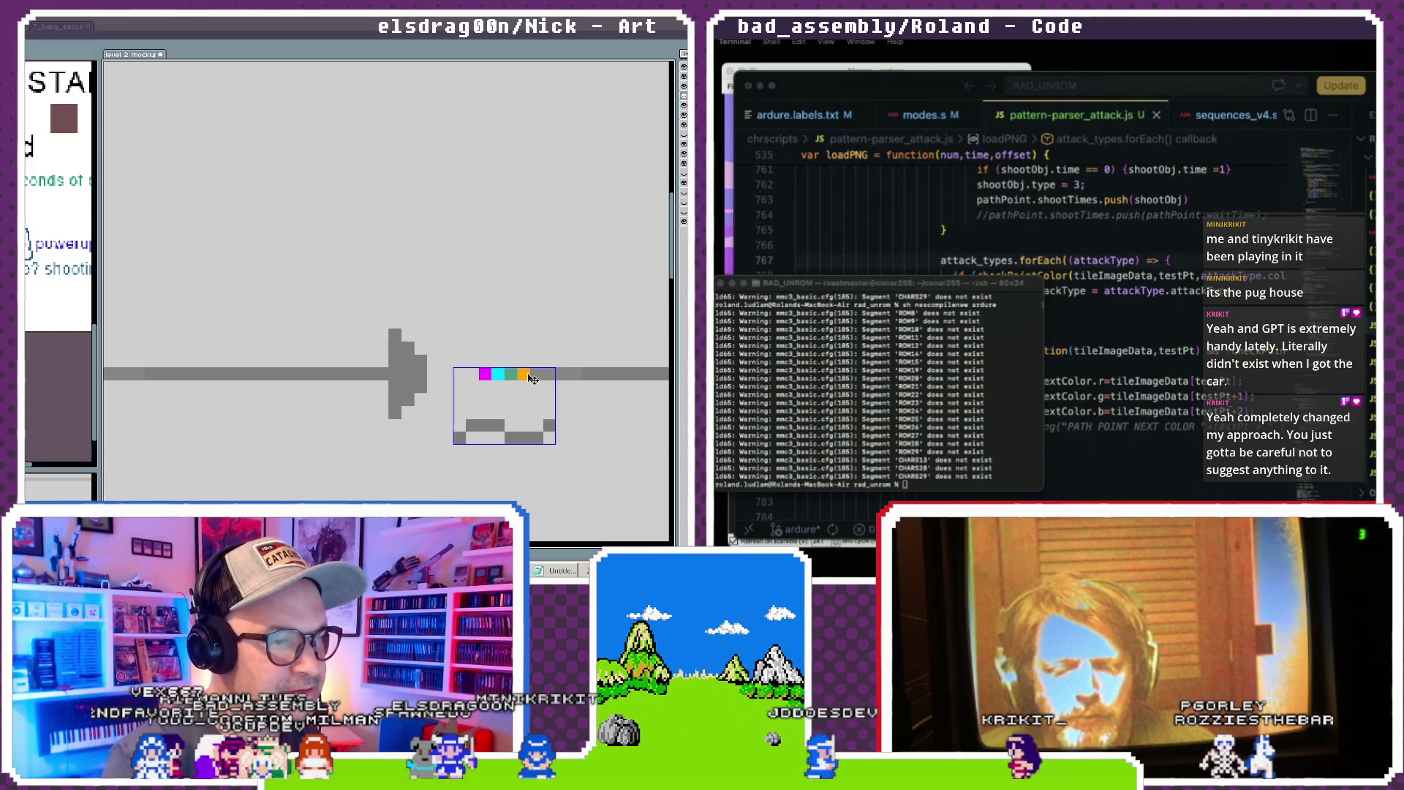
mouse_move(531, 378)
left_mouse_down()
mouse_move(529, 410)
mouse_move(534, 384)
left_mouse_up()
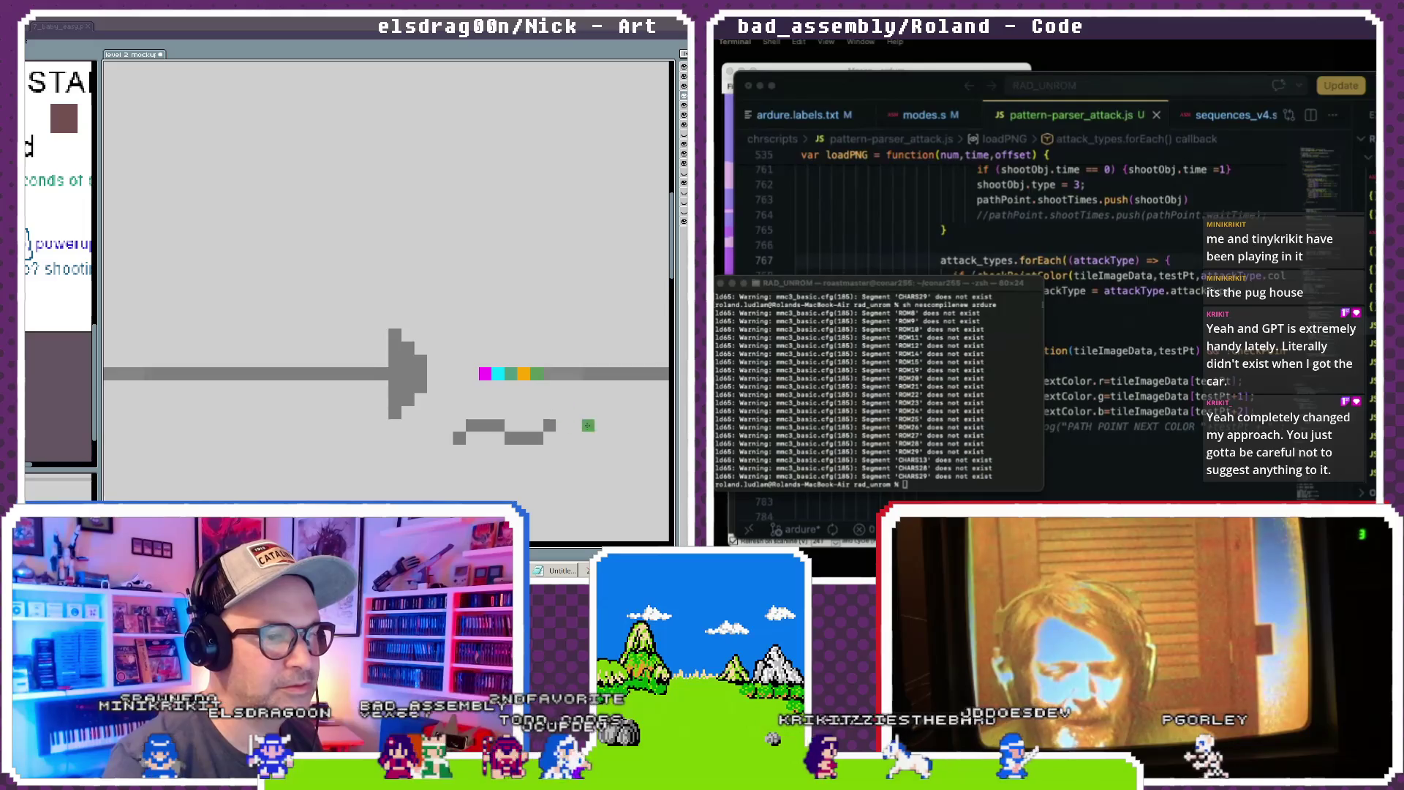
left_click_drag(588, 425, 324, 417)
scroll(324, 418, "down", 3)
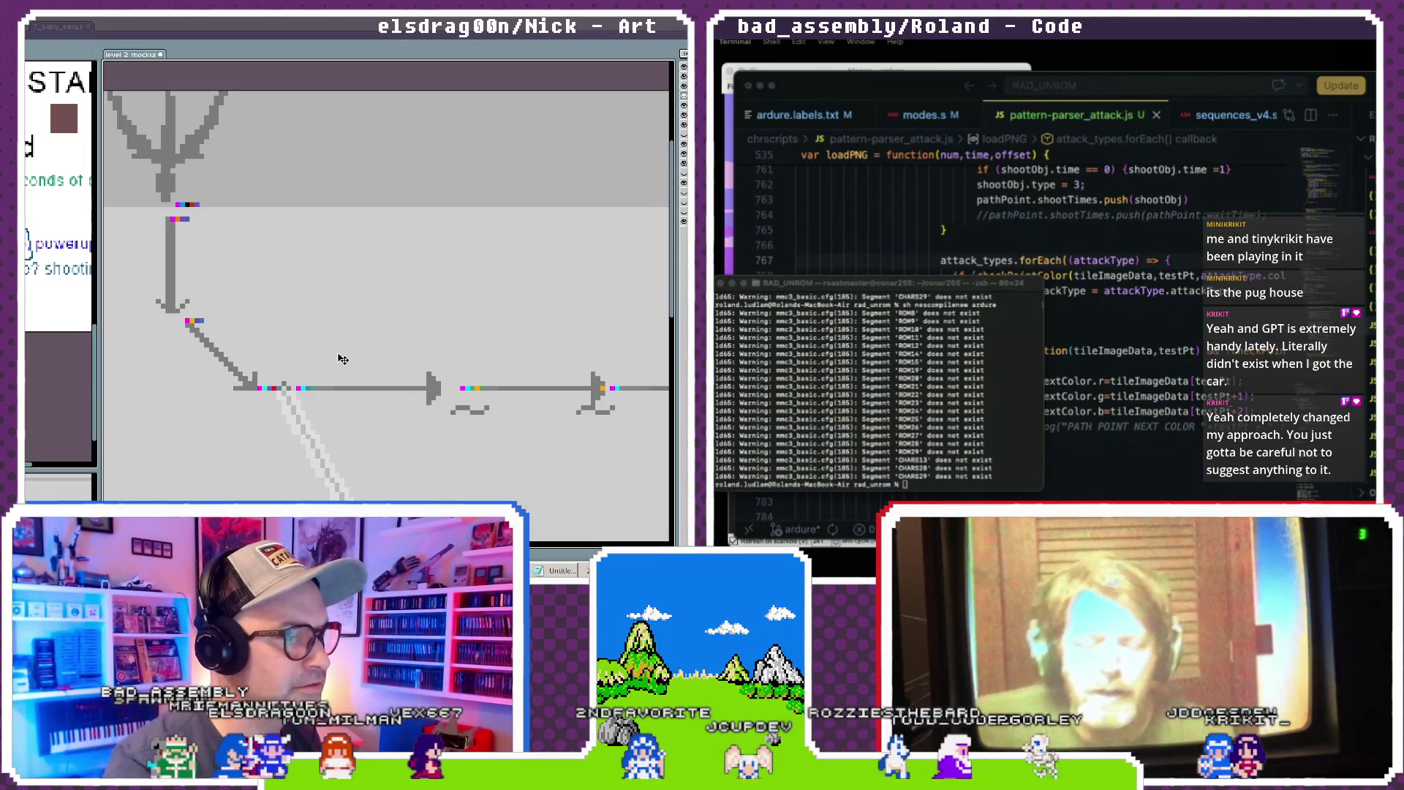
- Reorder the marker pixels past the next arrowhead into a pink, cyan, blue and orange row
scroll(556, 416, "up", 4)
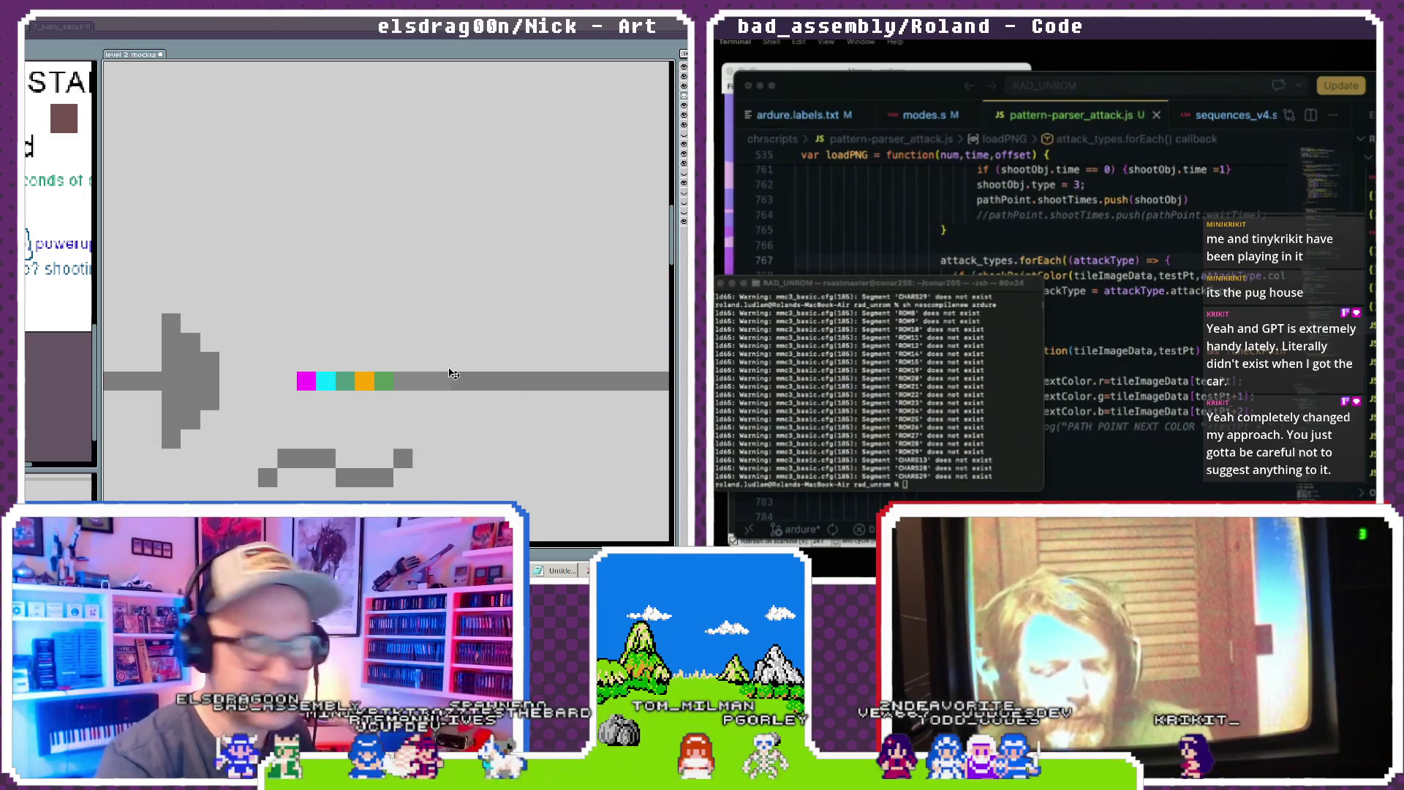
scroll(449, 378, "down", 2)
key("i")
key("ctrl")
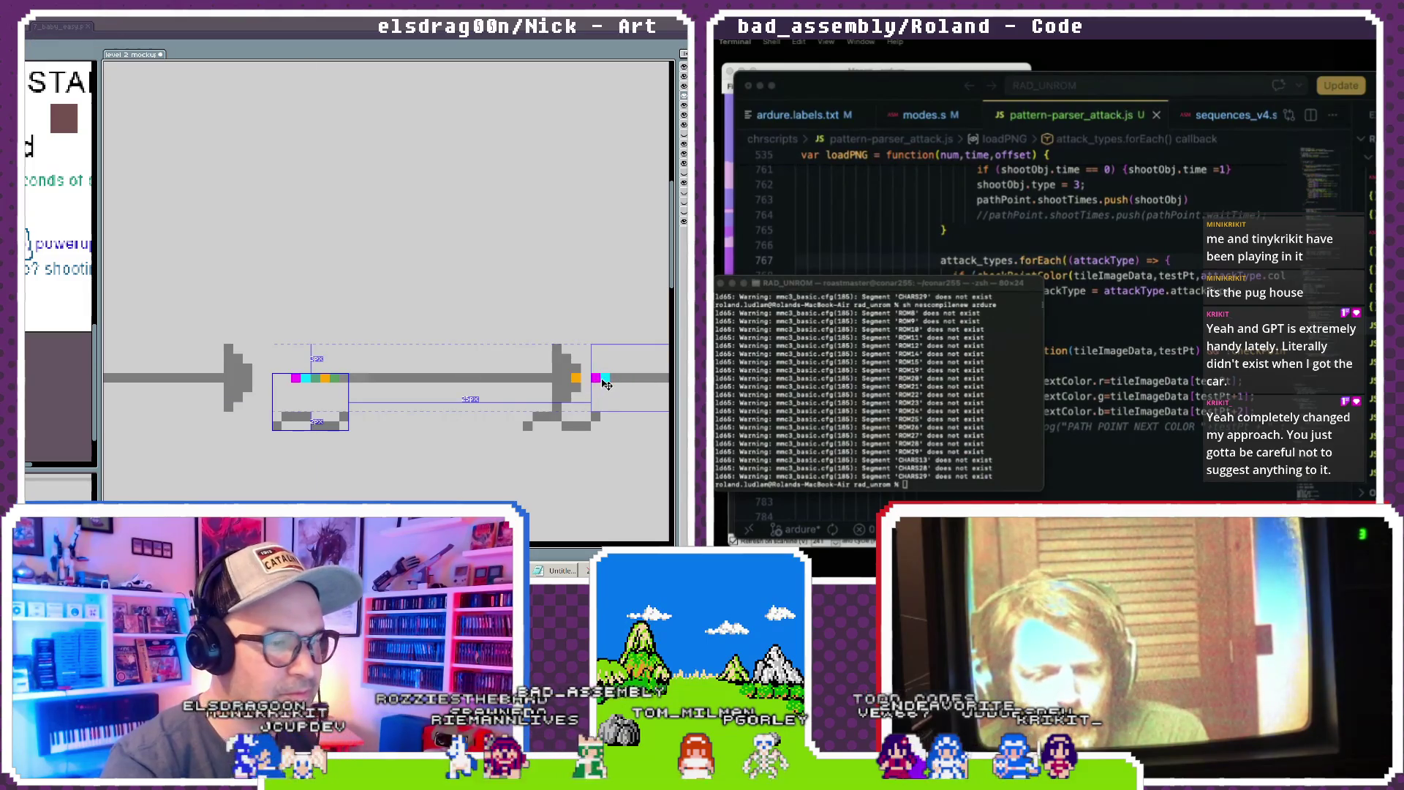
scroll(616, 383, "right", 5)
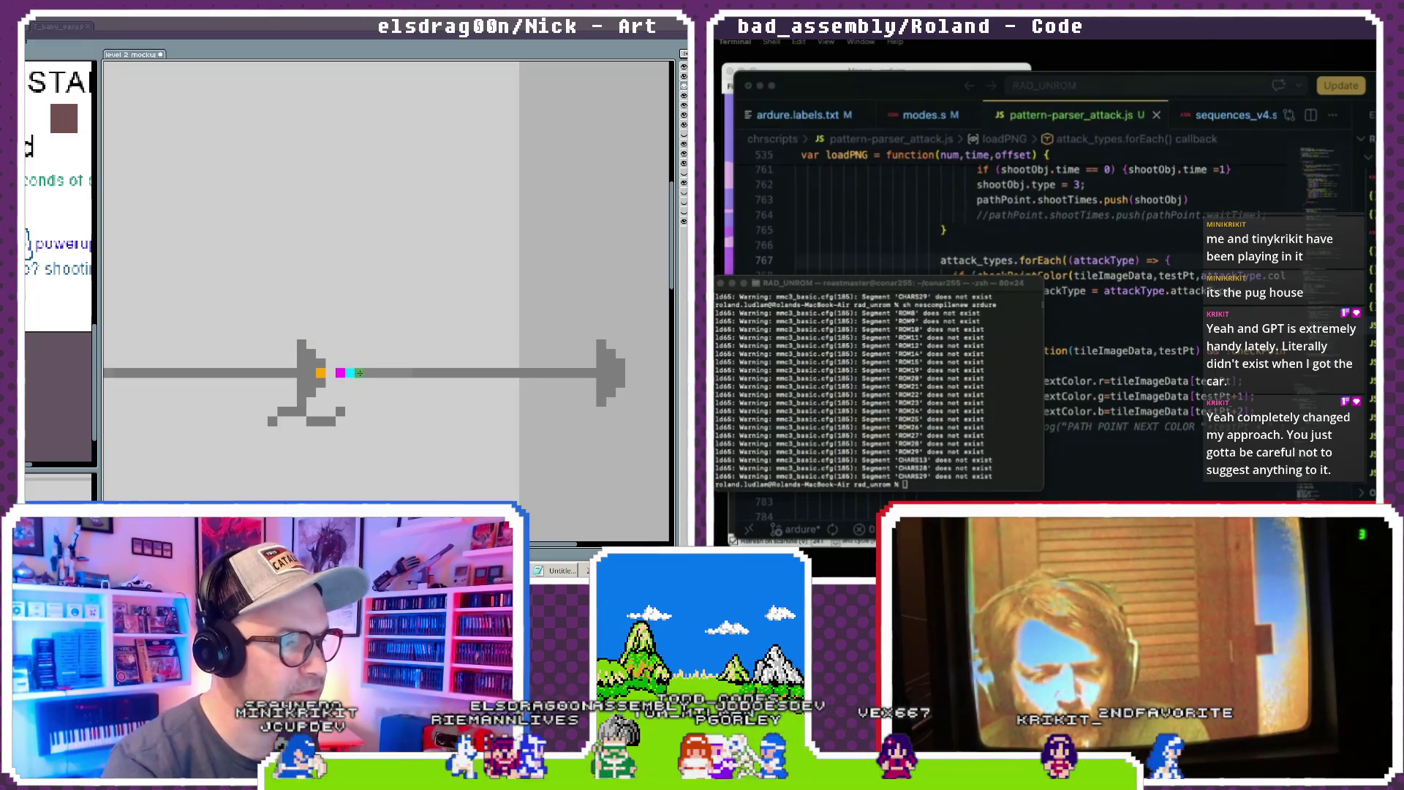
mouse_move(344, 368)
left_mouse_down()
mouse_move(321, 374)
mouse_move(358, 375)
left_mouse_up()
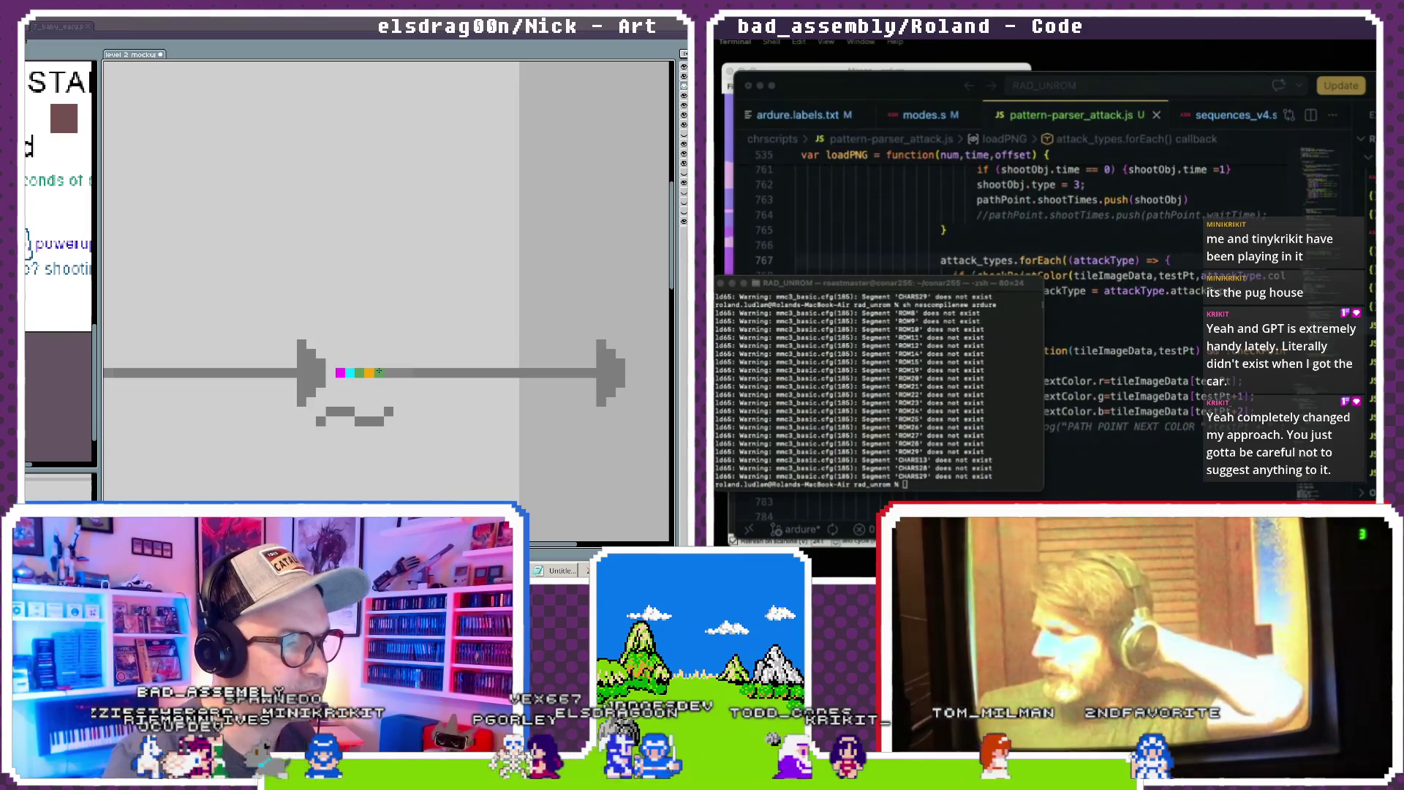
scroll(272, 430, "down", 1)
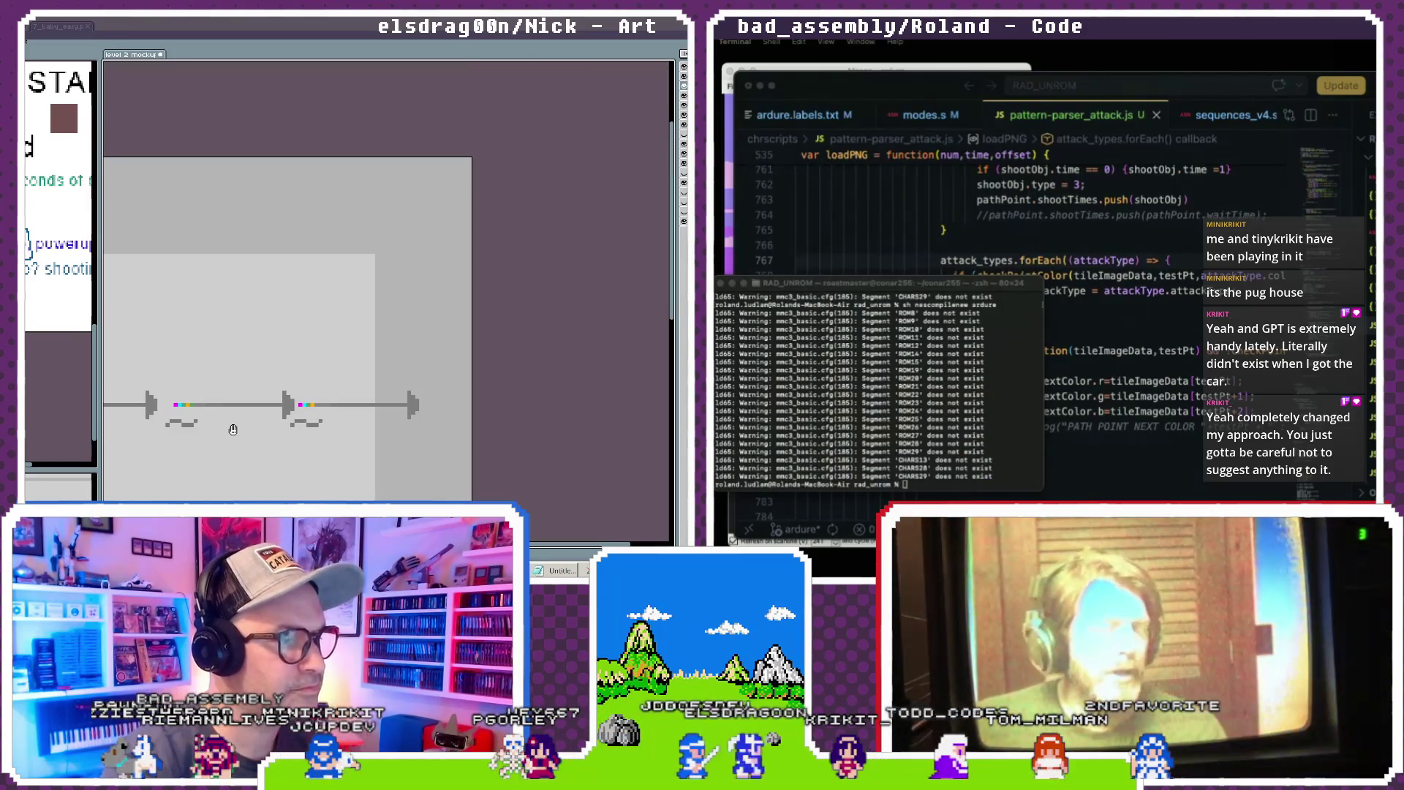
scroll(444, 411, "down", 1)
scroll(59, 263, "down", 2)
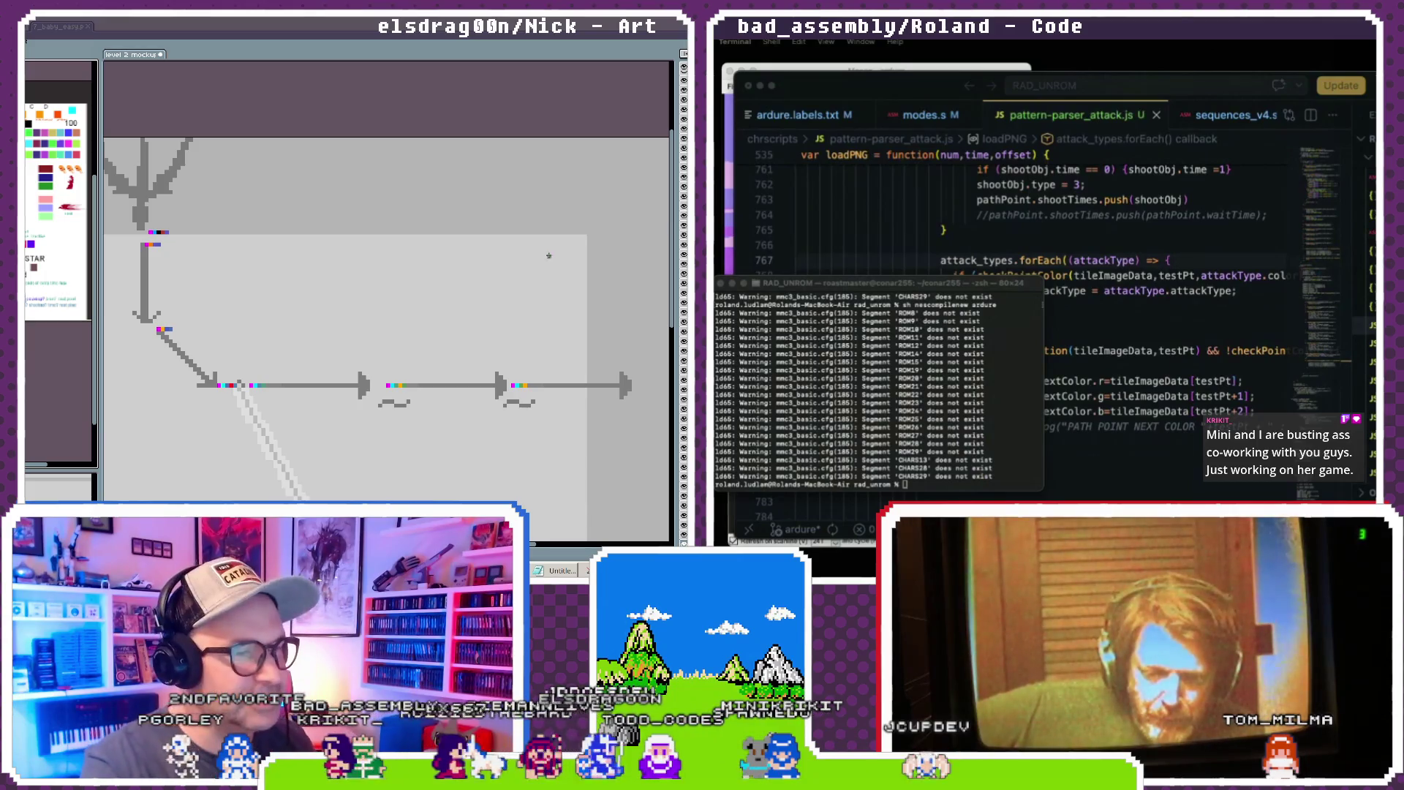
- Zoom out over the finished path and open the Export File dialog with Ctrl+Alt+Shift+S
scroll(323, 325, "down", 2)
scroll(322, 324, "down", 3)
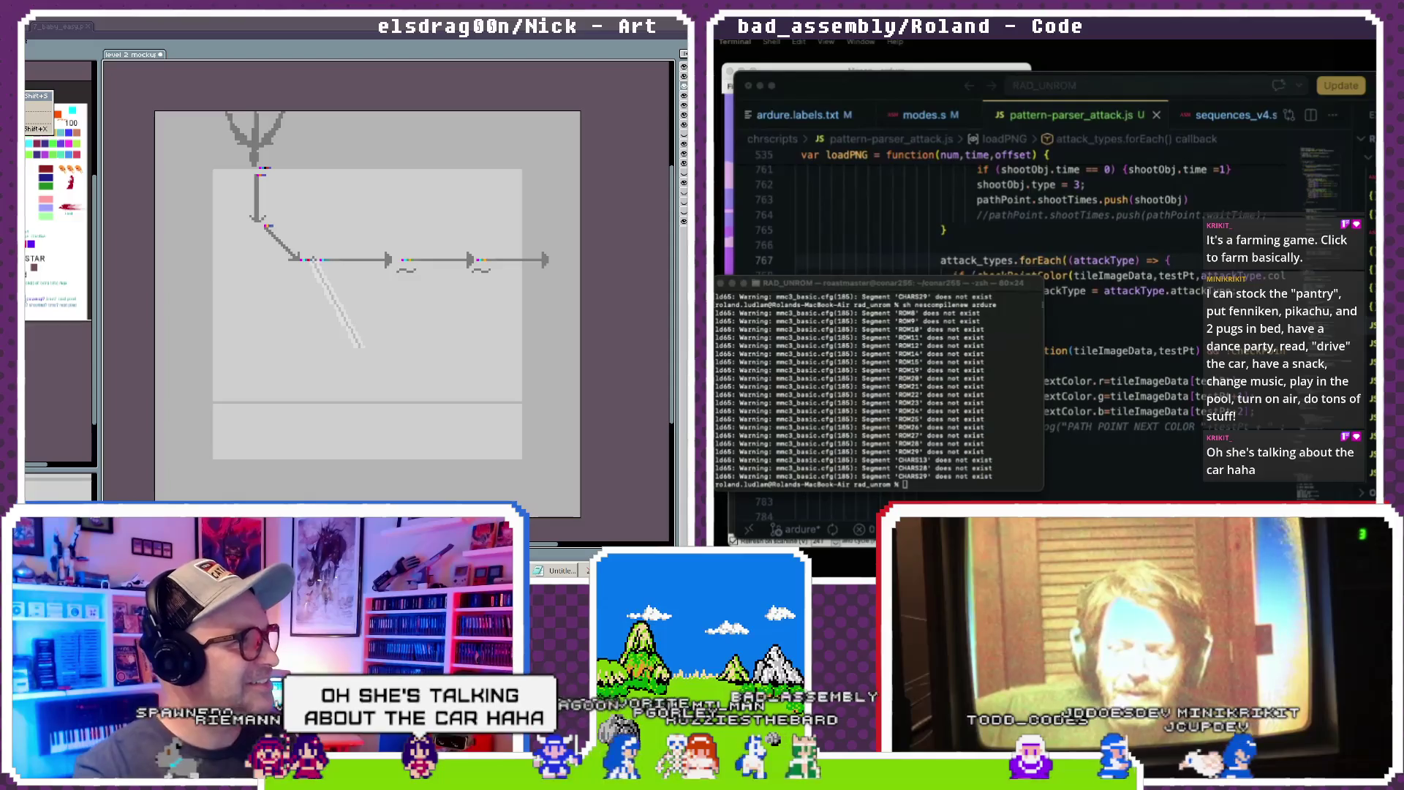
key("ctrl+alt+shift+s")
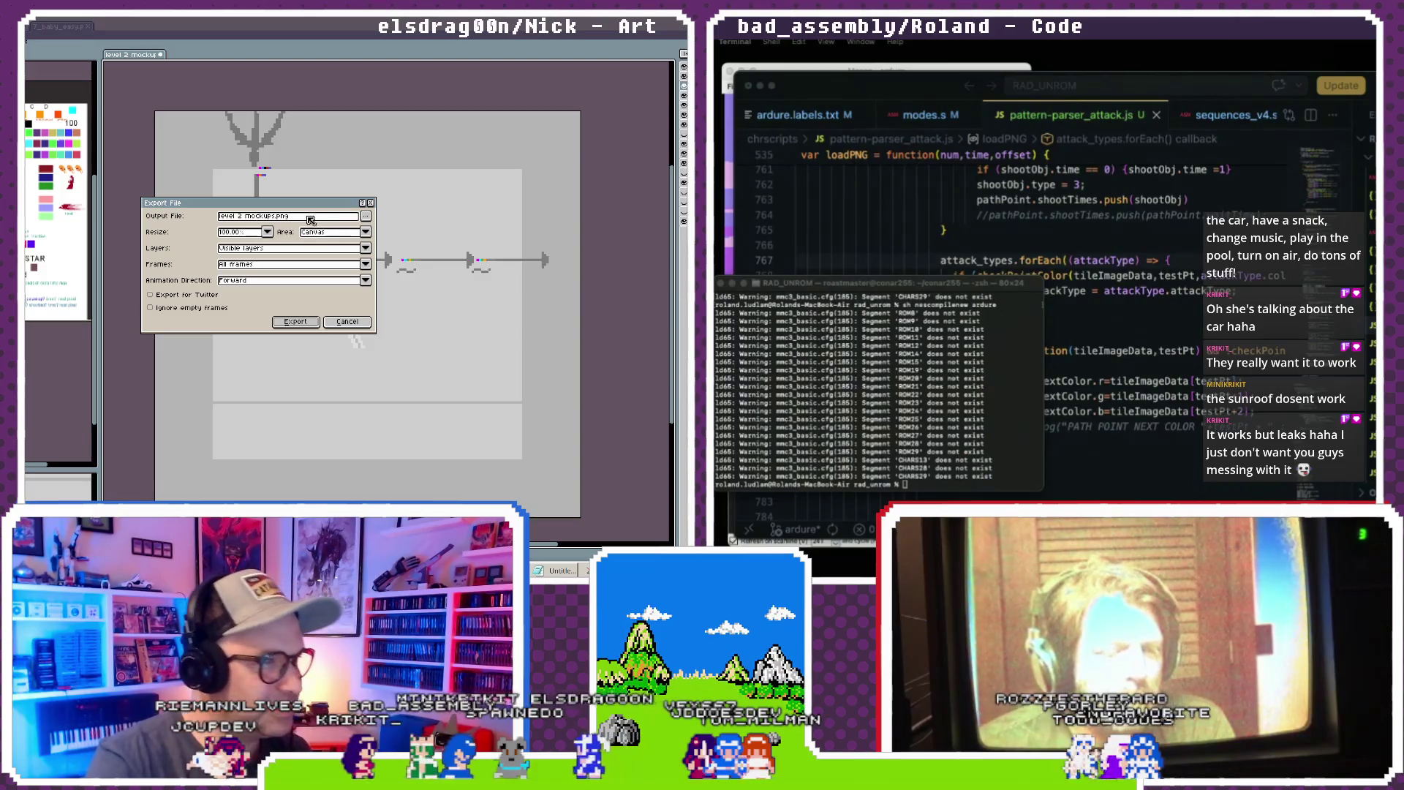
- Erase the old name from the Output File field, keeping only the .png extension
left_click_drag(273, 216, 176, 226)
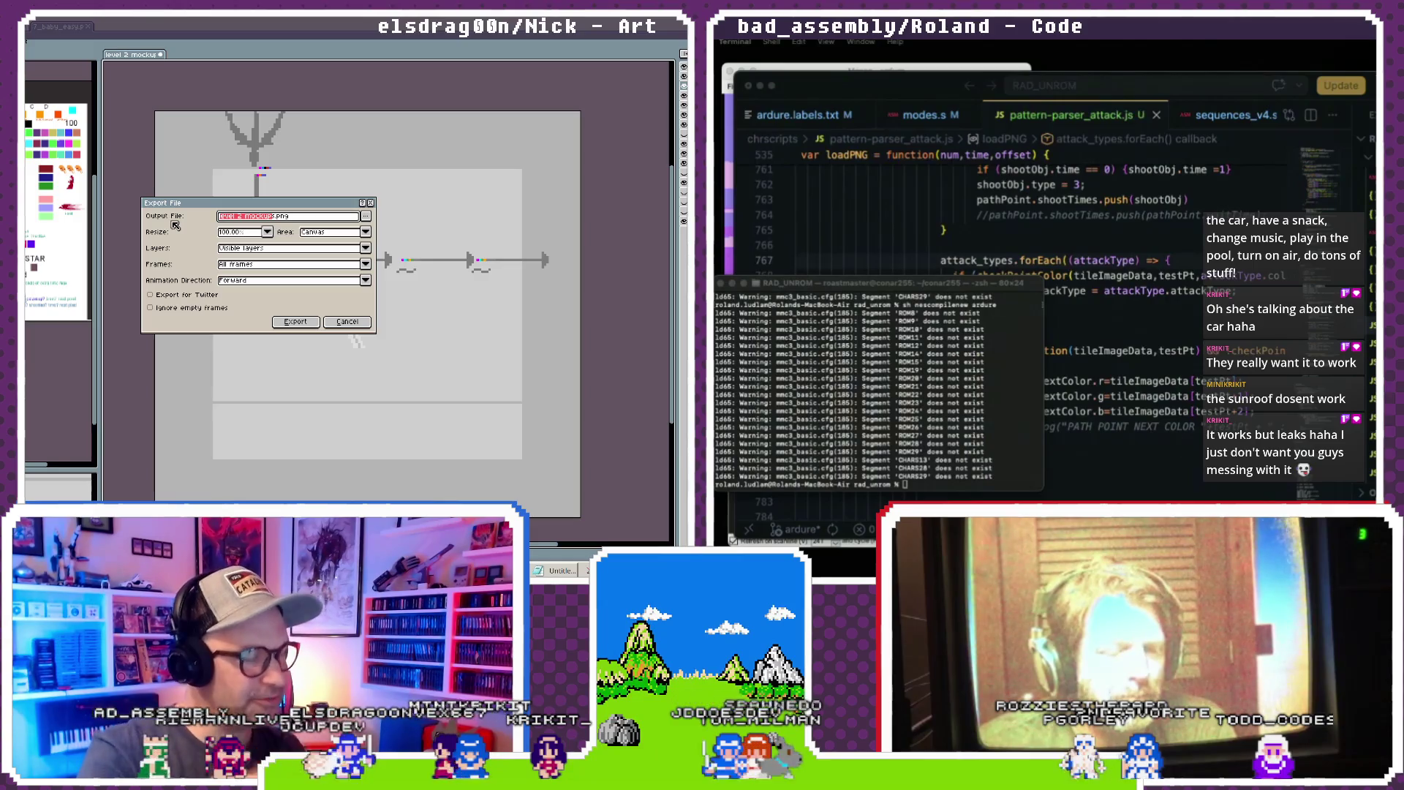
key("BackSpace")
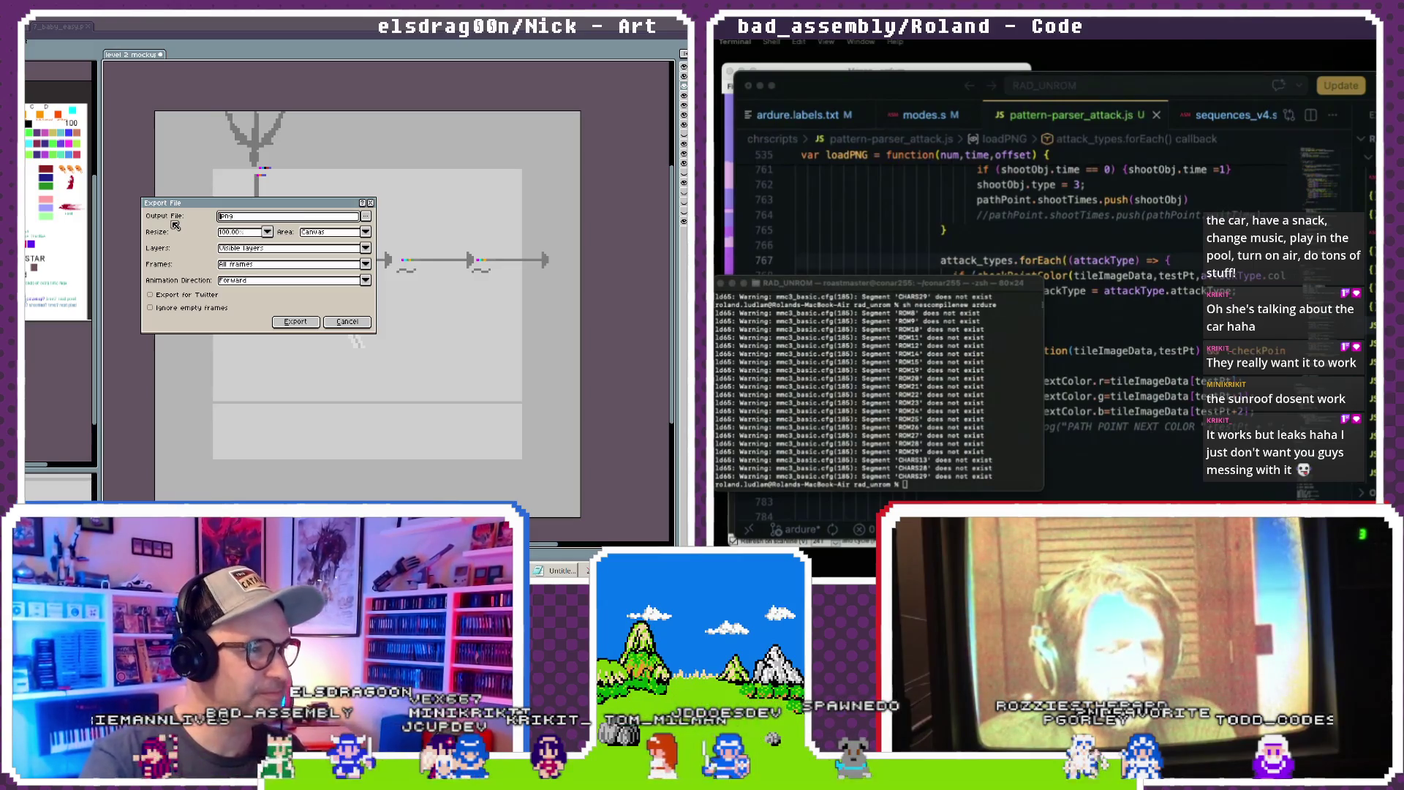
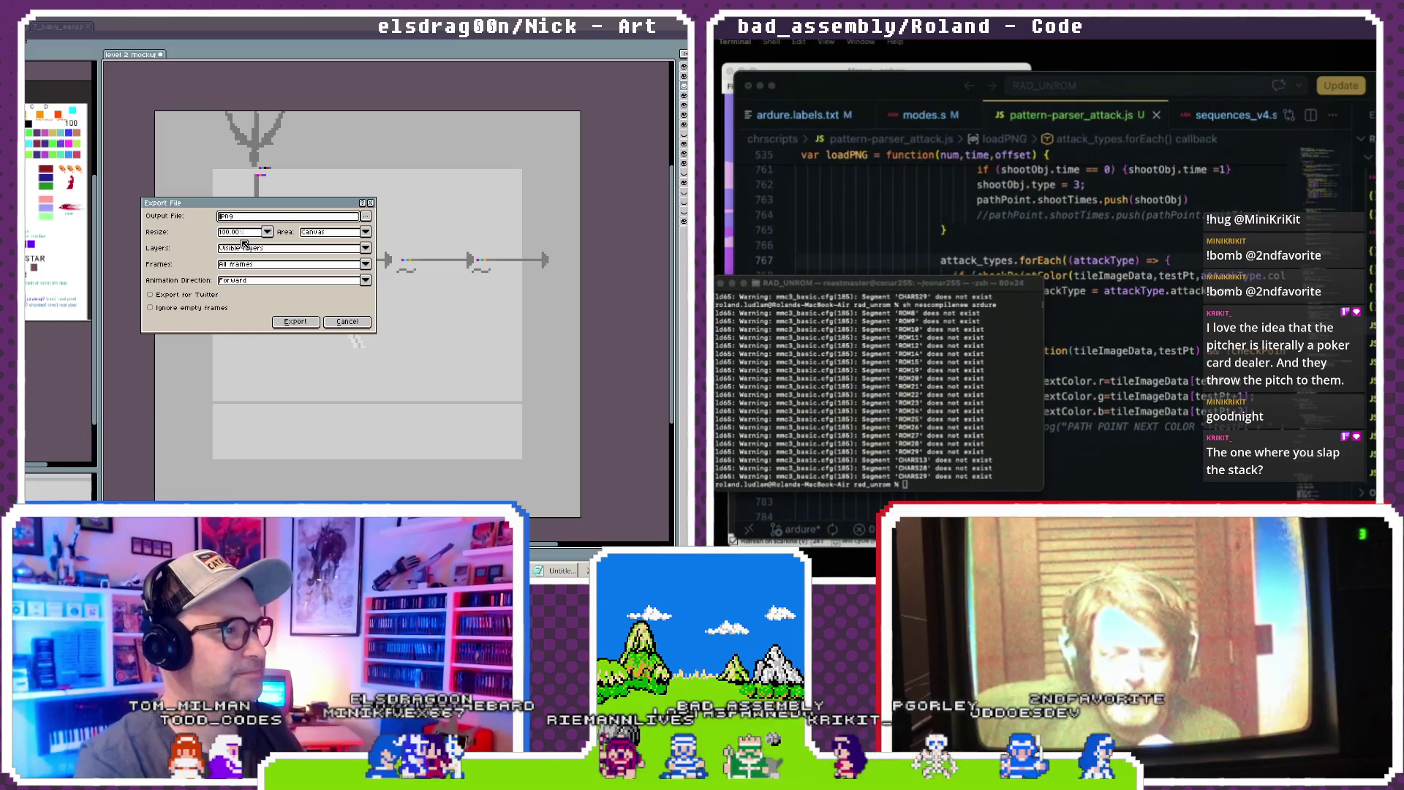
- Export the Level 2 mockup as 'lv2Test_' and switch to the Pocket Card Jockey store page
type("lv2Te")
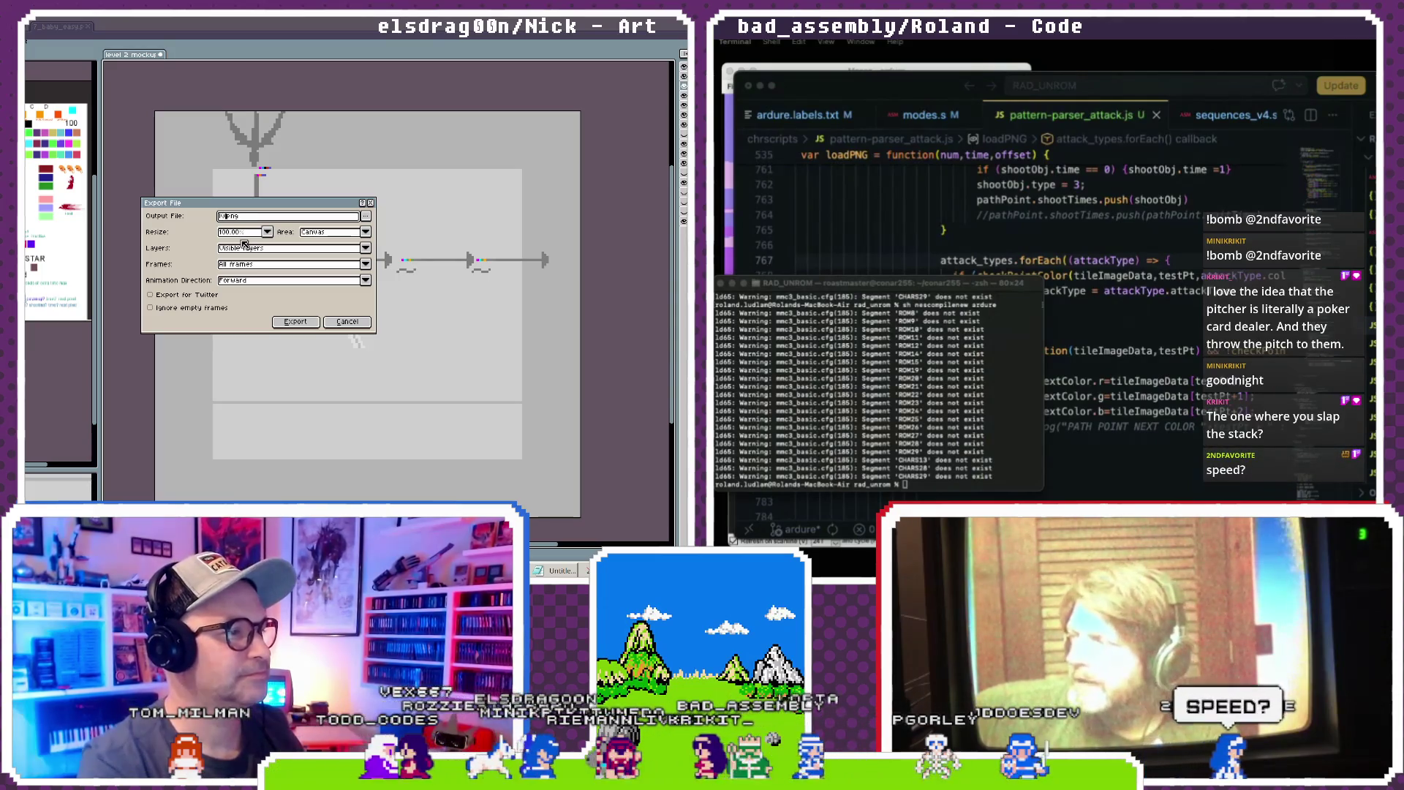
type("st_blastRight")
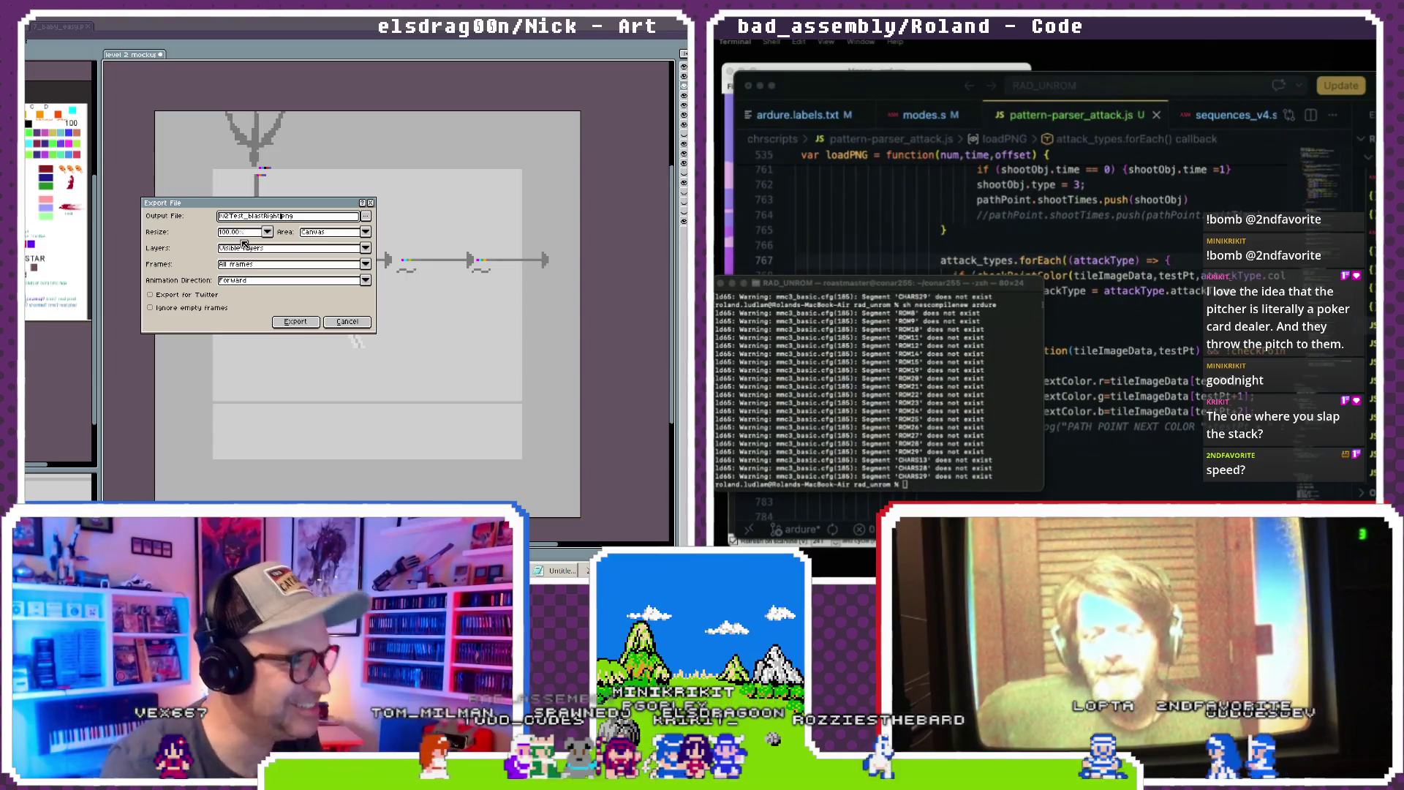
key("Return")
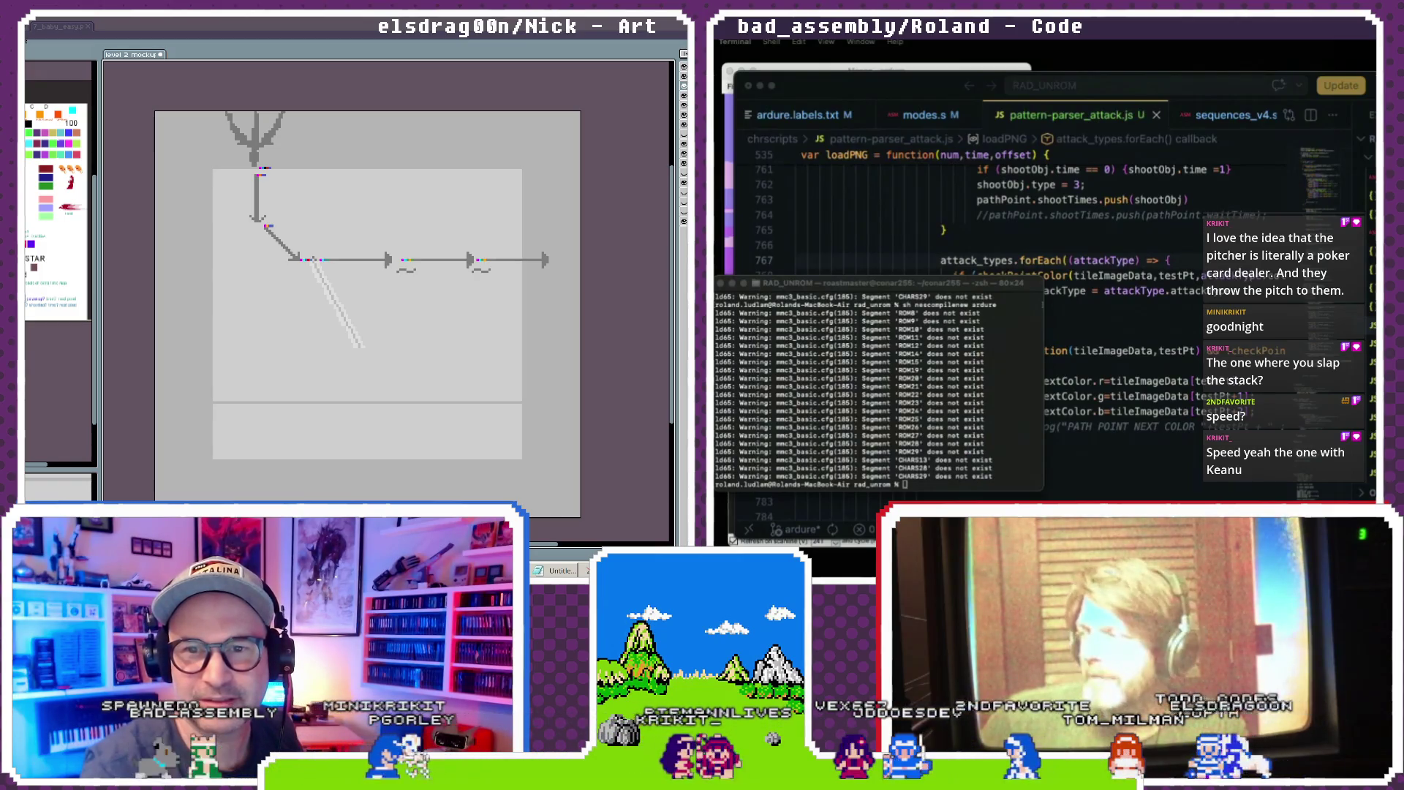
key("alt+Tab")
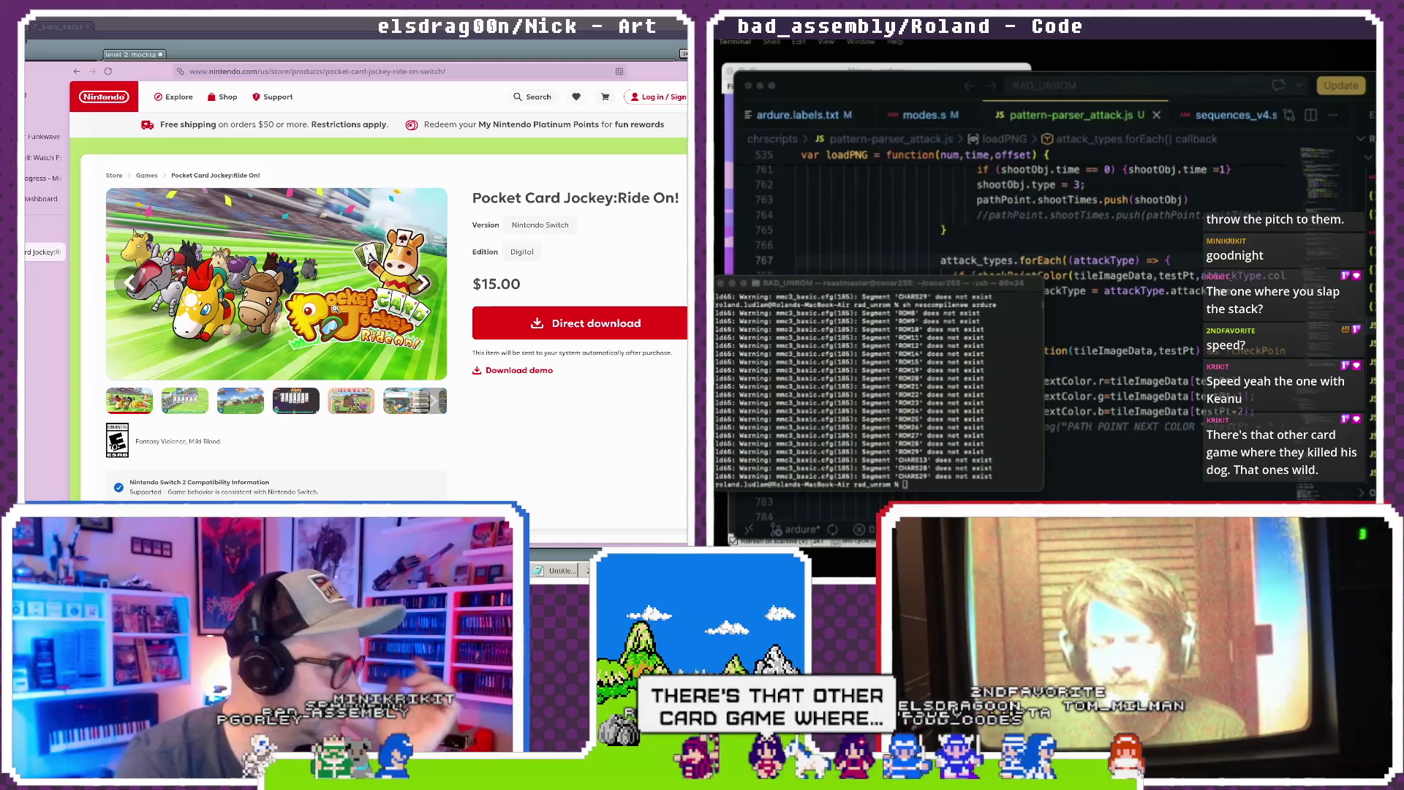
- Scroll the Pocket Card Jockey: Ride On! page down to More like this and back, then show the second screenshot
scroll(401, 331, "down", 2)
scroll(401, 331, "down", 1)
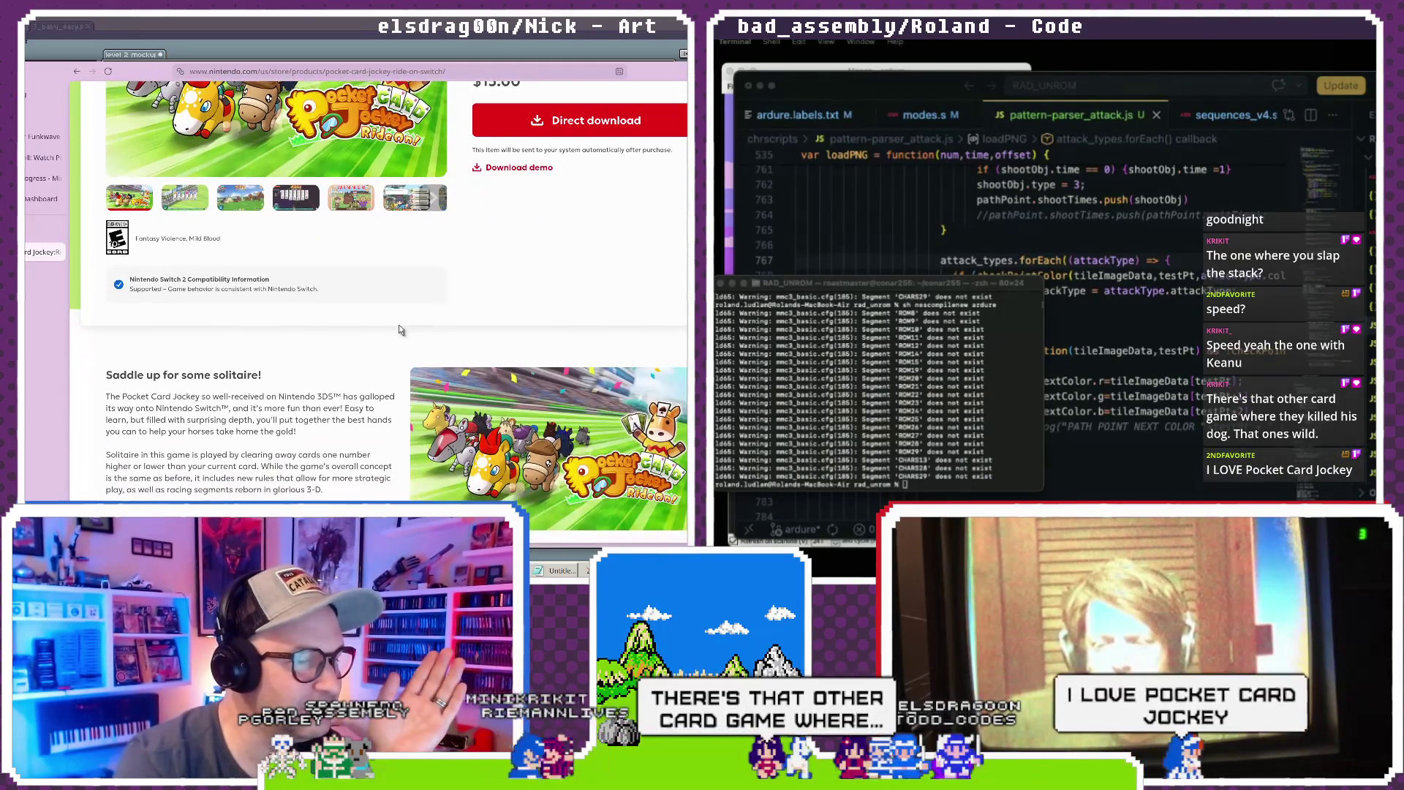
scroll(401, 331, "down", 4)
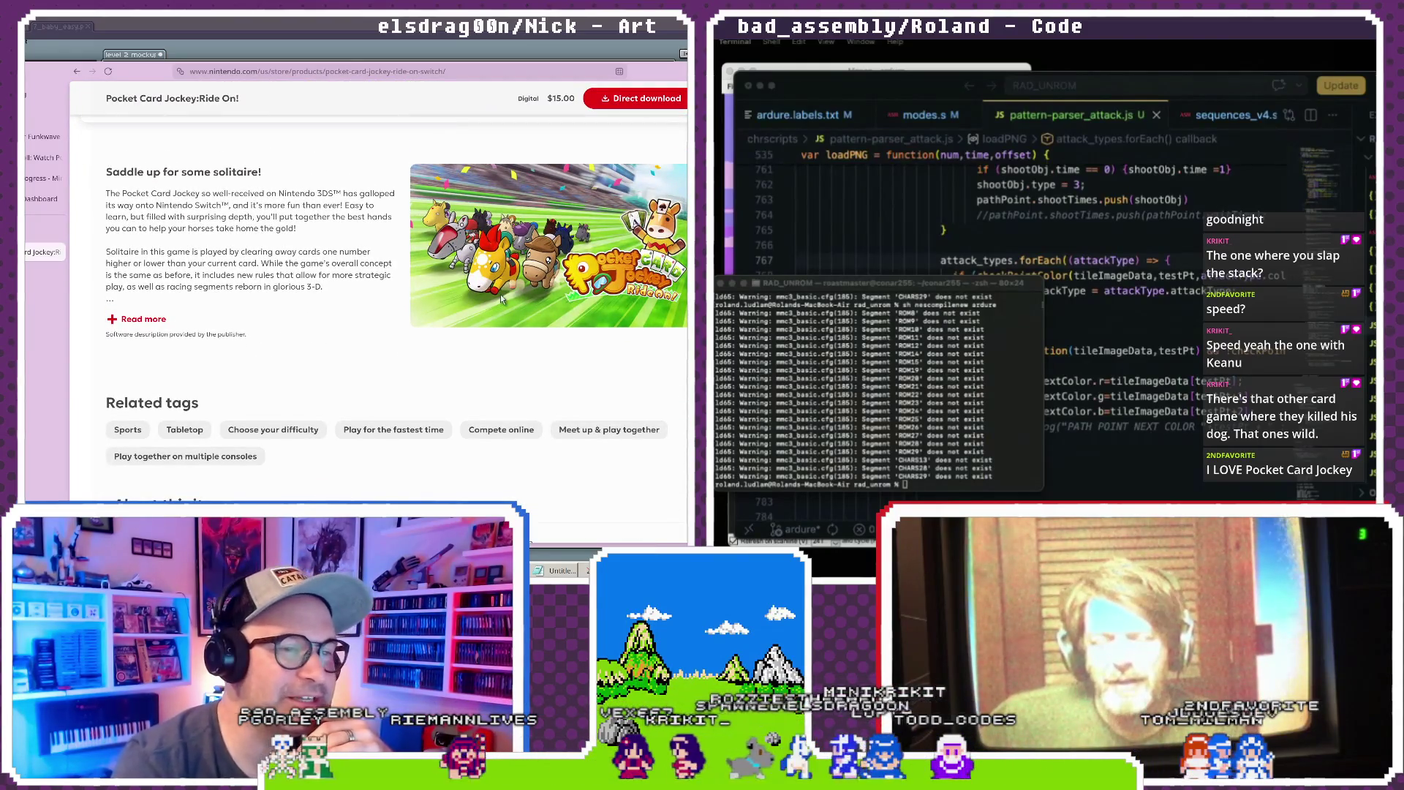
scroll(500, 294, "up", 1)
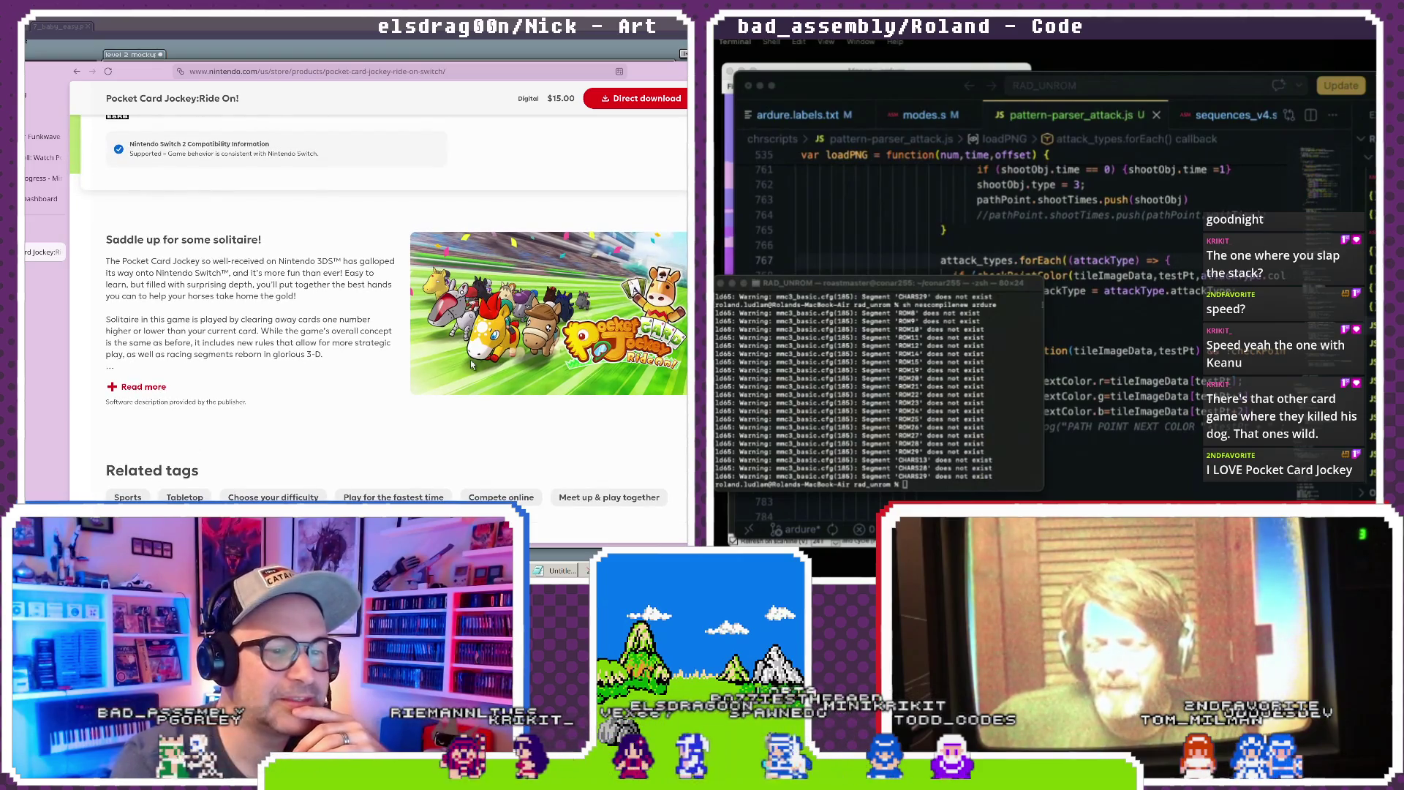
scroll(472, 363, "down", 15)
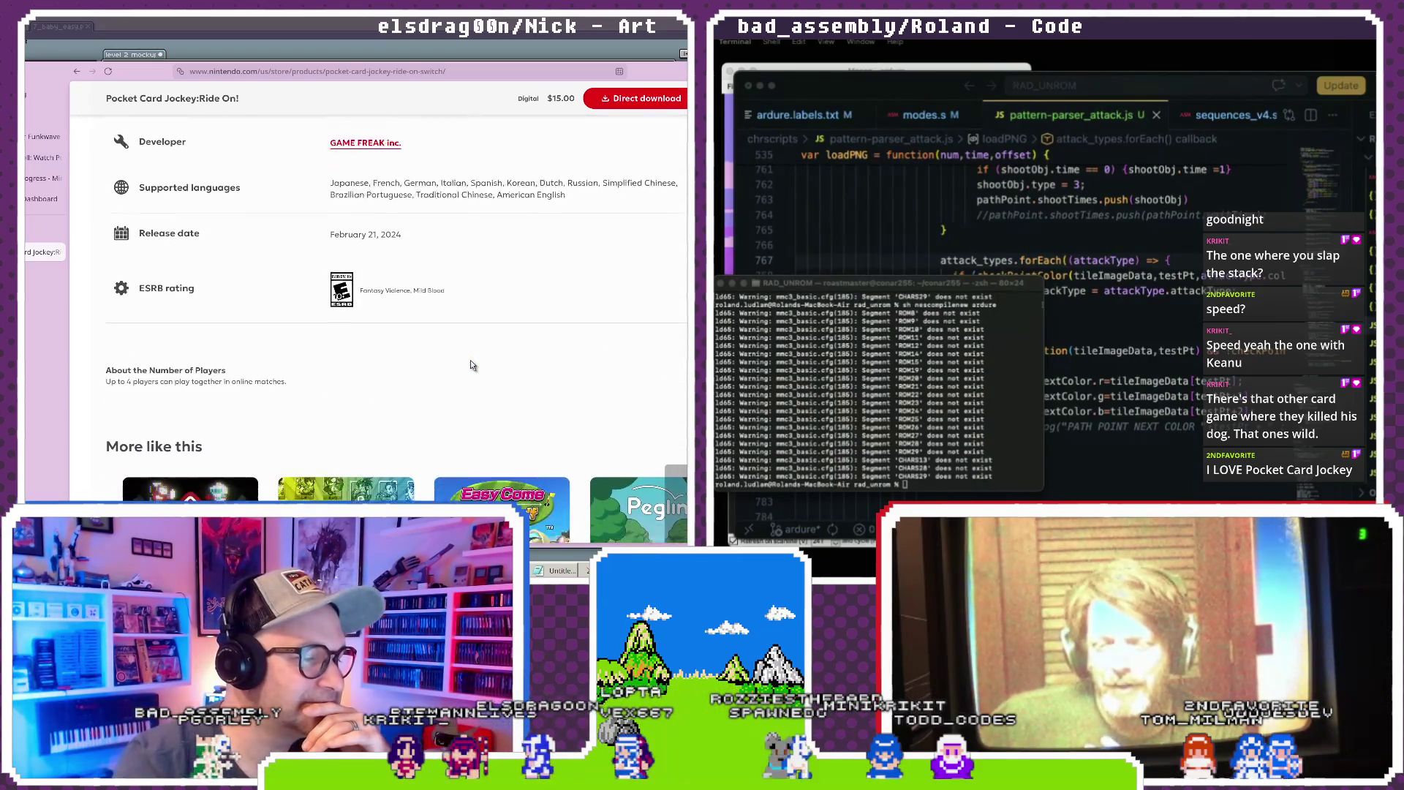
scroll(472, 364, "down", 3)
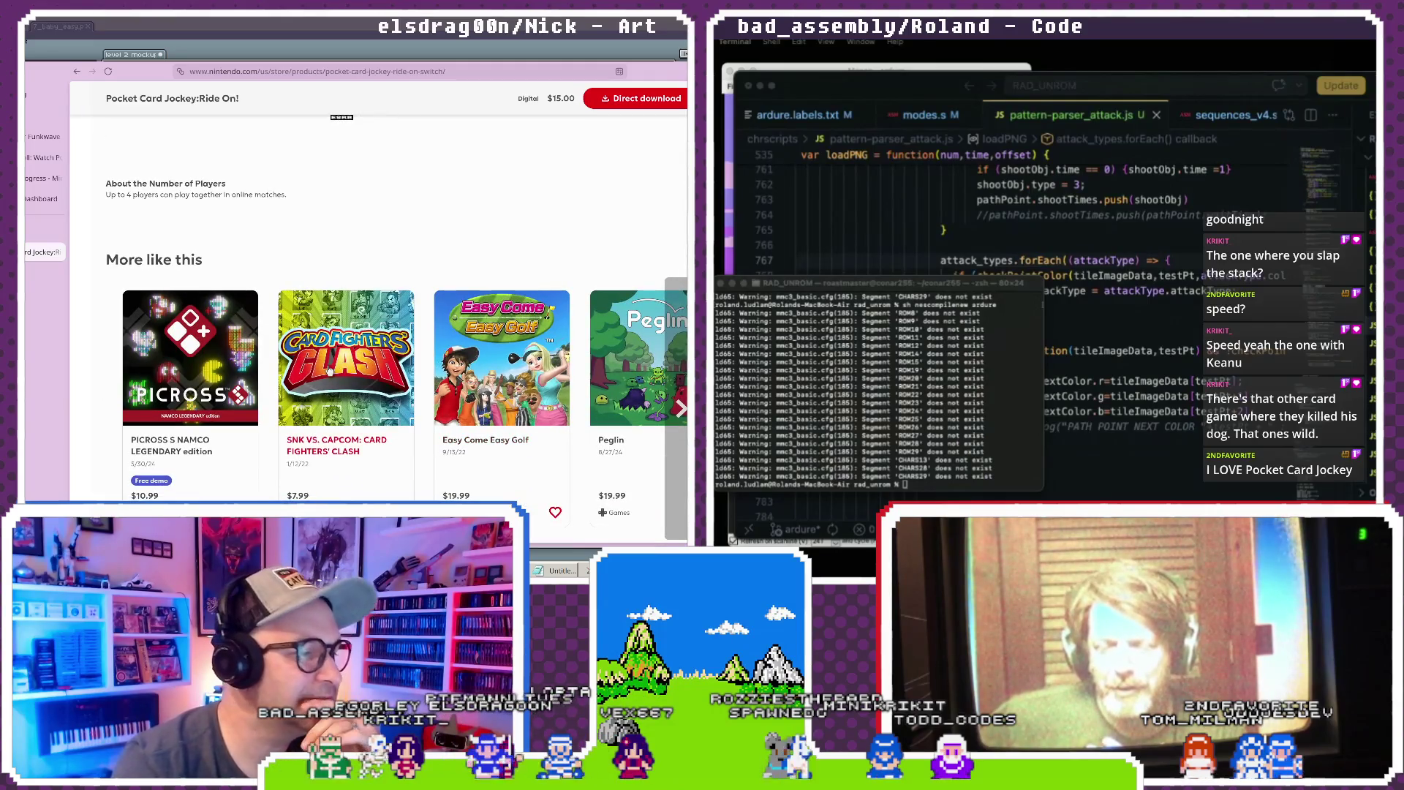
scroll(414, 374, "up", 15)
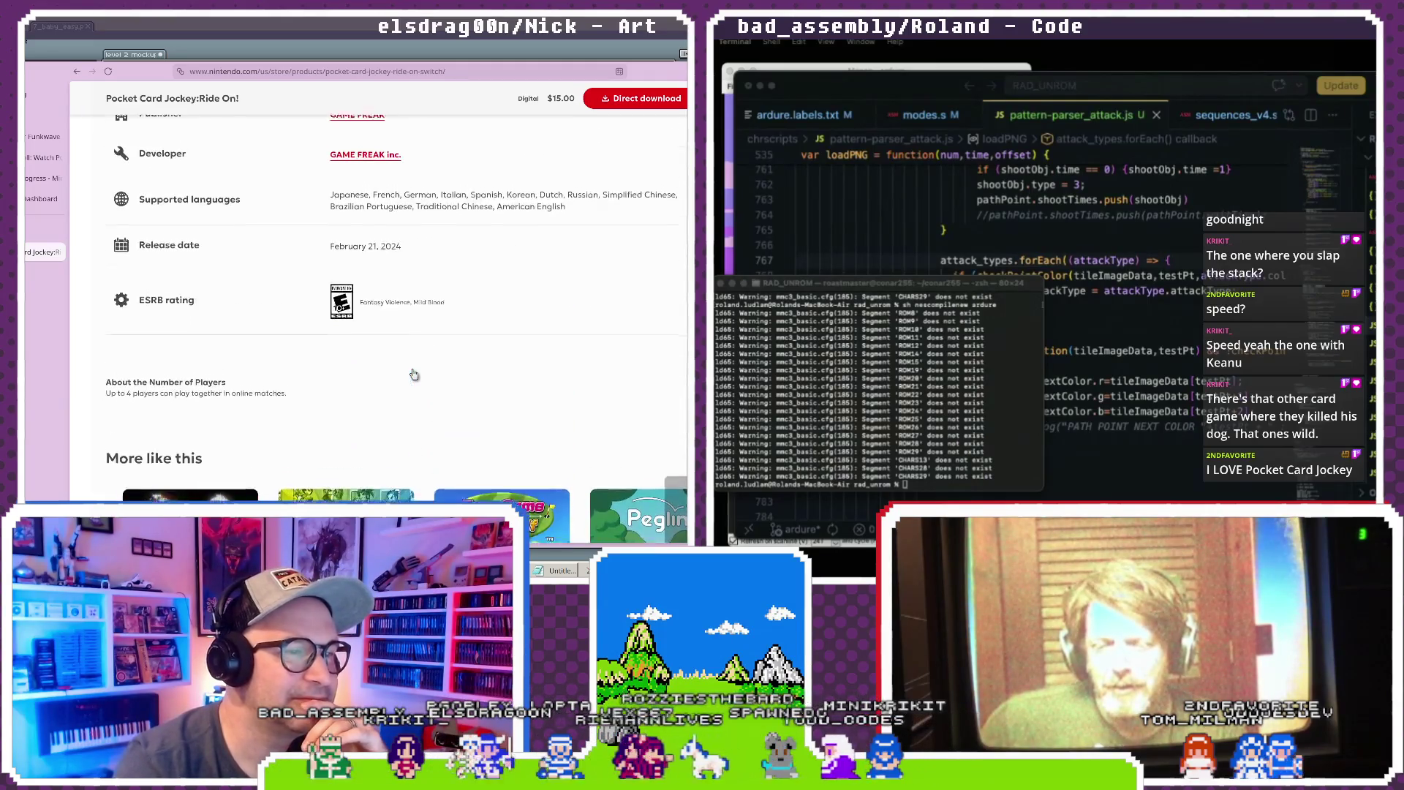
scroll(399, 372, "up", 4)
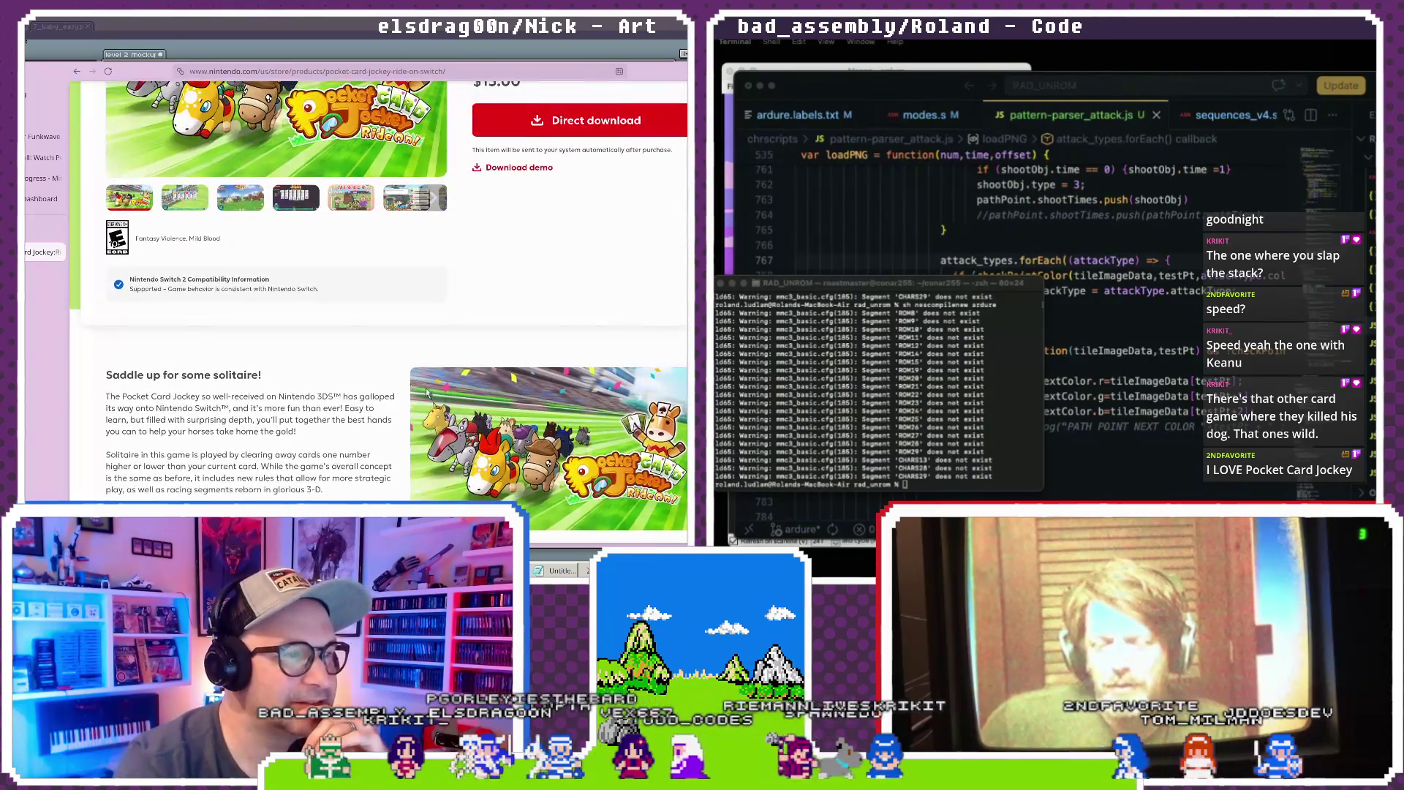
left_click(185, 401)
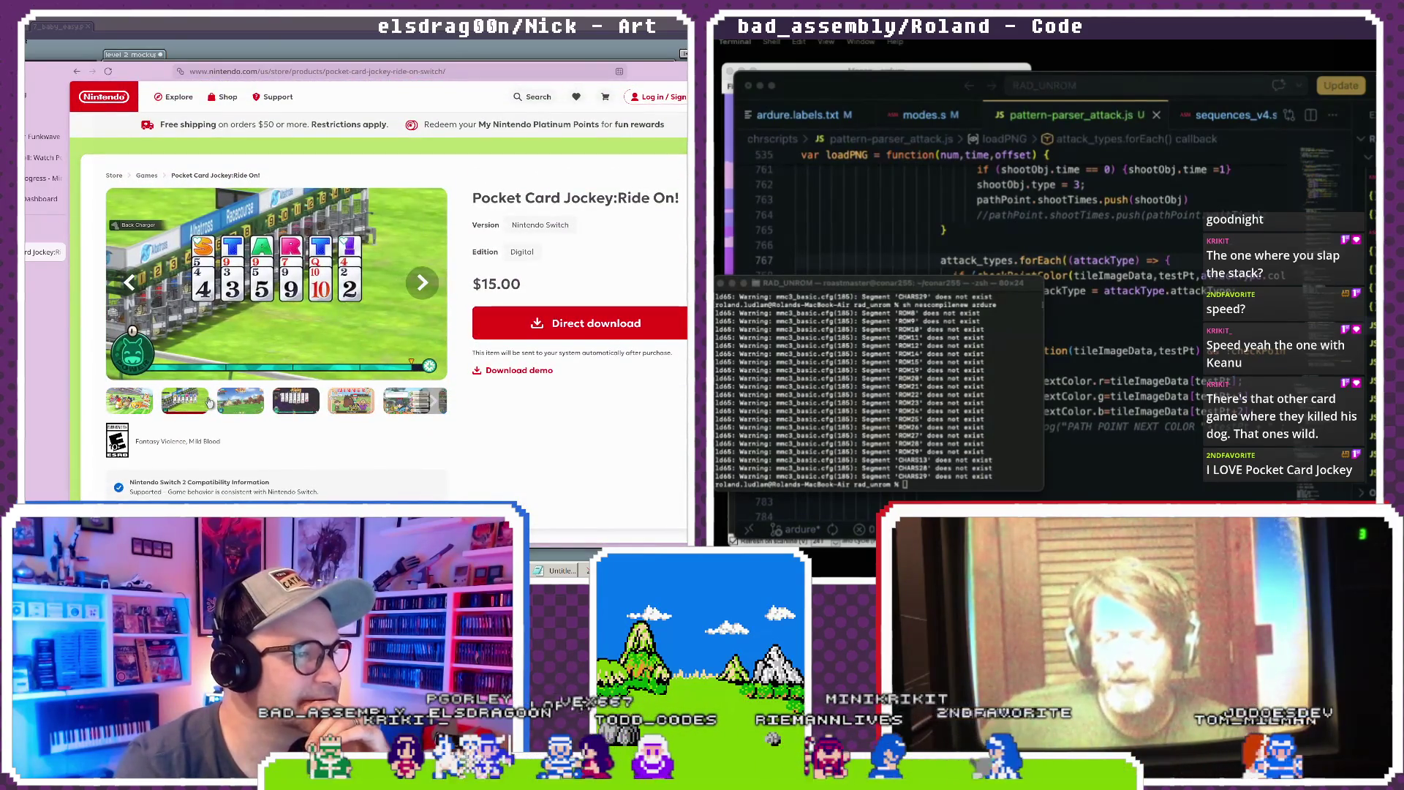
- Show the horse race screenshot, then advance the gallery two images to the WINNER screenshot
left_click(248, 409)
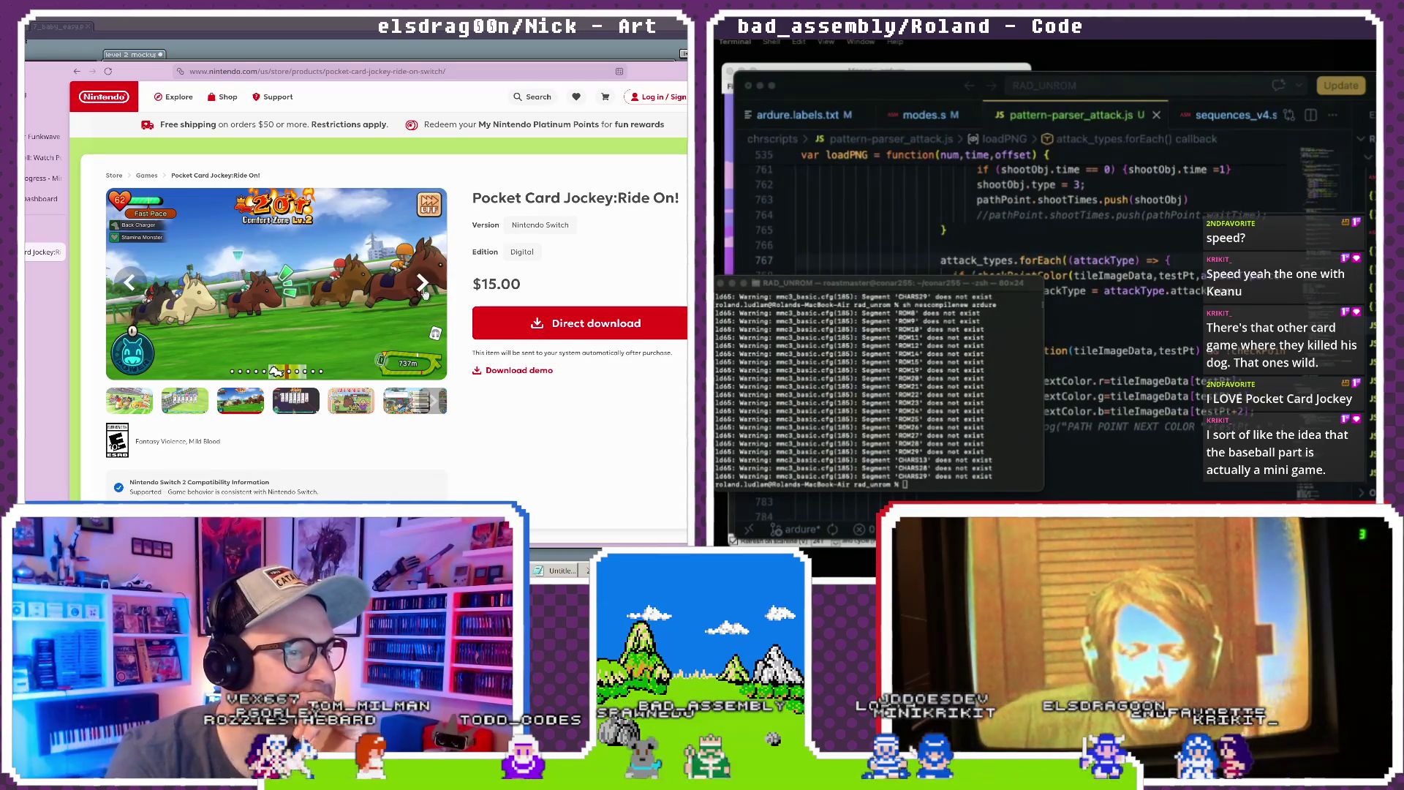
left_click(423, 285)
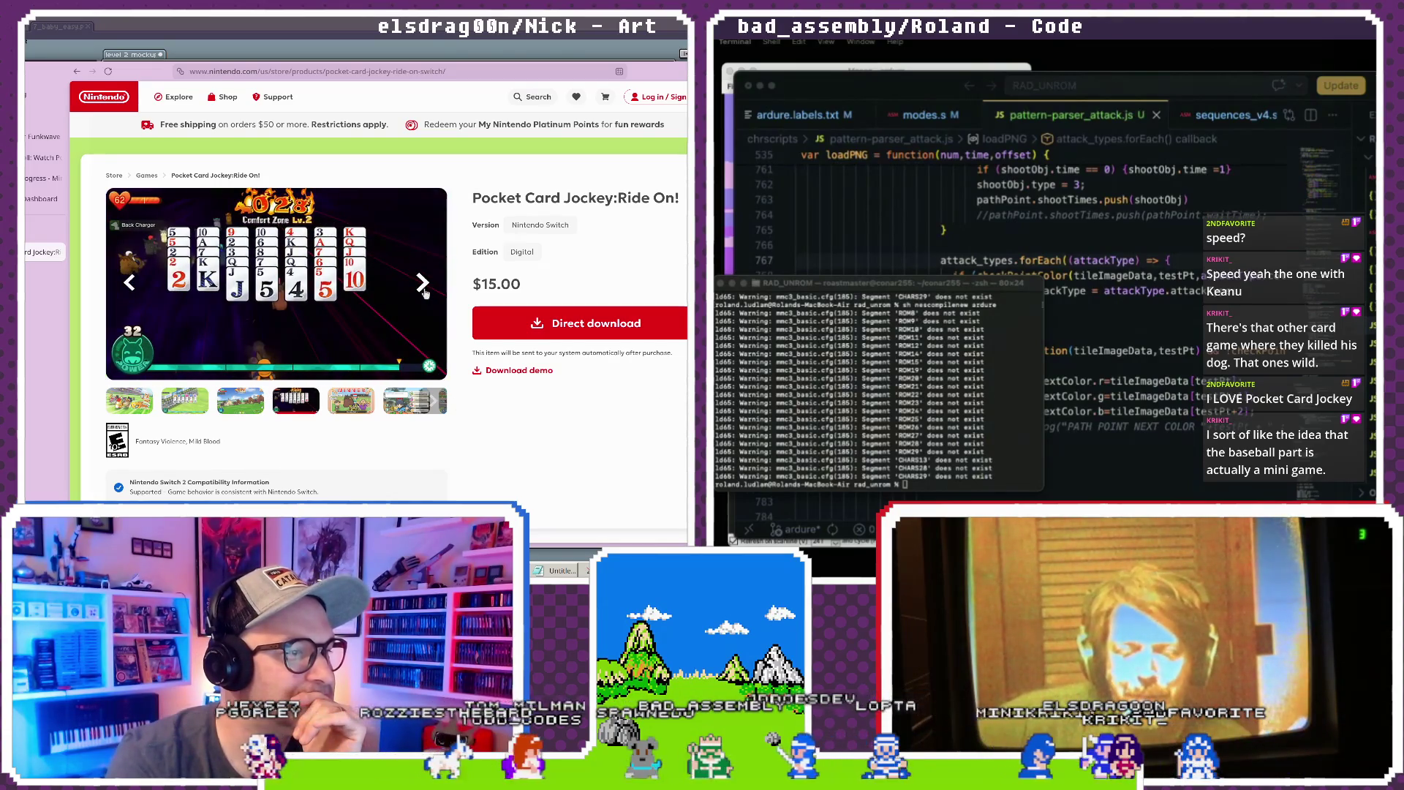
left_click(423, 285)
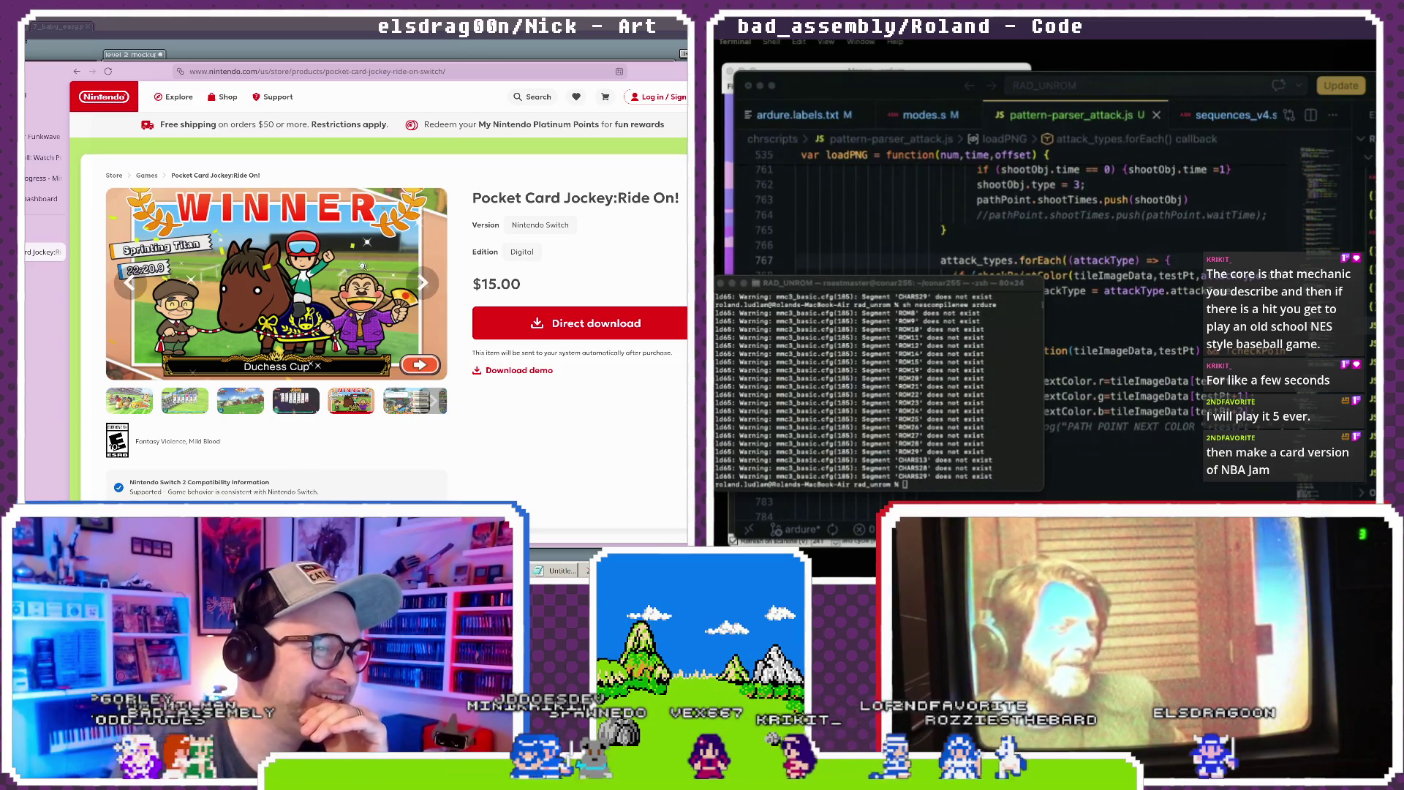
- Advance the gallery to the race map screenshot, then step back through every image to the title key art
left_click(422, 283)
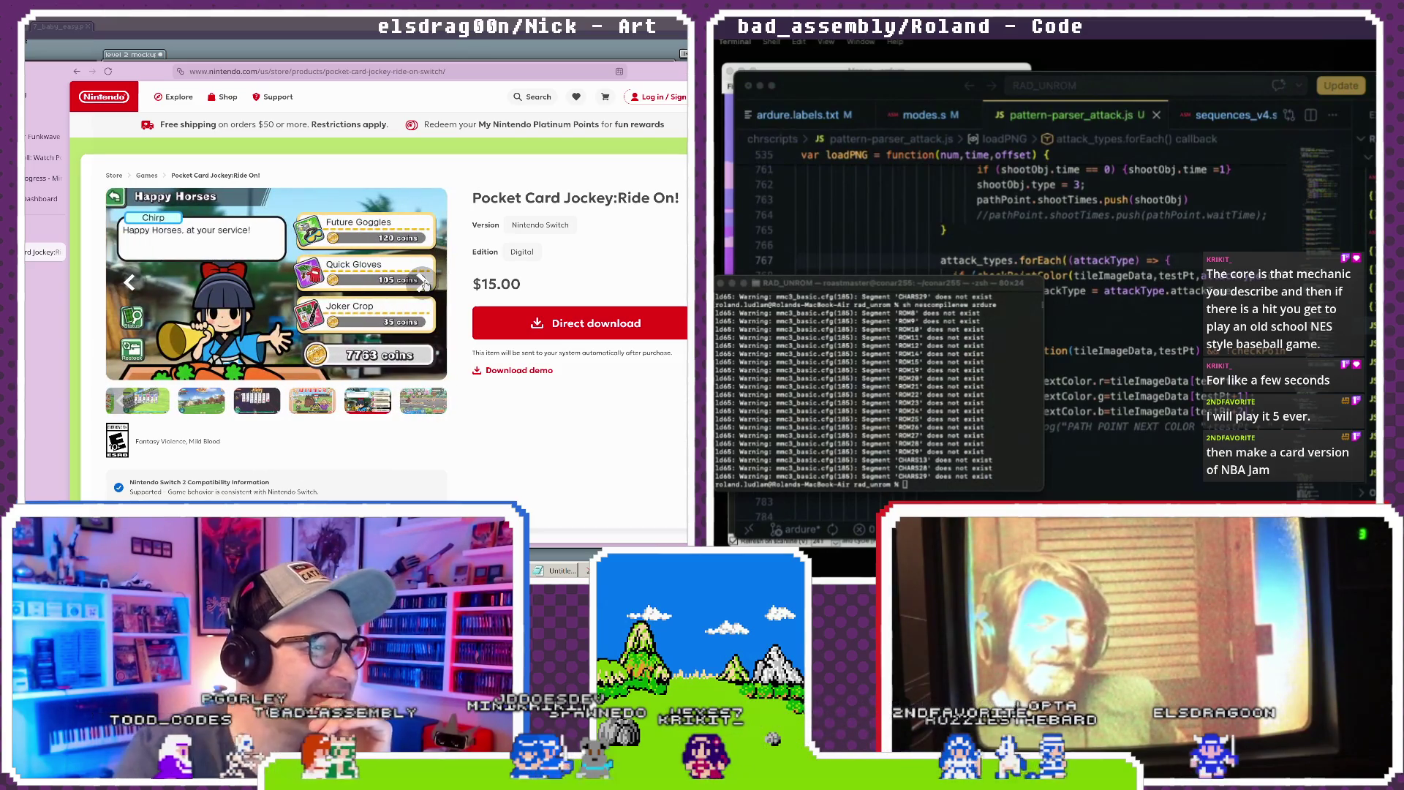
left_click(423, 283)
left_click(425, 284)
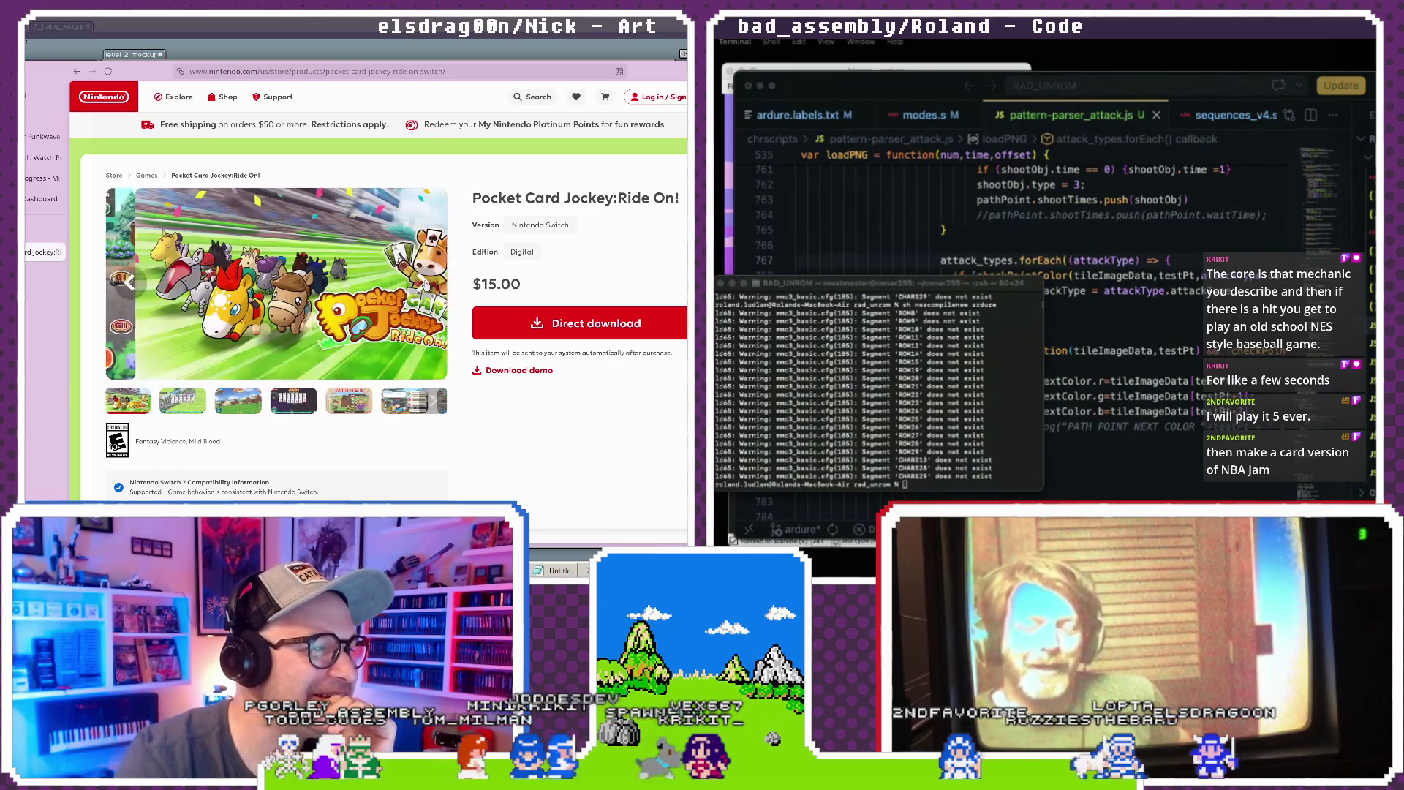
left_click(136, 287)
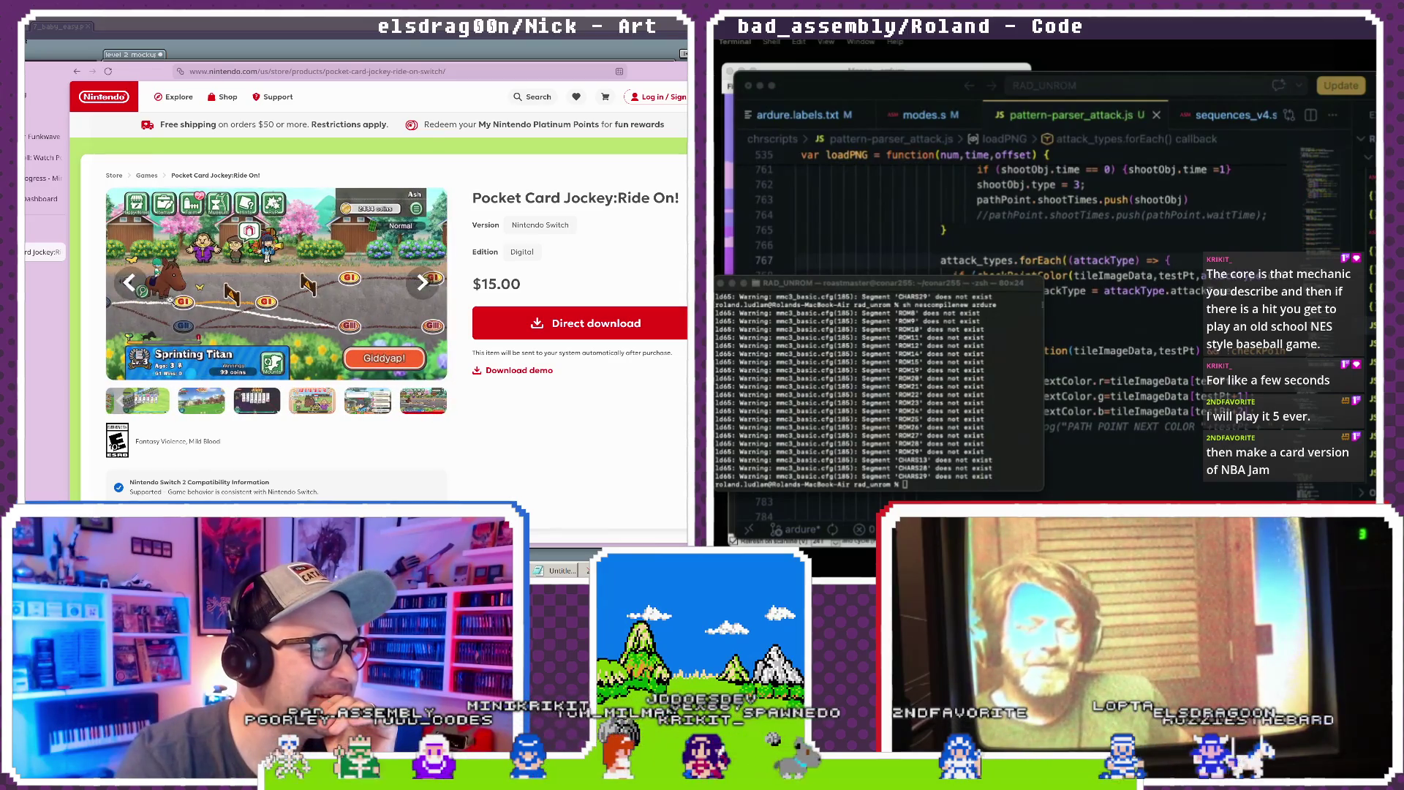
left_click(138, 293)
left_click(139, 295)
left_click(139, 296)
left_click(139, 296)
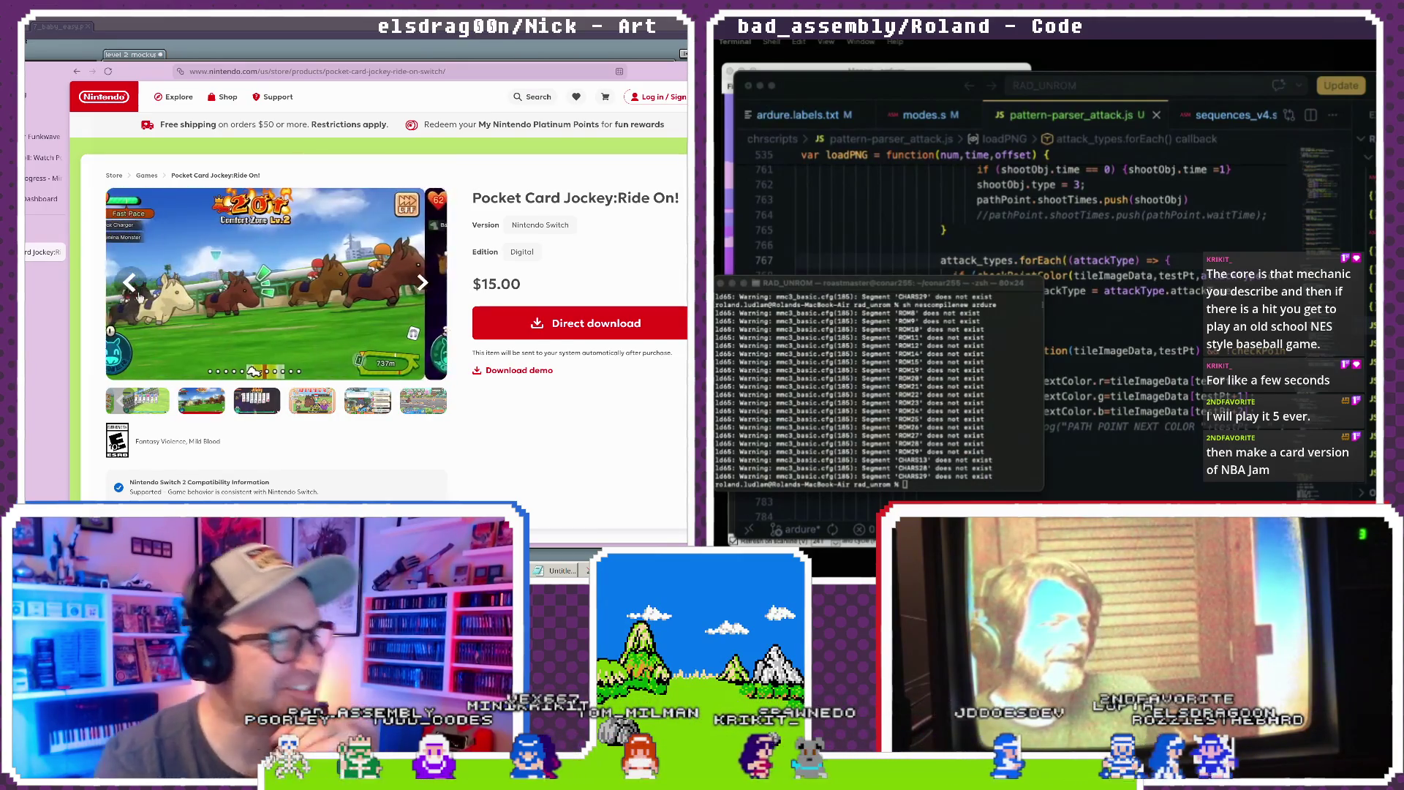
left_click(139, 296)
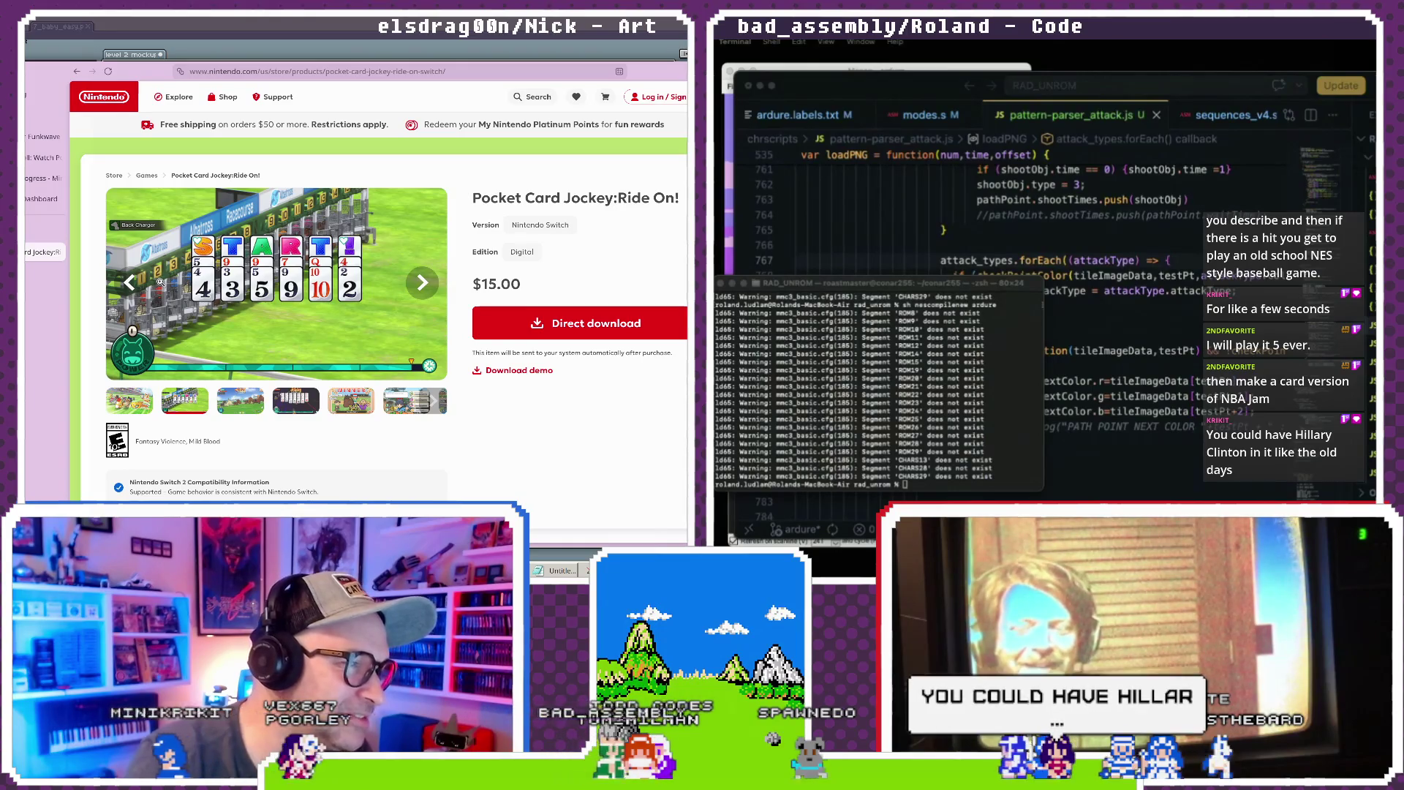
left_click(123, 294)
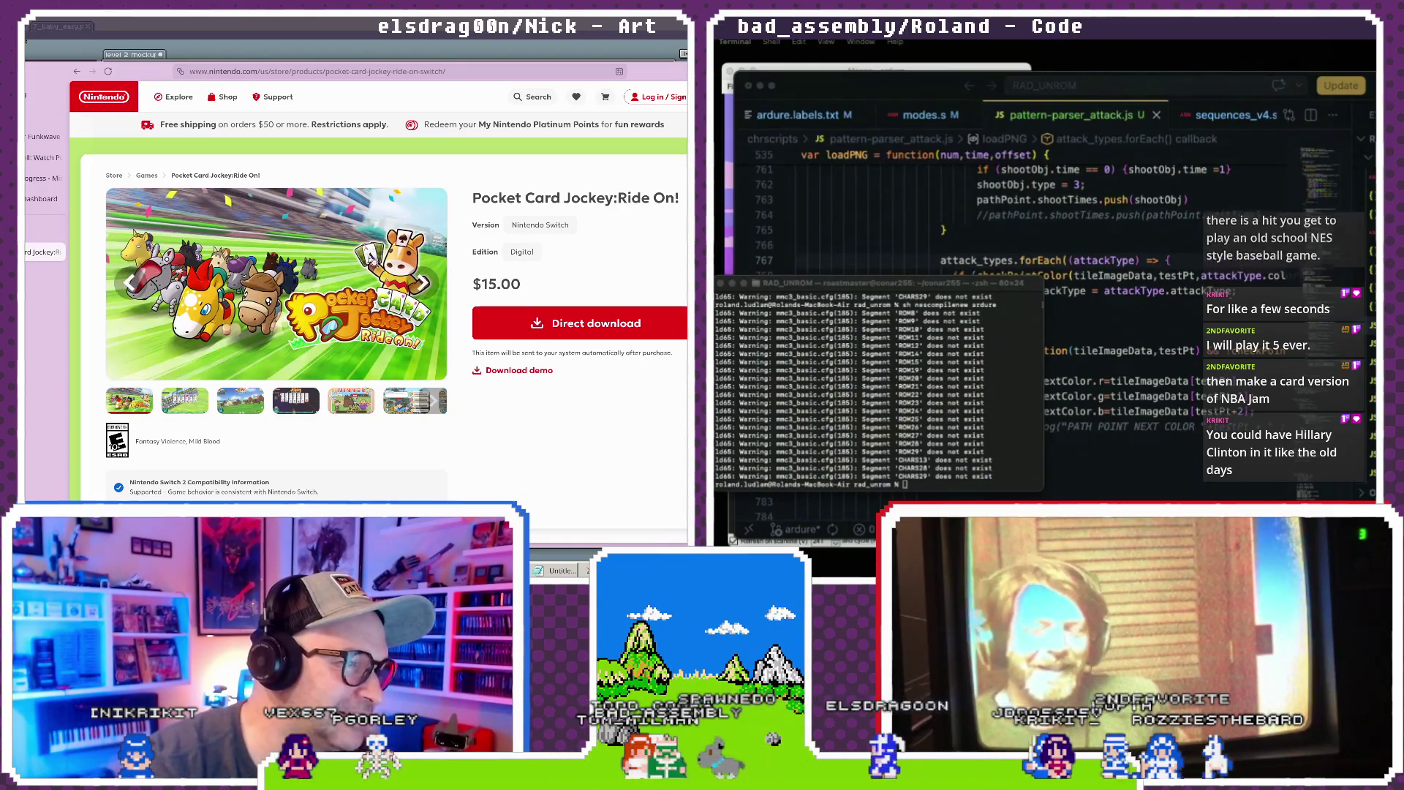
- Cycle forward through the START cards, solitaire, WINNER and race screenshots, ending on the Happy Horses menu
left_click(422, 288)
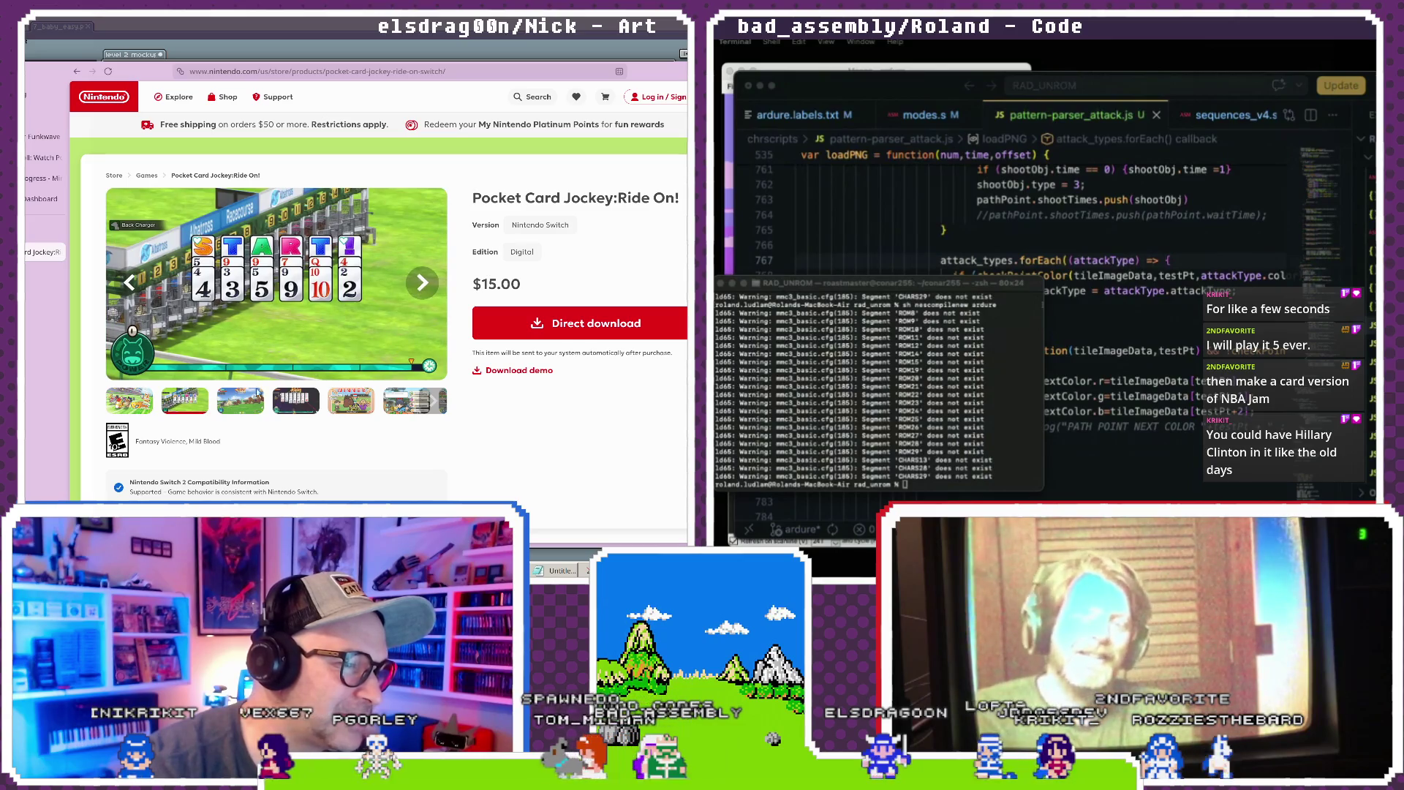
left_click(256, 398)
left_click(300, 401)
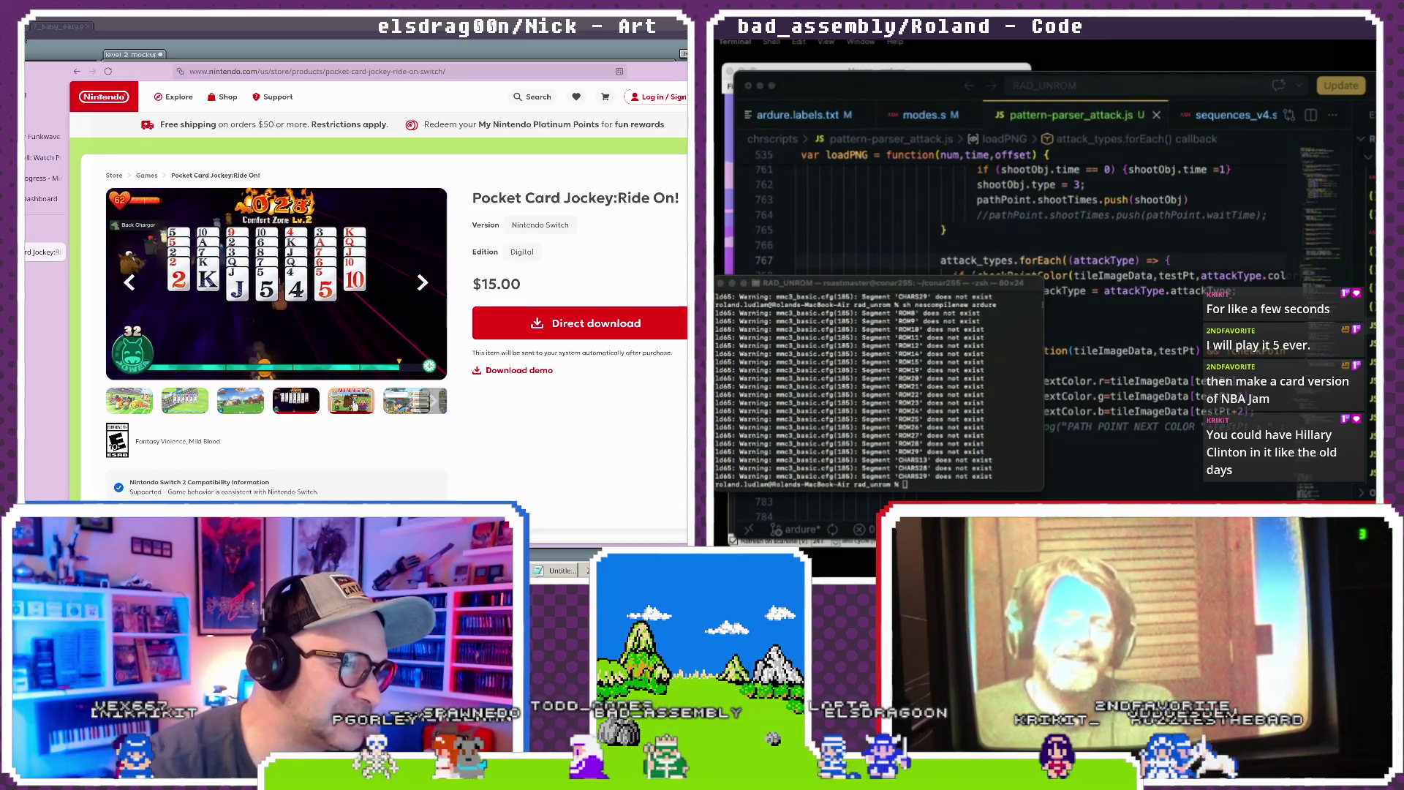
left_click(354, 404)
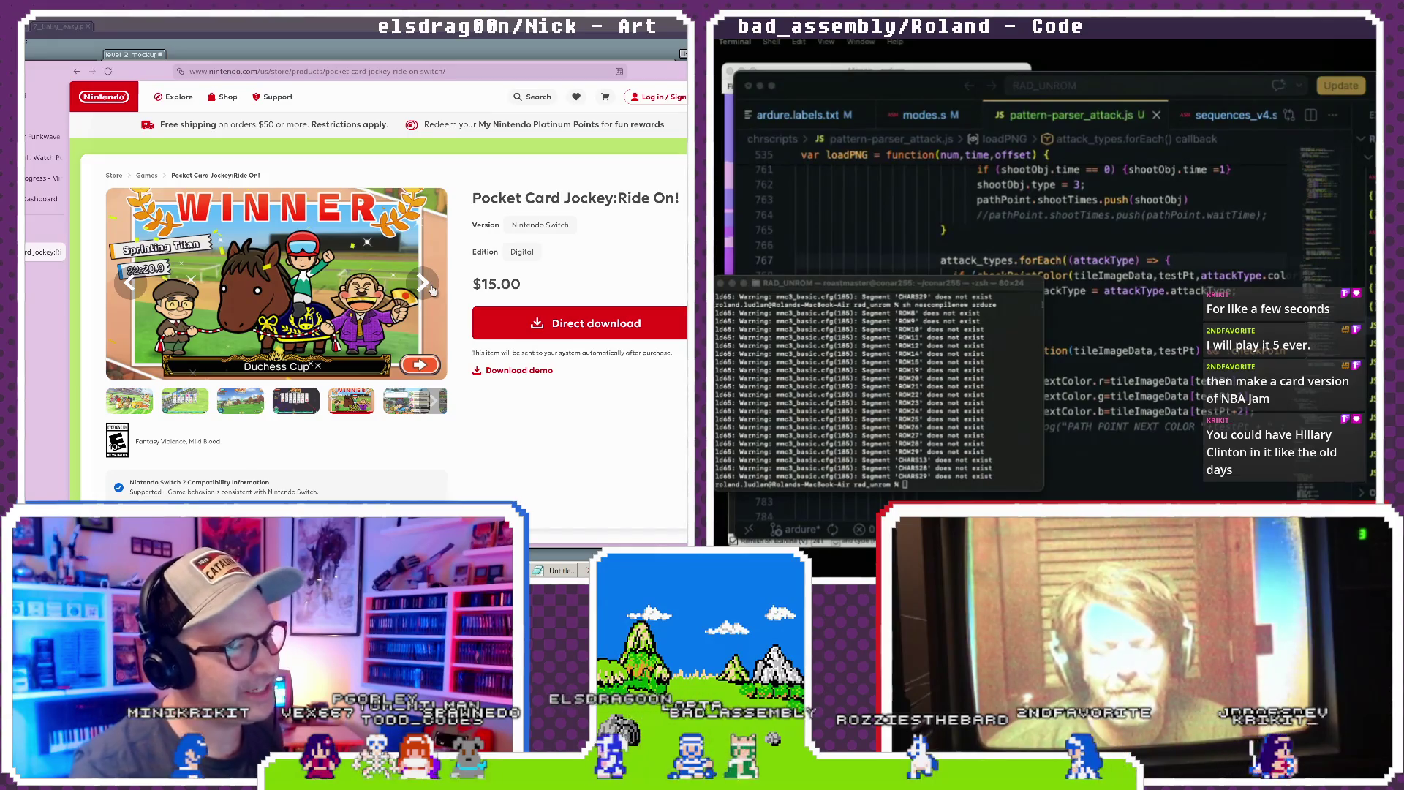
left_click(435, 291)
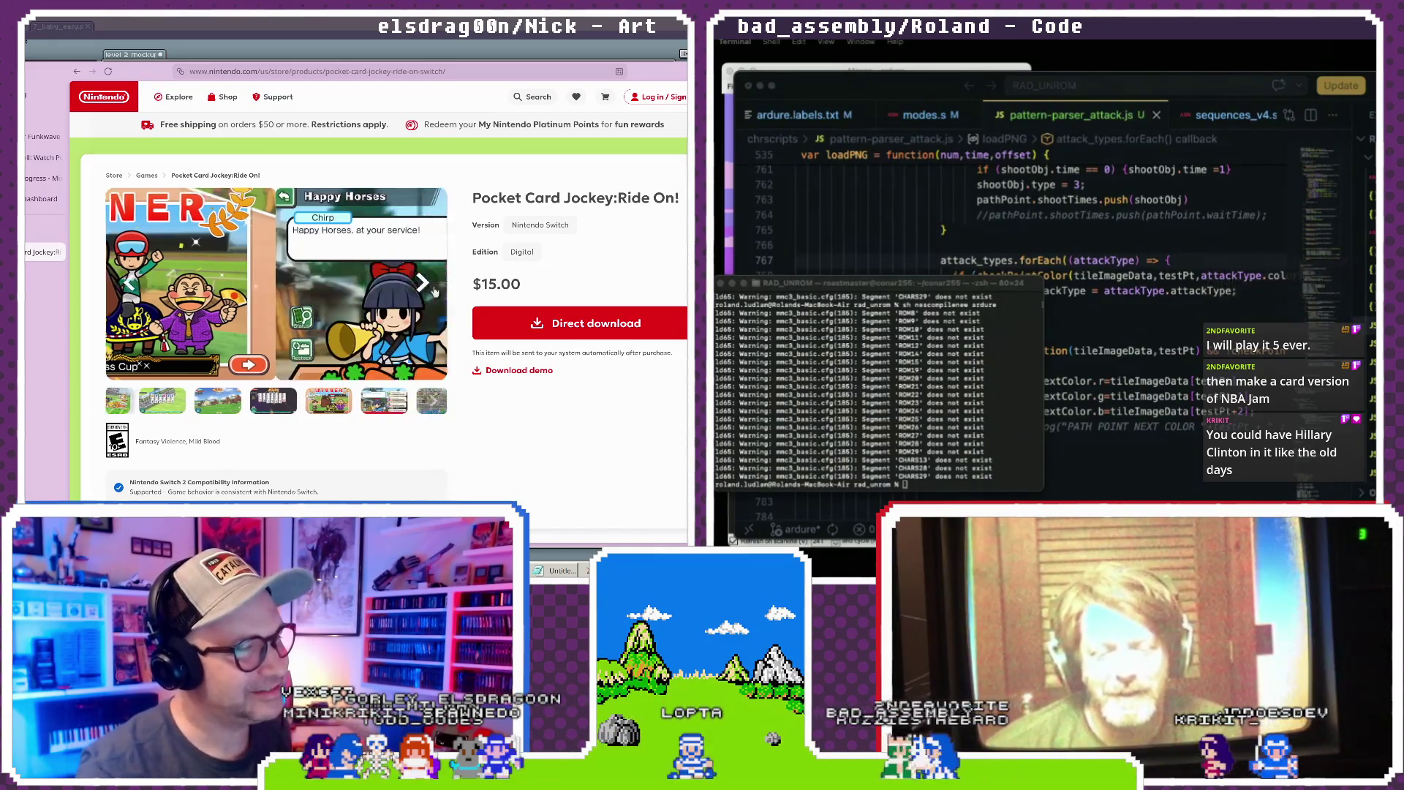
left_click(434, 292)
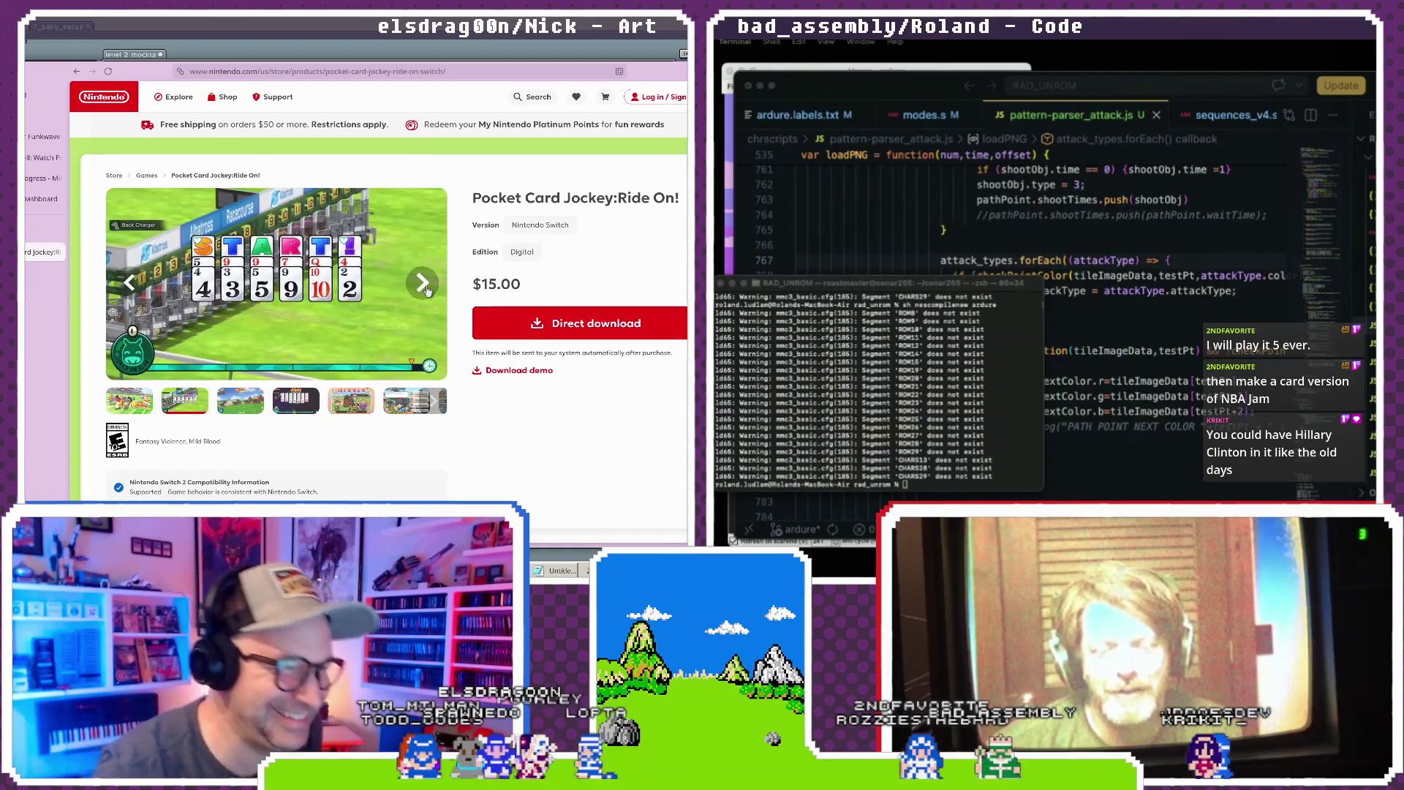
left_click(428, 290)
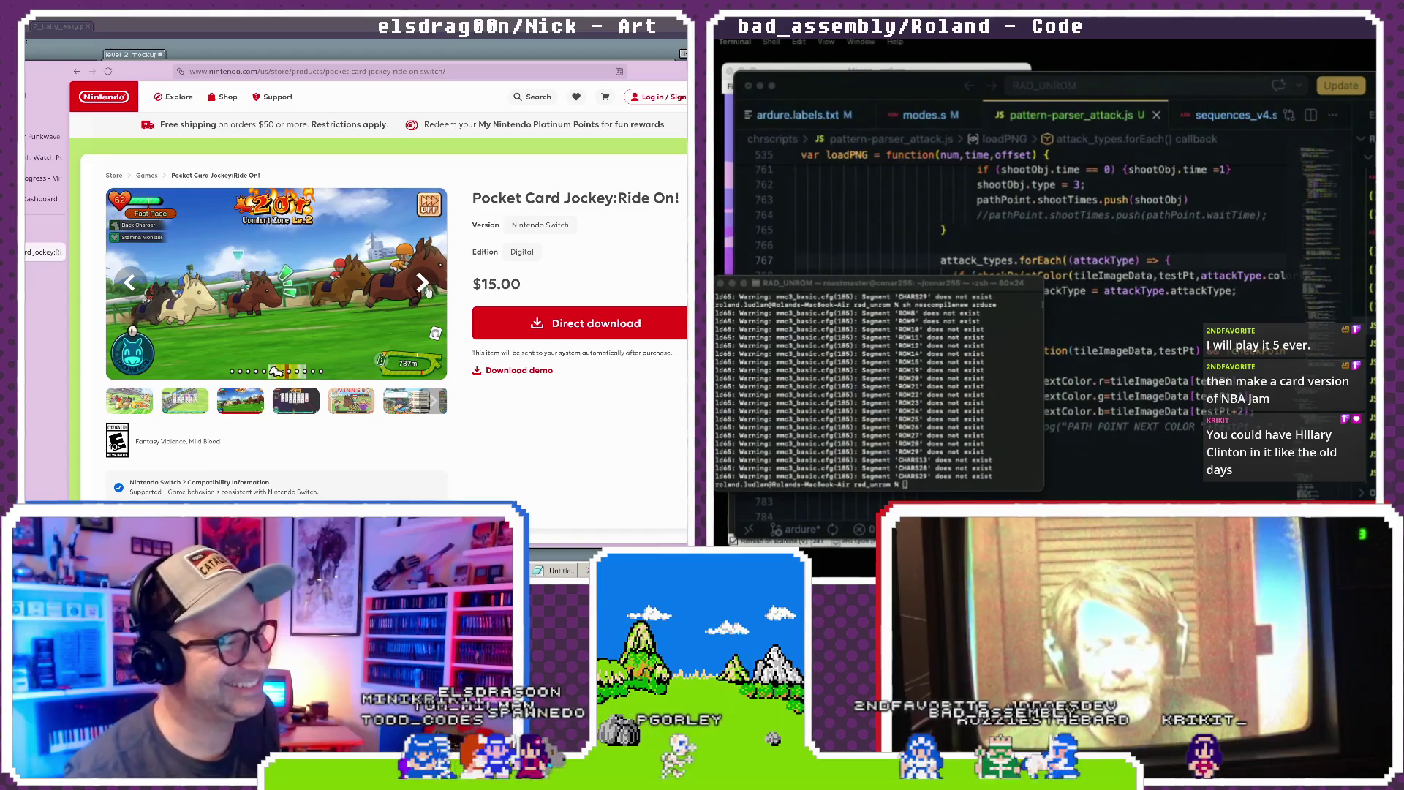
left_click(427, 290)
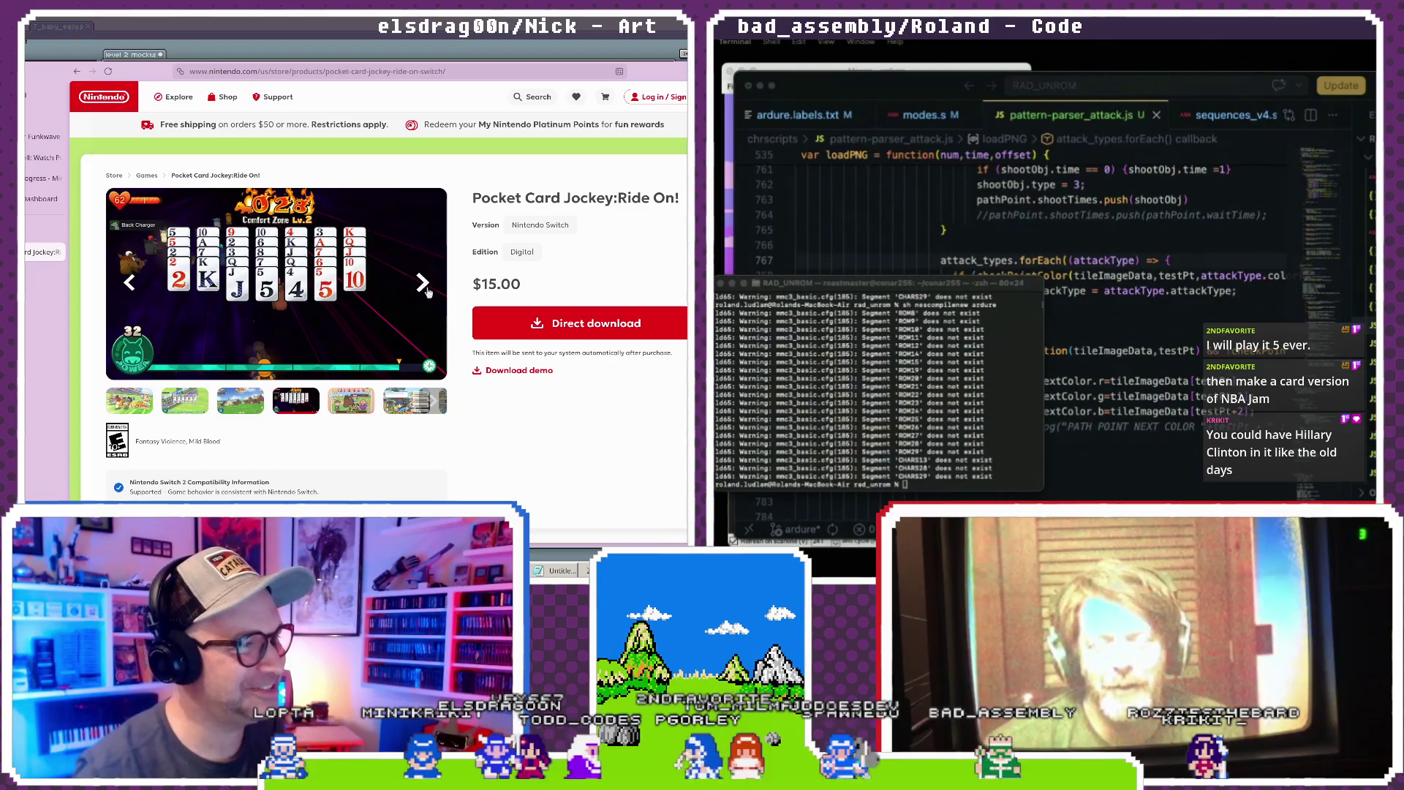
left_click(428, 290)
left_click(434, 404)
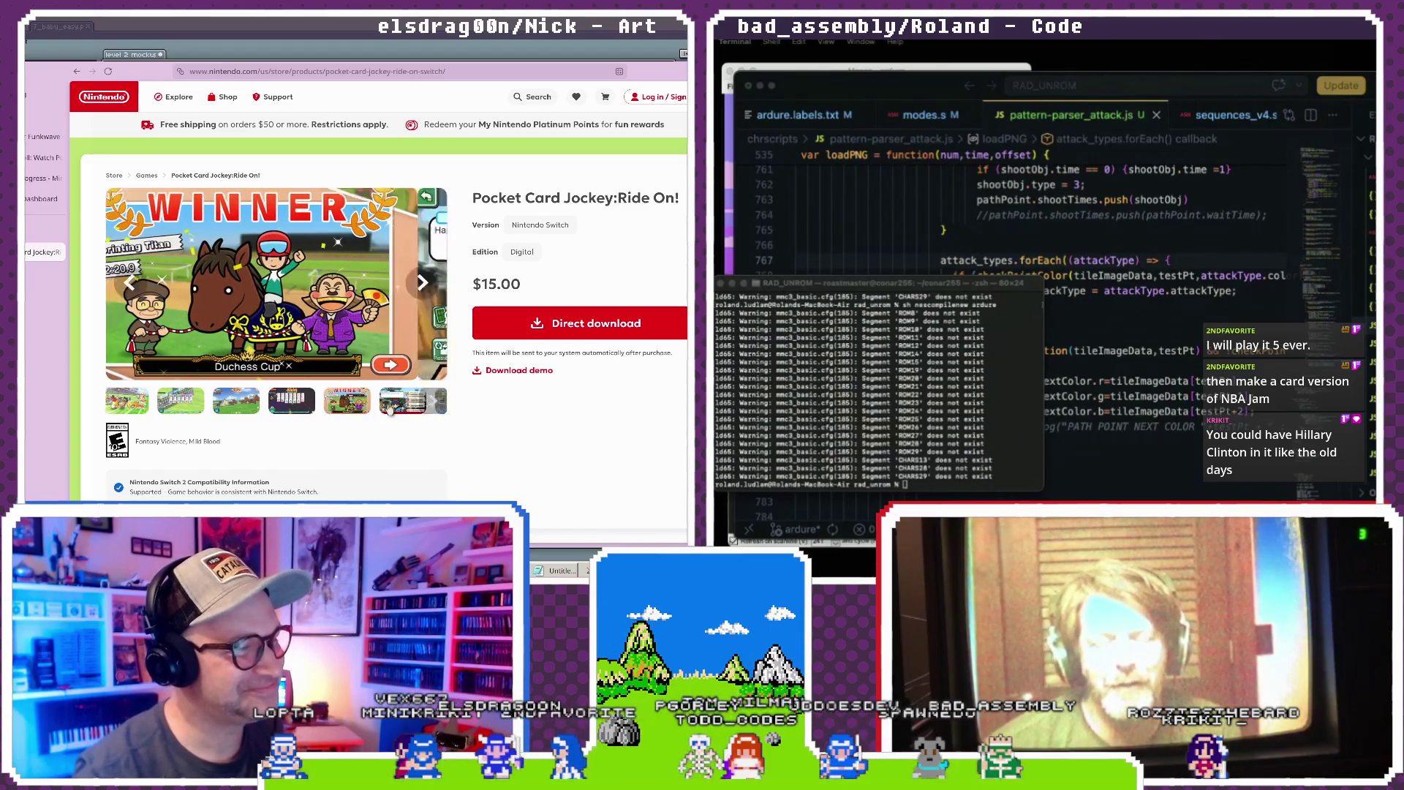
- Scroll down to About this item and back, then step the gallery back to the title key art
scroll(308, 446, "down", 10)
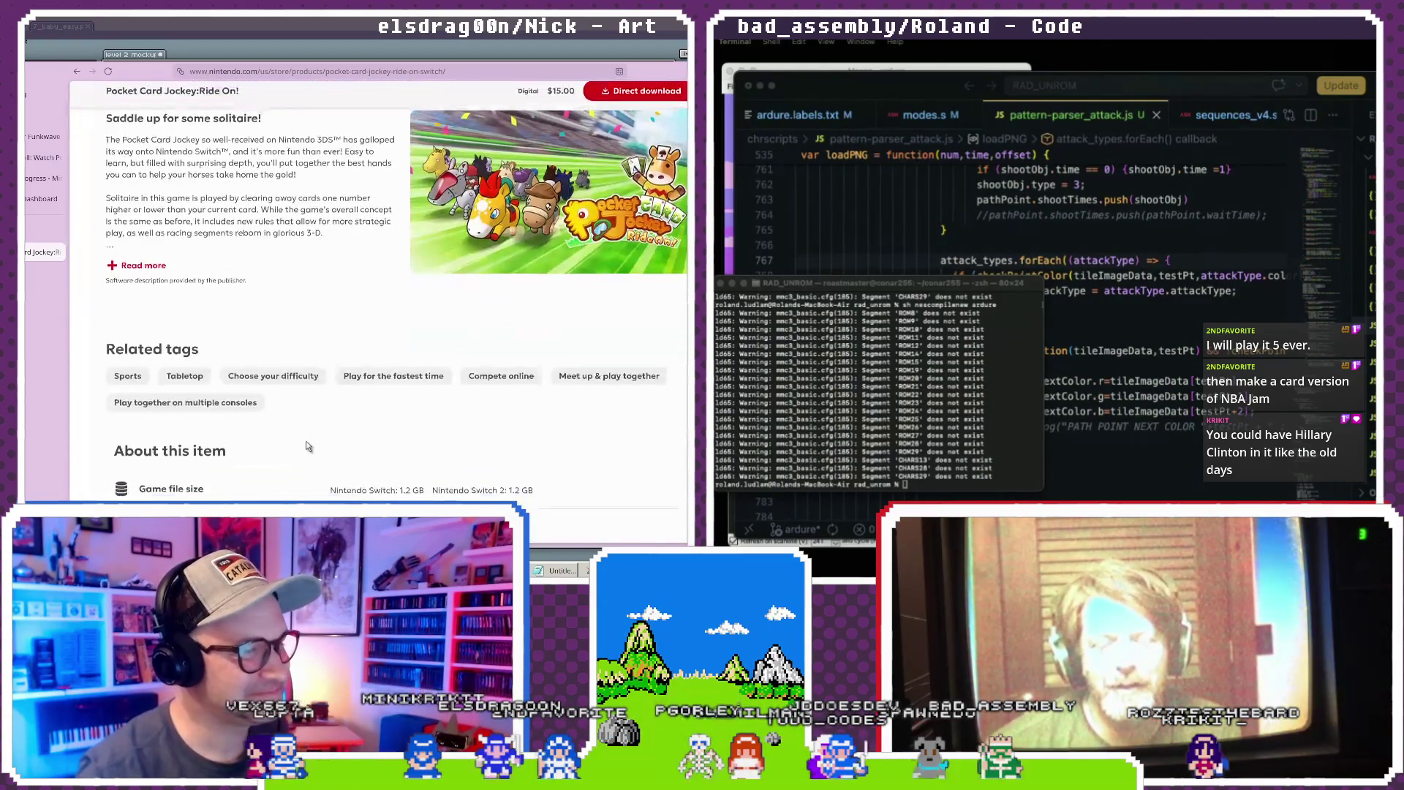
scroll(308, 446, "down", 3)
scroll(309, 448, "up", 15)
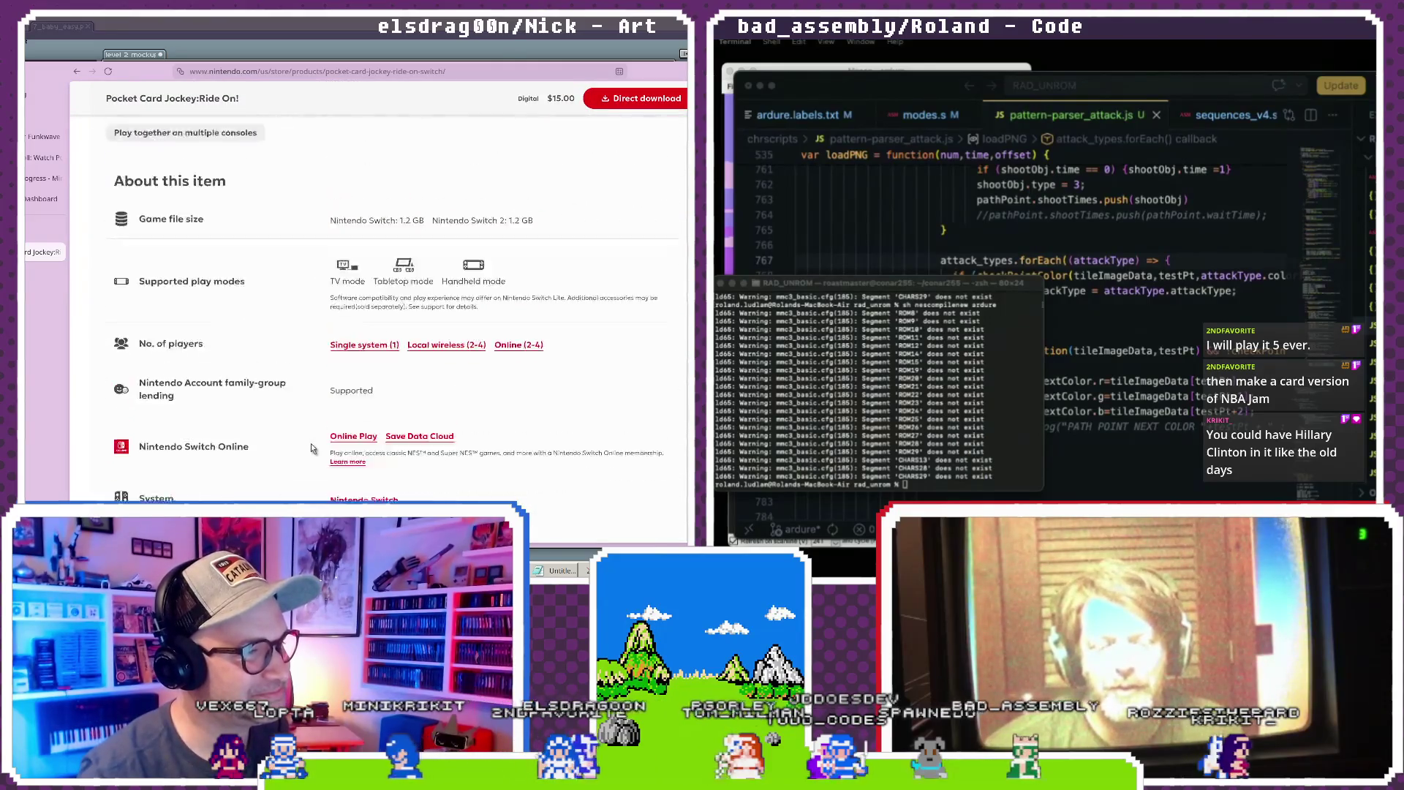
scroll(311, 448, "up", 1)
left_click(124, 401)
left_click(126, 401)
left_click(146, 405)
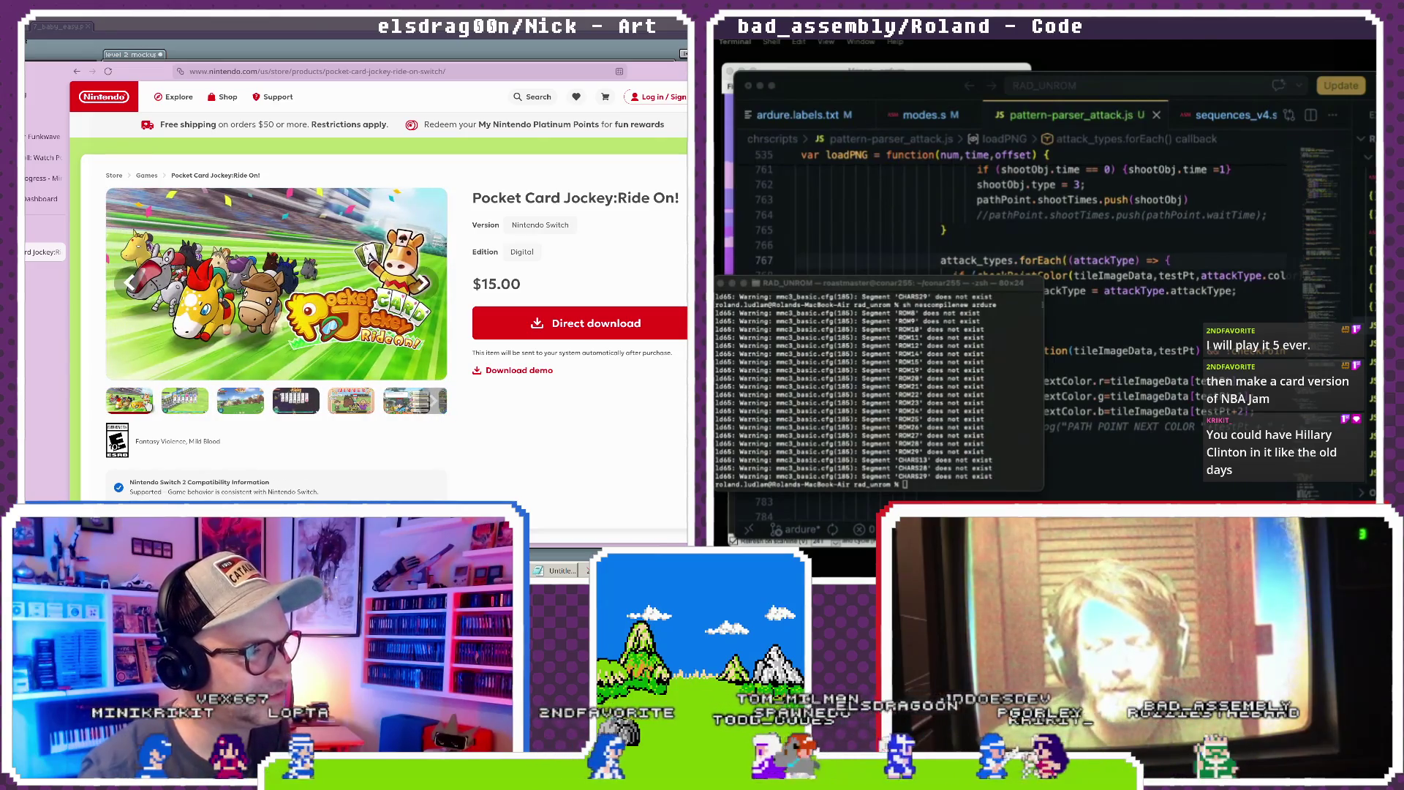